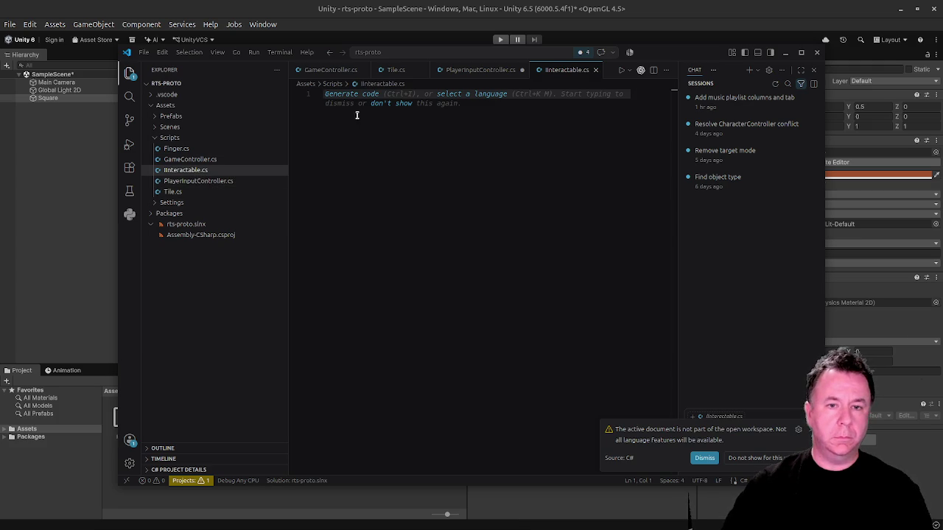
Declare a public interface IInteractable containing an Interact(); method.
text(using)
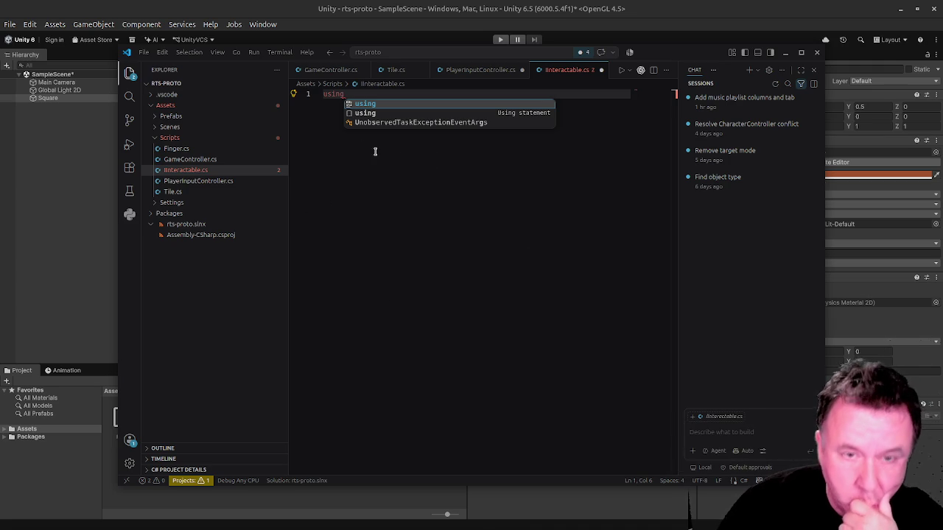
key(ctrl+a)
text(public interface)
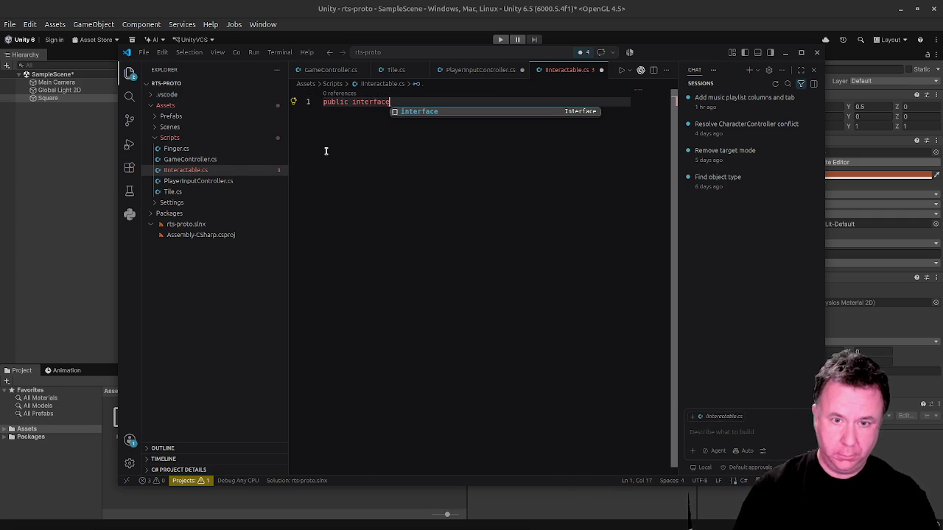
text( IInteractable)
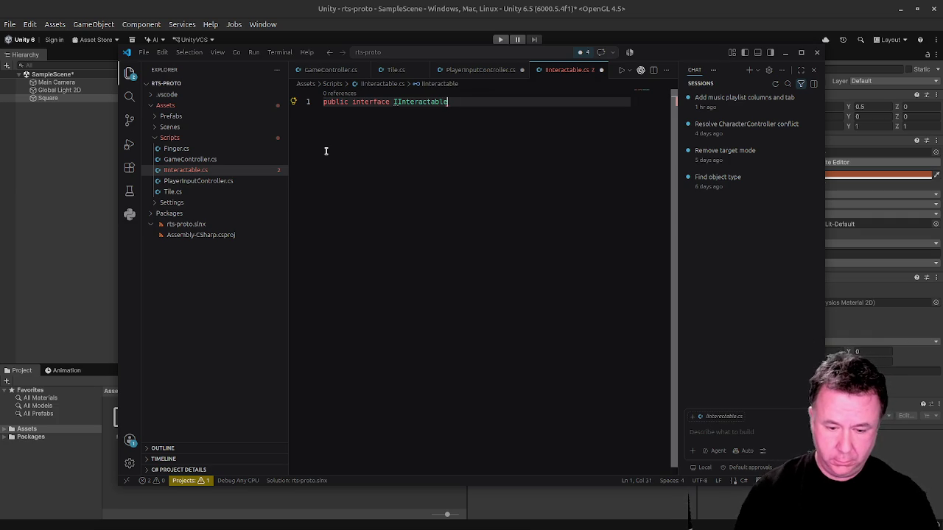
key(Return)
text({)
key(Return)
text(voi)
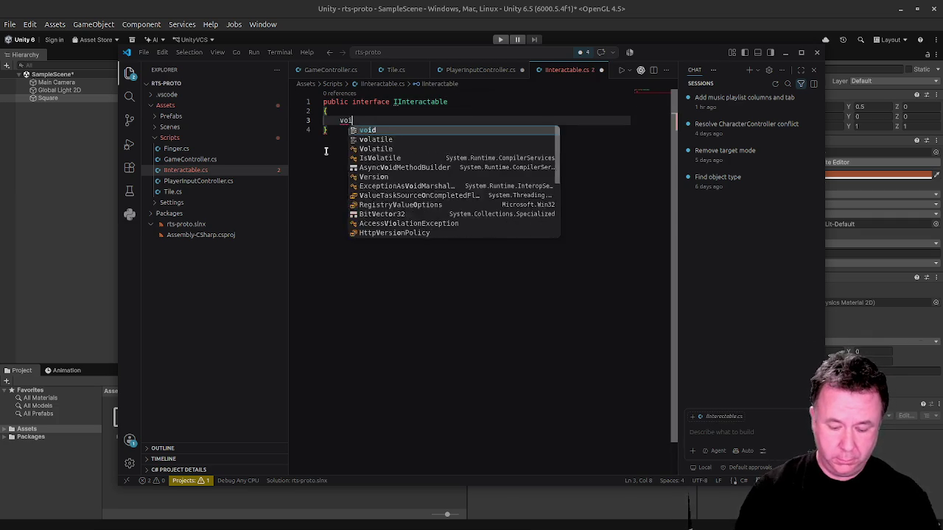
text(d Interac)
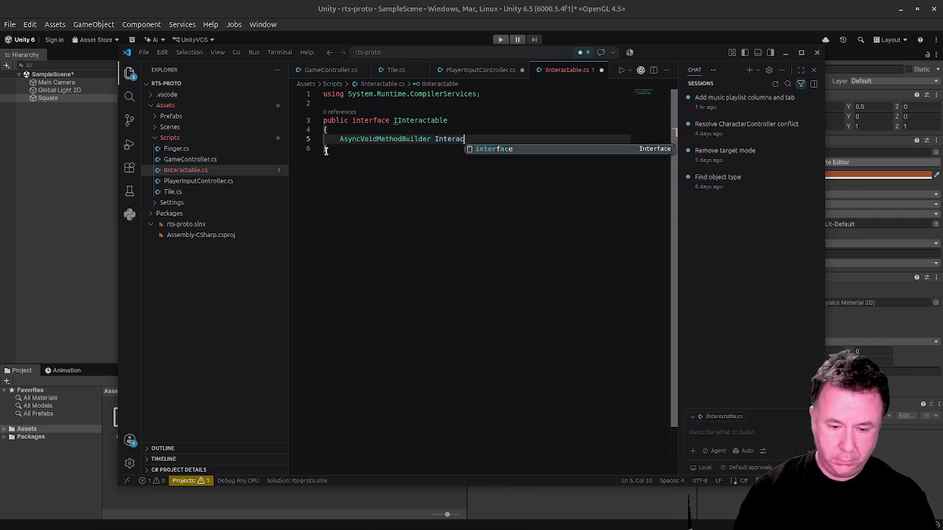
text(t();)
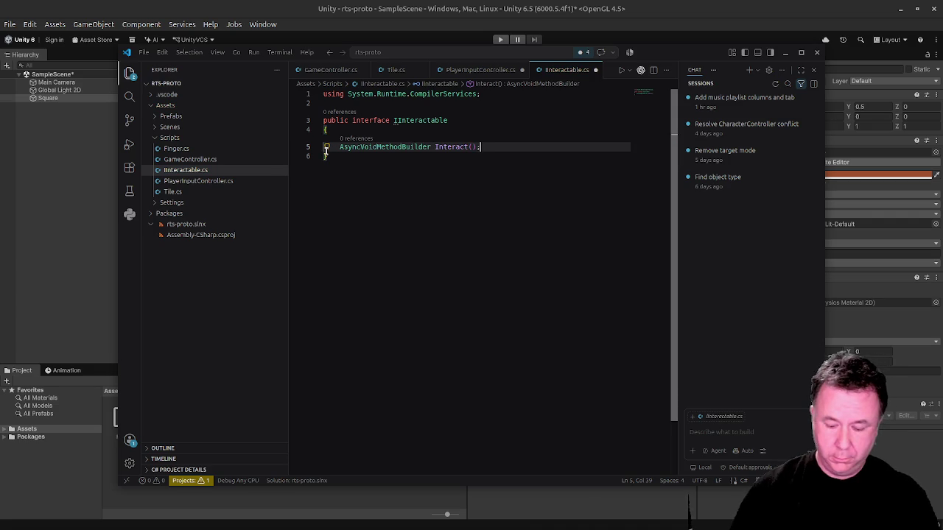
Change the autocompleted return type to void and delete the System.Runtime.CompilerServices using line.
double_click(406, 147)
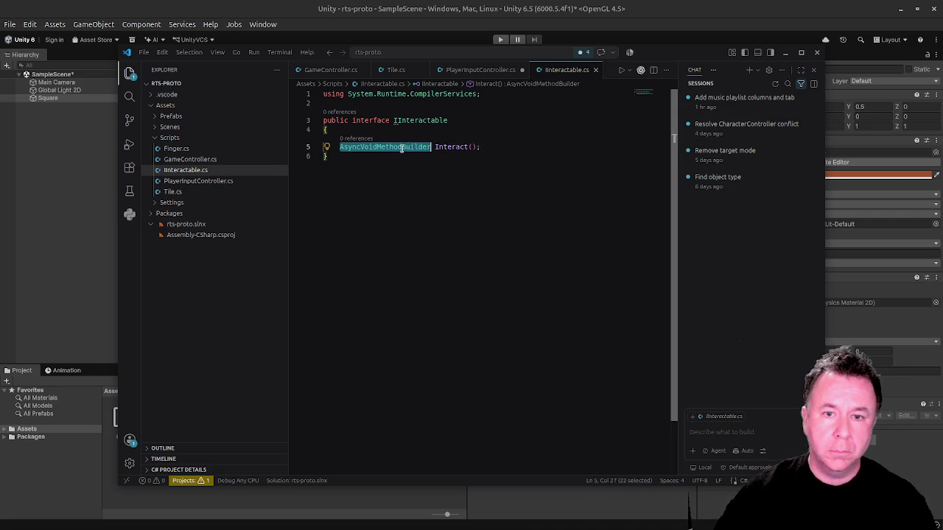
text(void)
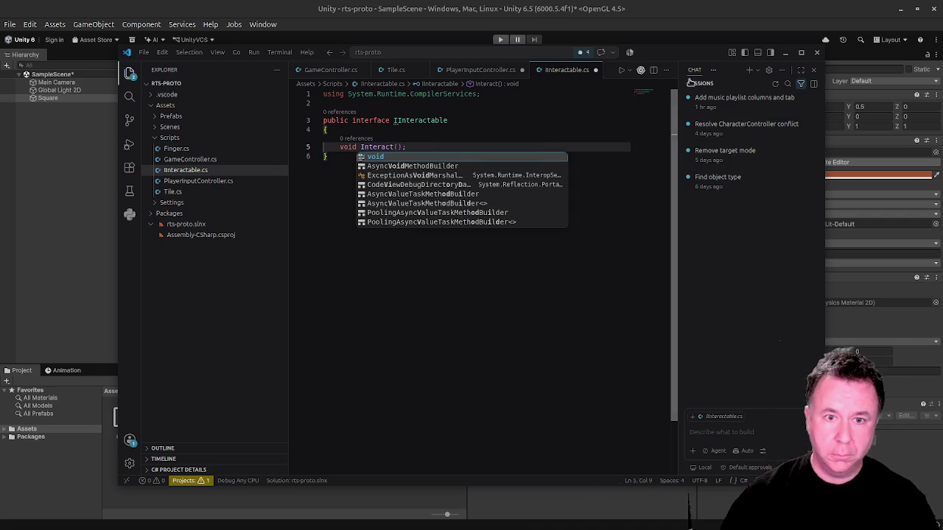
key(Escape)
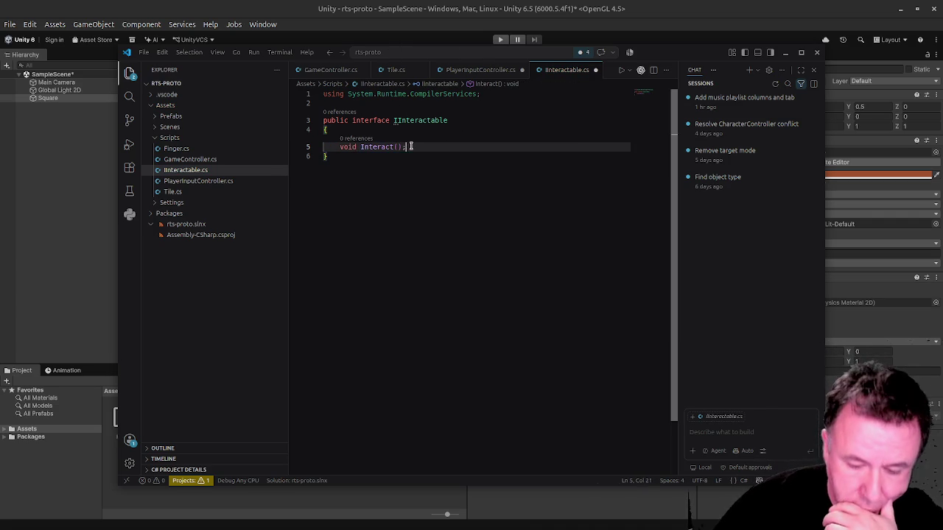
drag(499, 95, 232, 93)
key(Delete)
key(Delete)
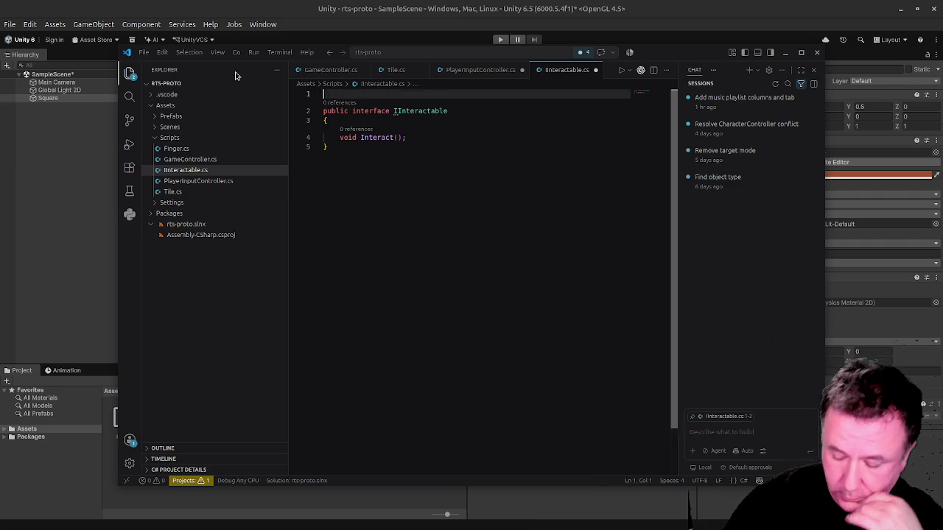
Save IInteractable.cs and start typing a 'what does' question in the chat panel.
key(ctrl+s)
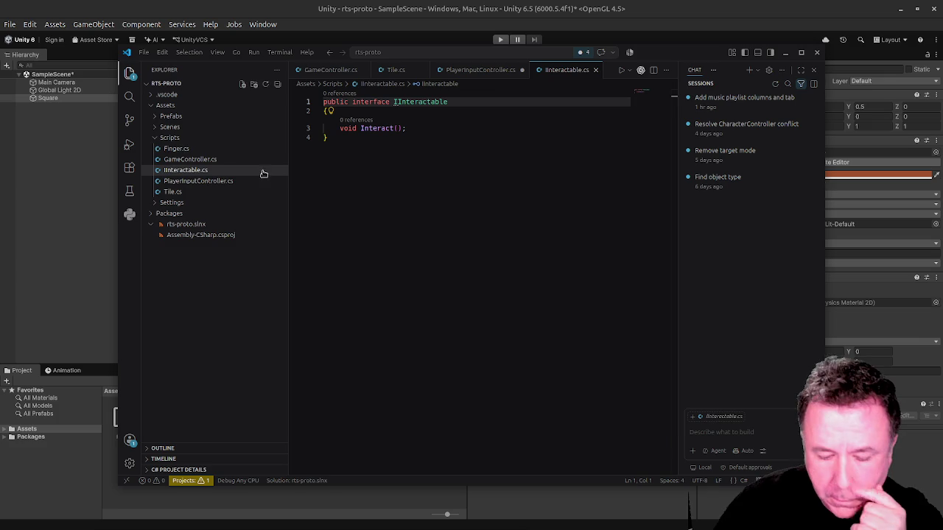
click(362, 103)
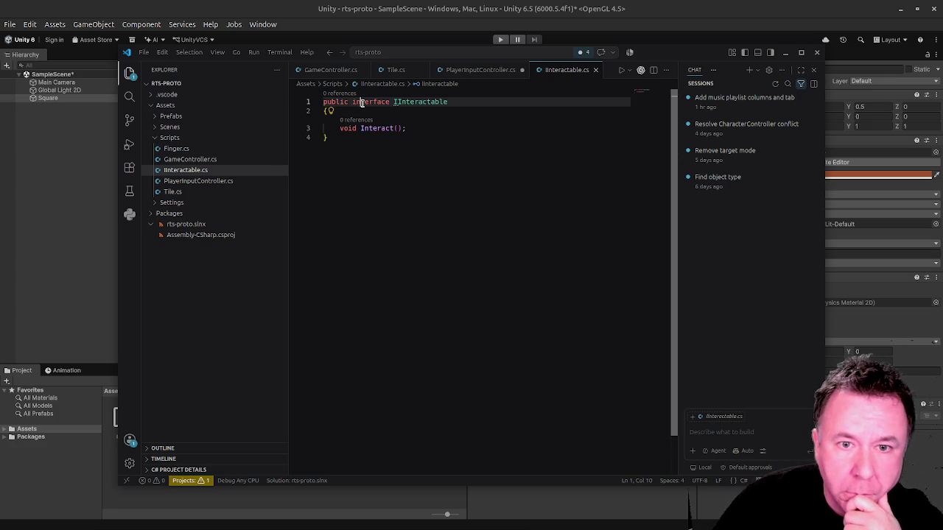
click(721, 435)
text(what does)
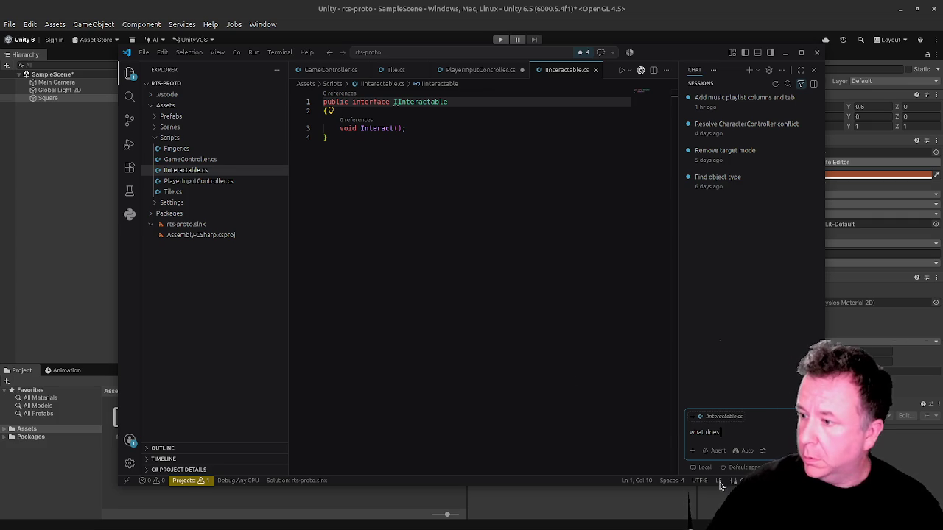
Go back to the code and bring up the PlayerInputController script.
click(603, 225)
click(435, 127)
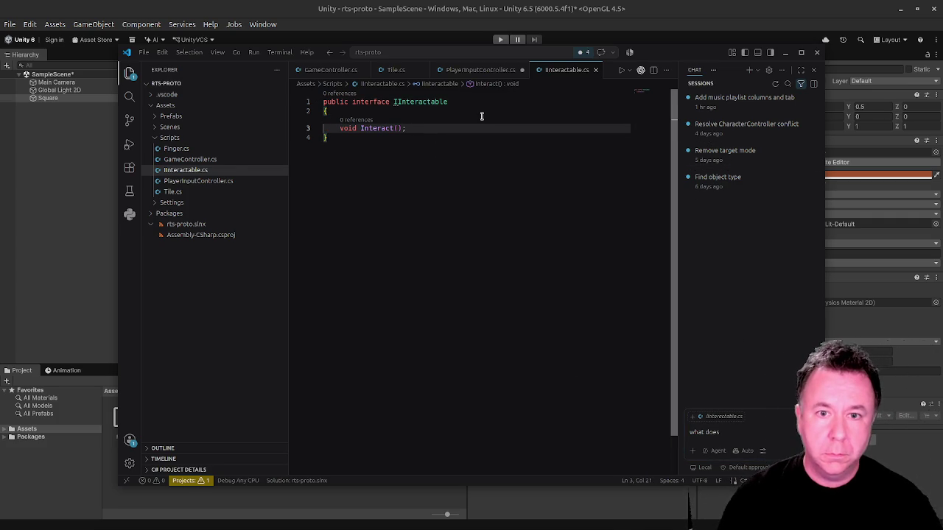
click(467, 71)
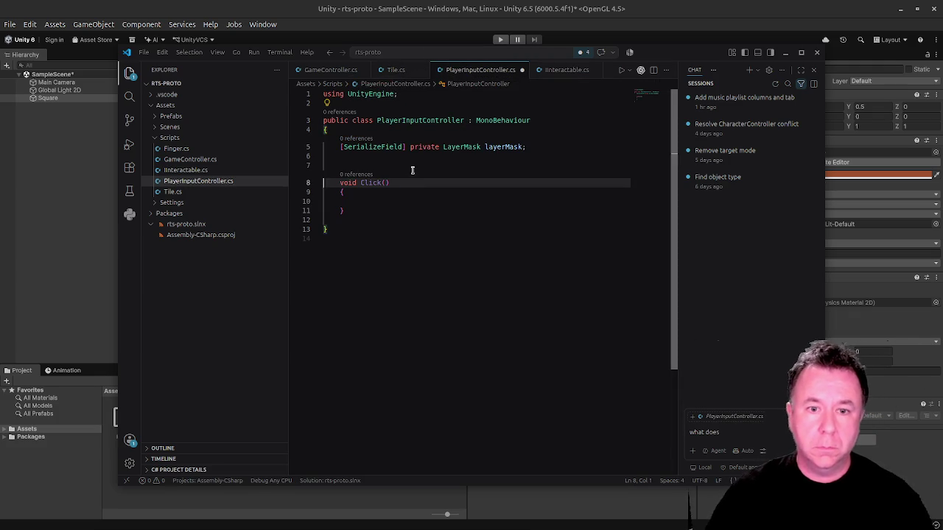
Add IInteractable after MonoBehaviour in Tile's class declaration, checking the interface file's name.
click(312, 71)
click(396, 69)
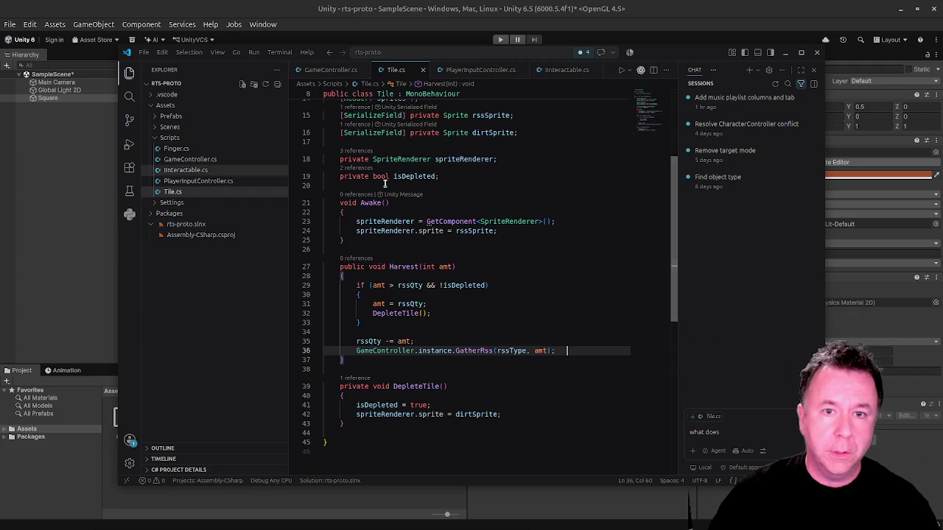
scroll(490, 103, up, 4)
click(472, 140)
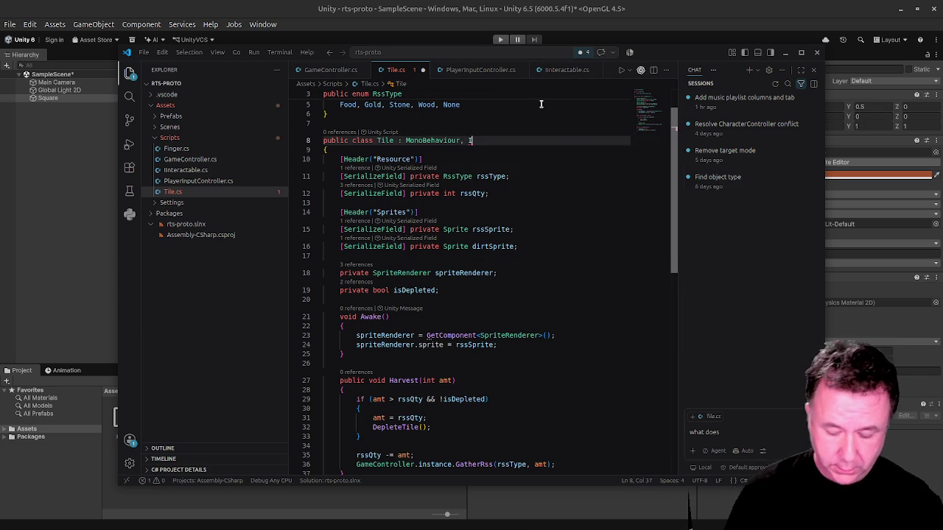
text(Inter)
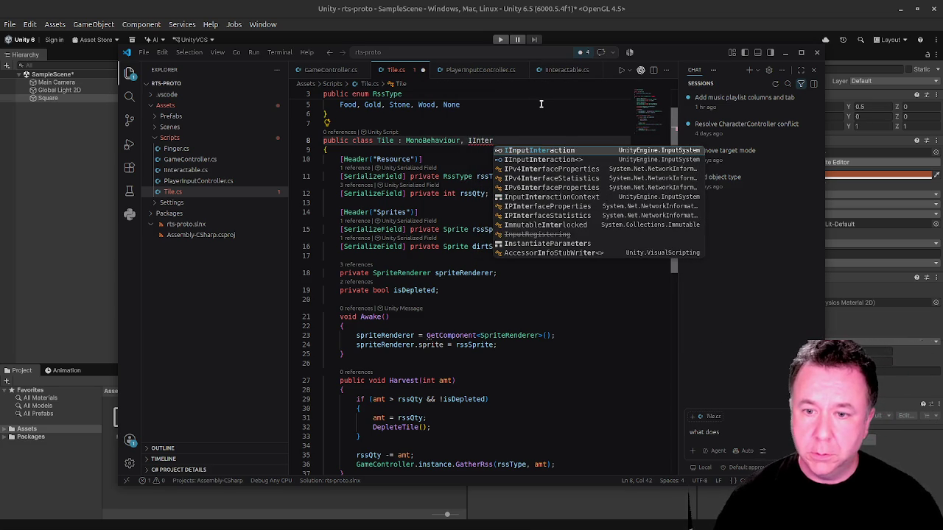
text(actable)
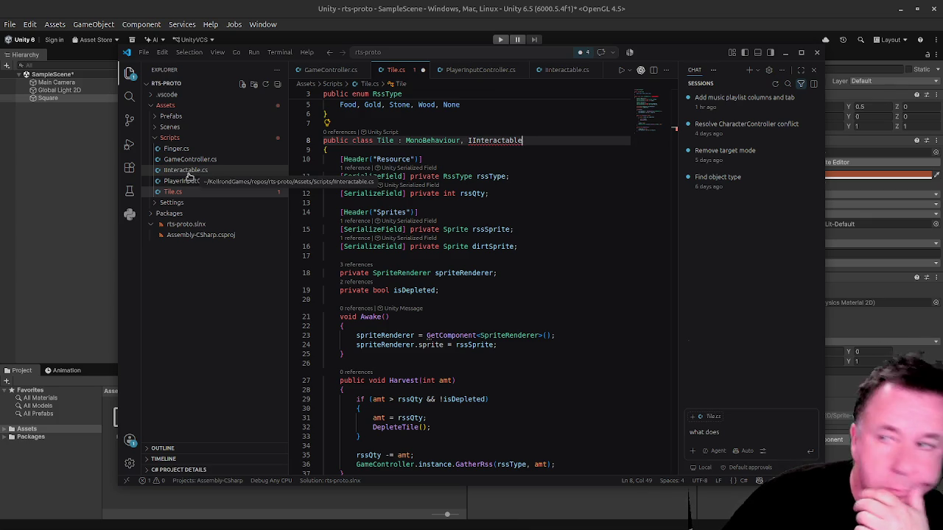
click(188, 173)
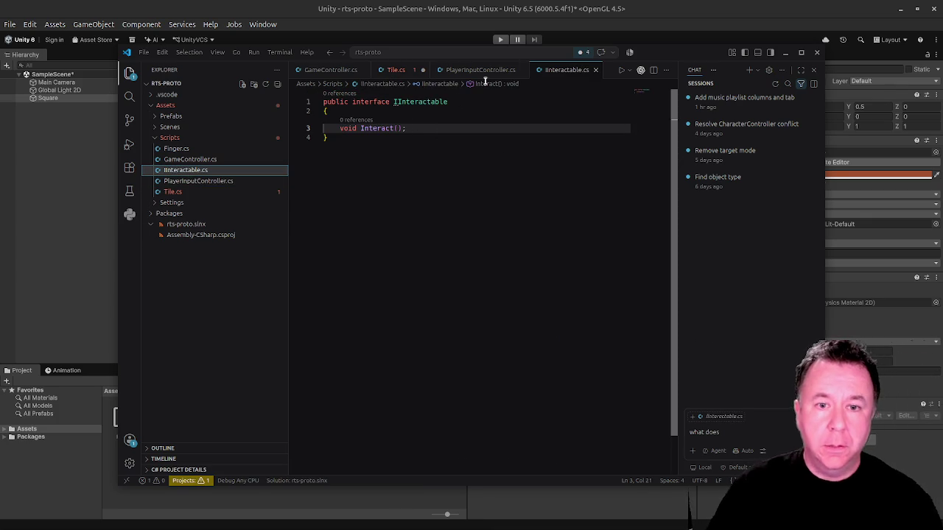
click(392, 71)
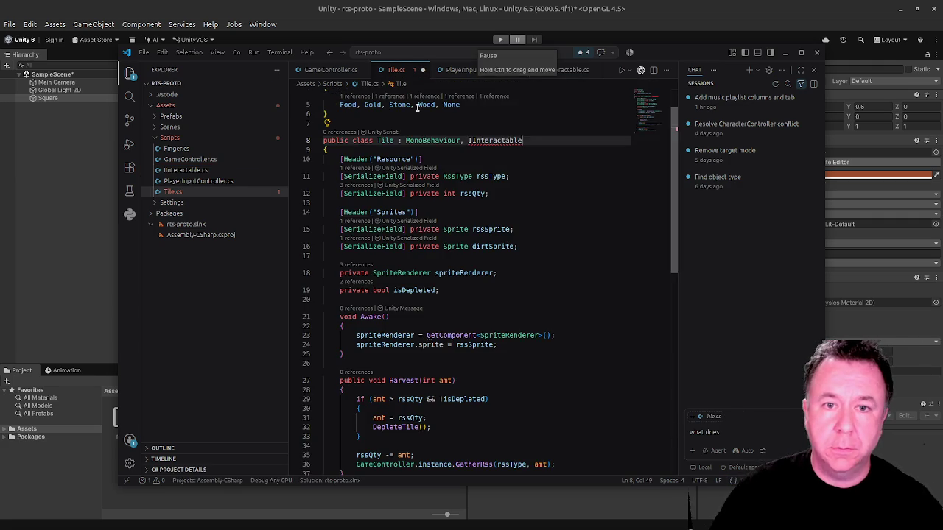
Insert a 'using Unit' line at the top of IInteractable.cs.
mouse_move(481, 140)
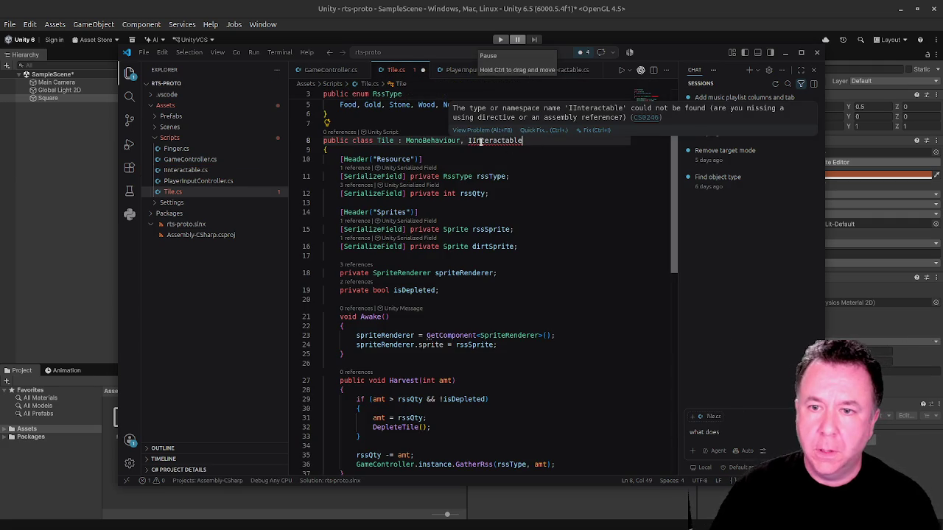
key(ctrl+Tab)
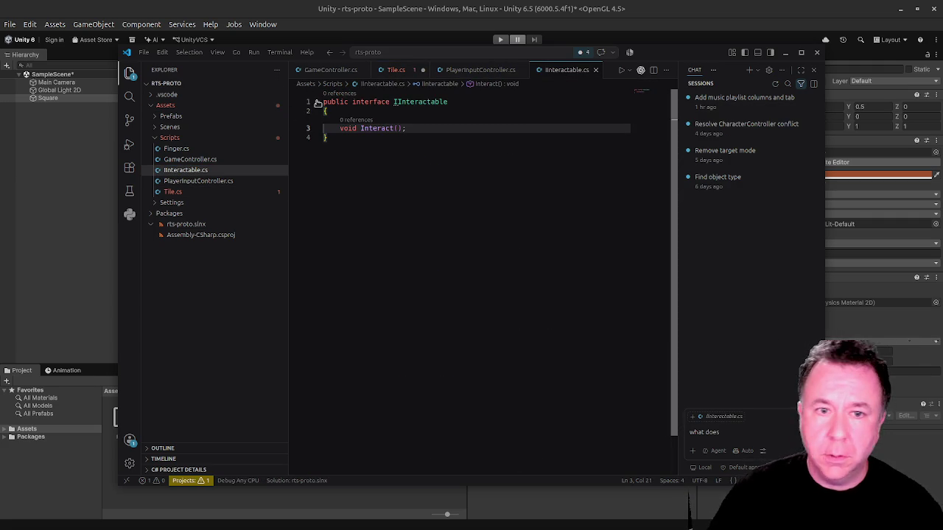
click(323, 101)
key(Return)
key(Up)
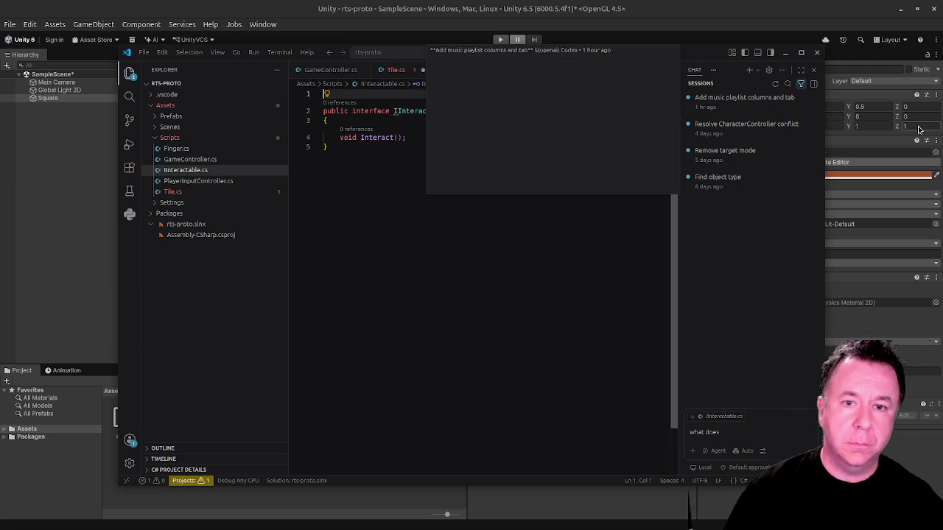
text(using Uni)
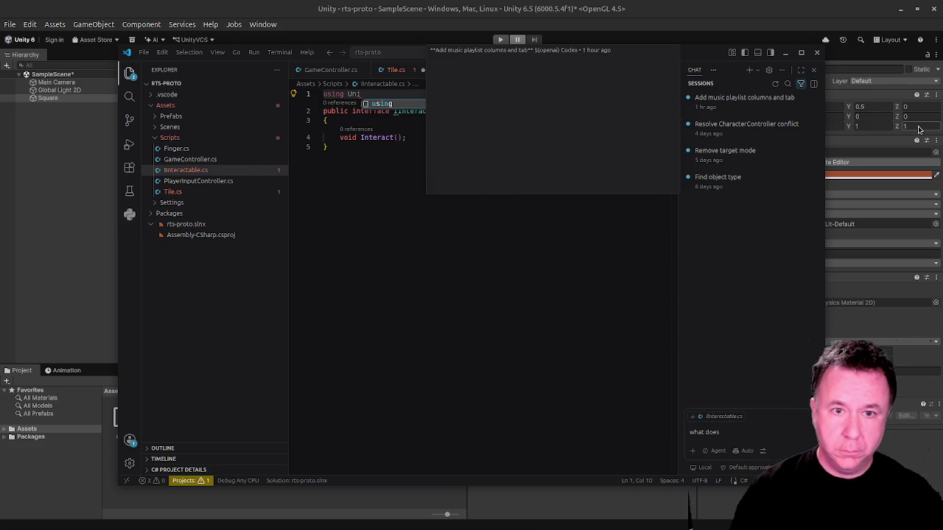
text(tyEngine;)
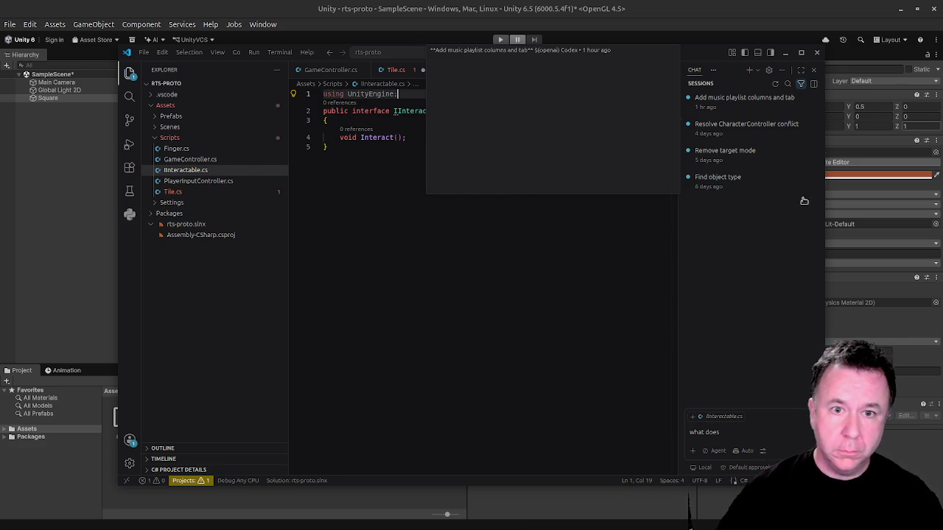
click(343, 195)
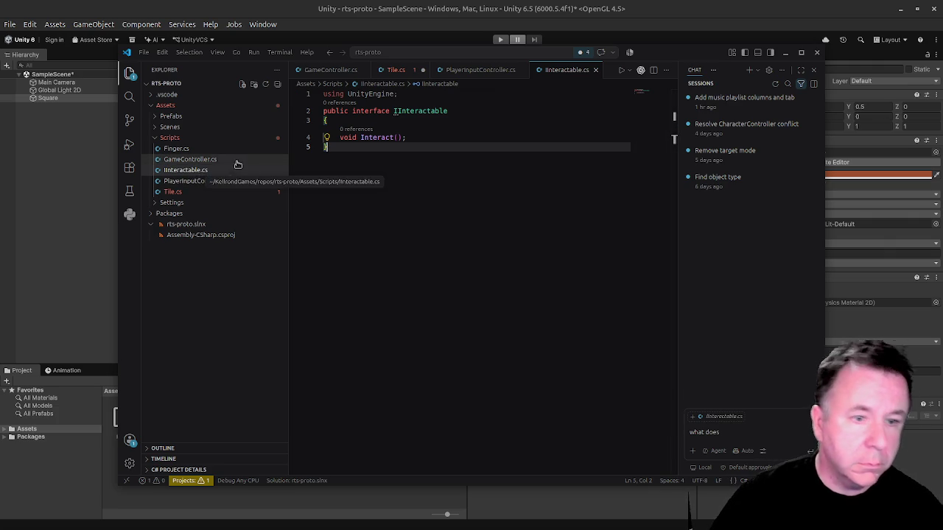
Review the GameController, Tile and IInteractable scripts, then return to Unity.
click(216, 159)
scroll(447, 117, up, 5)
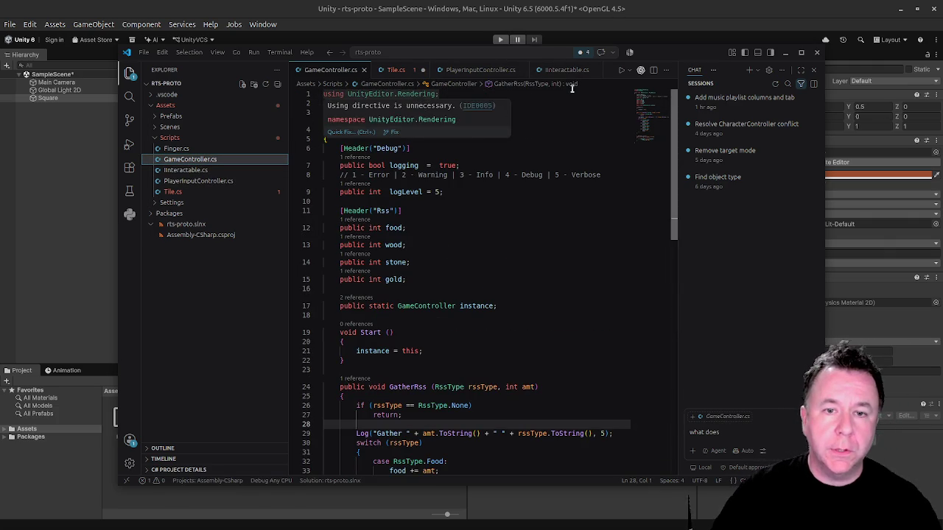
click(568, 66)
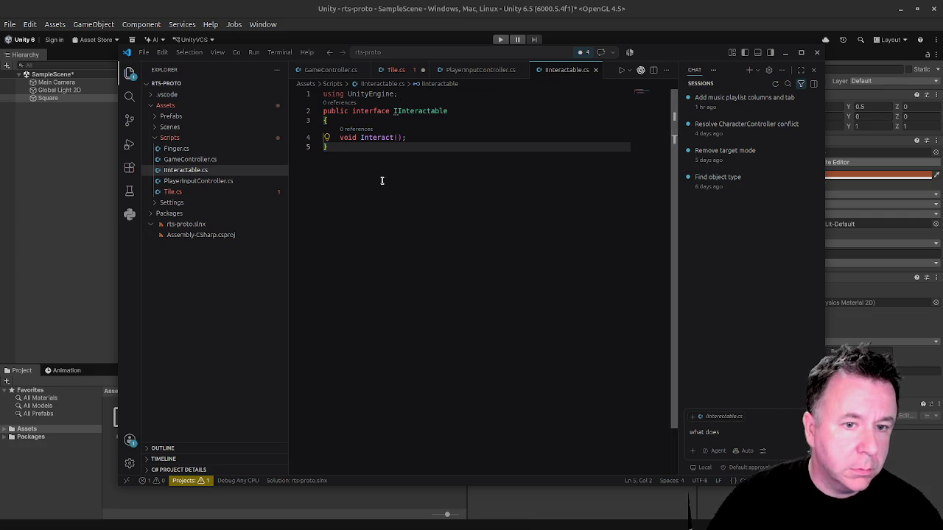
click(207, 194)
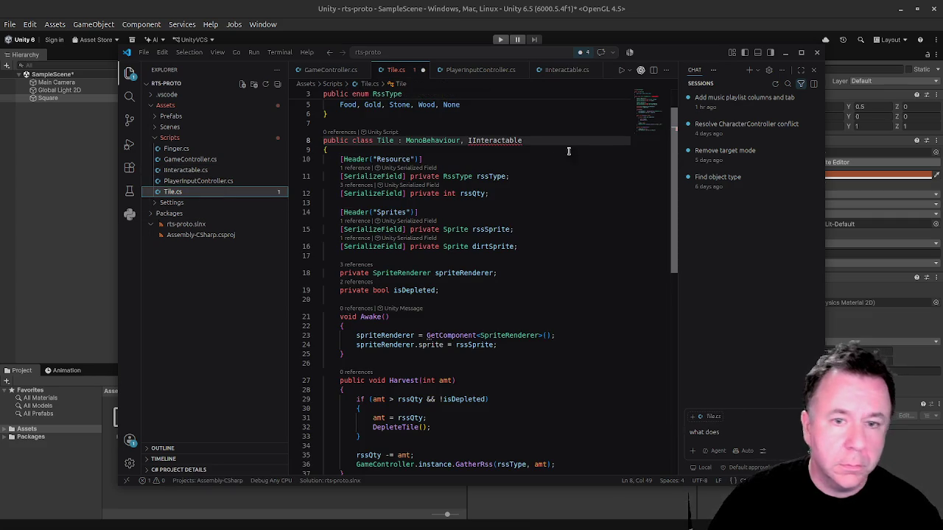
click(538, 138)
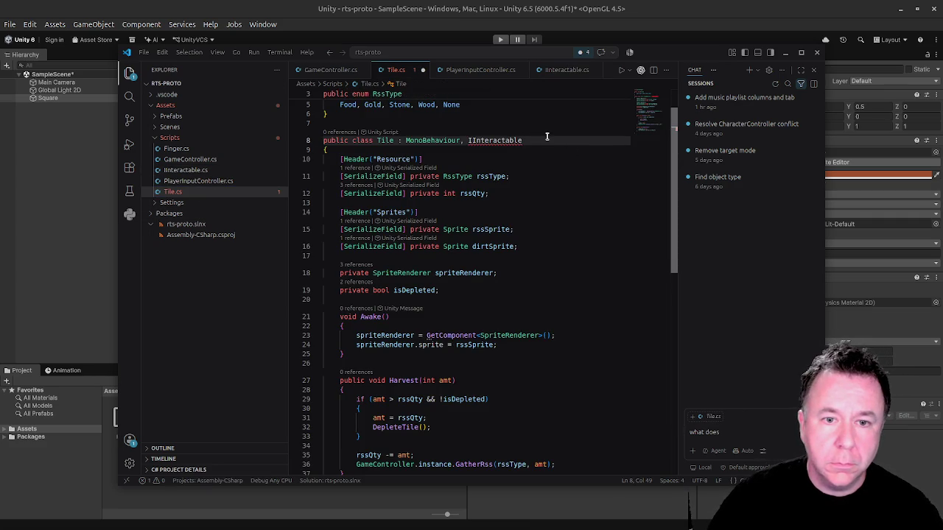
scroll(546, 136, up, 1)
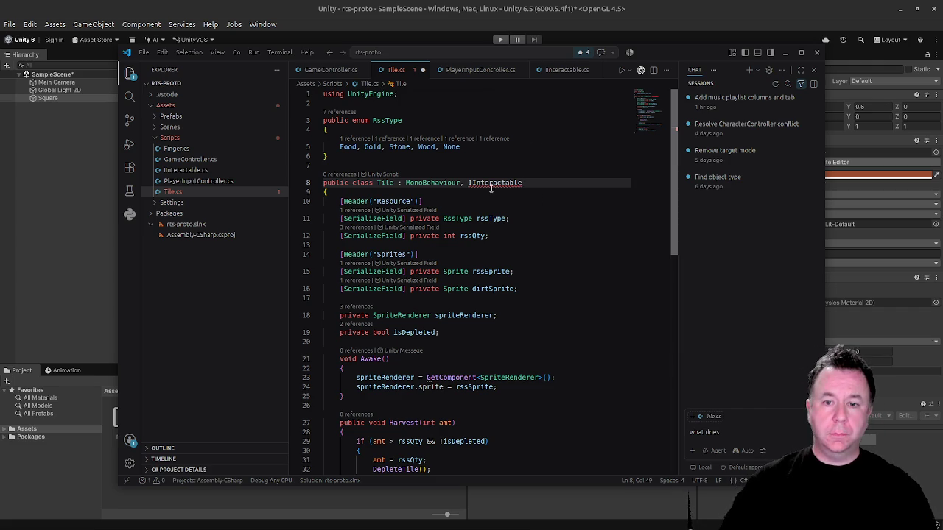
mouse_move(496, 185)
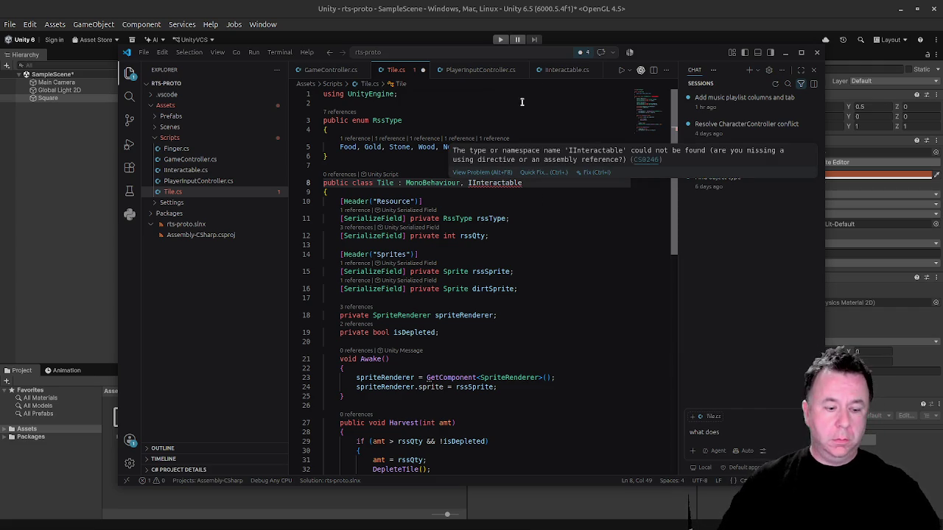
click(546, 70)
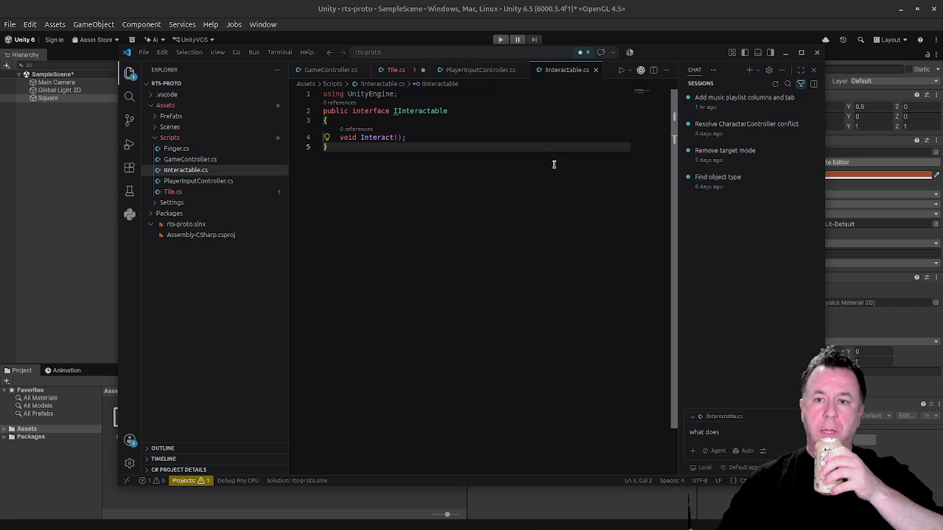
click(90, 189)
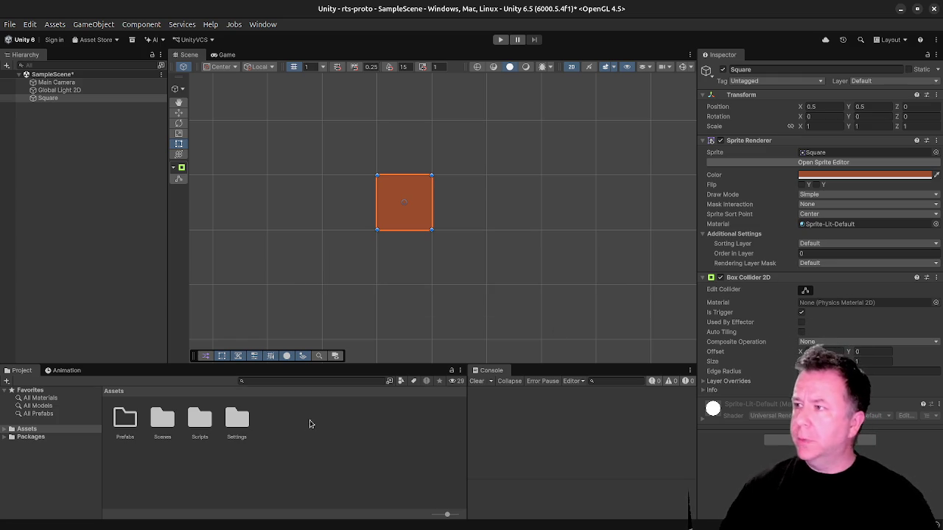
Open Assets/Scripts in the Project window and select the IInteractable script.
double_click(196, 411)
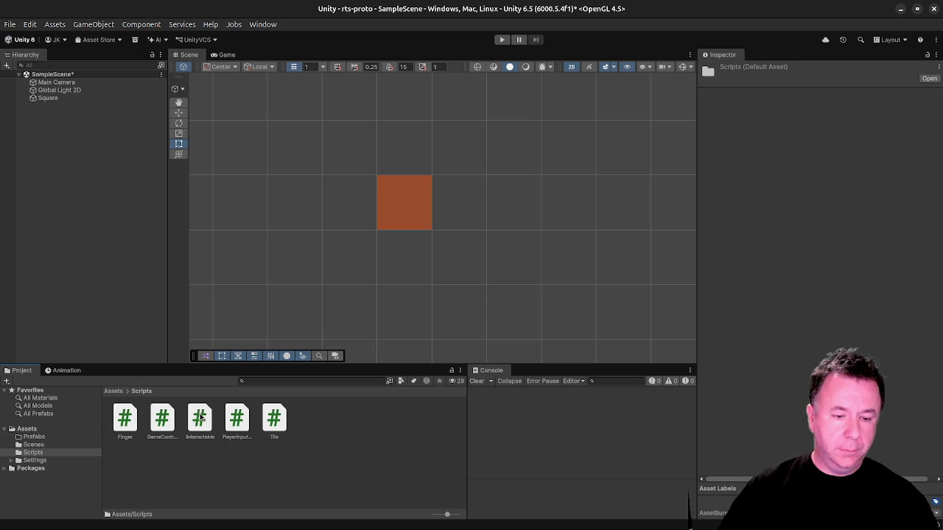
click(200, 417)
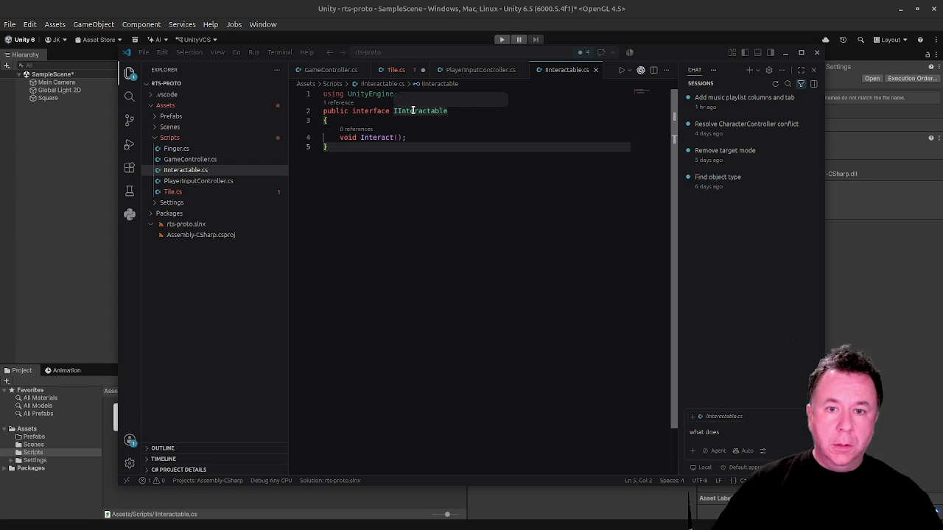
Add a public void Interact() method with braces below Awake in Tile.cs.
click(396, 69)
mouse_move(481, 182)
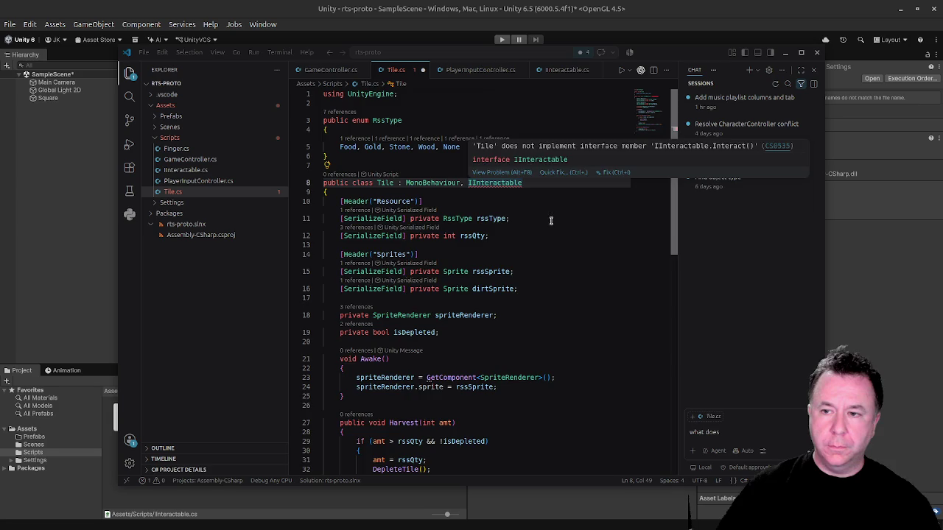
scroll(499, 300, down, 3)
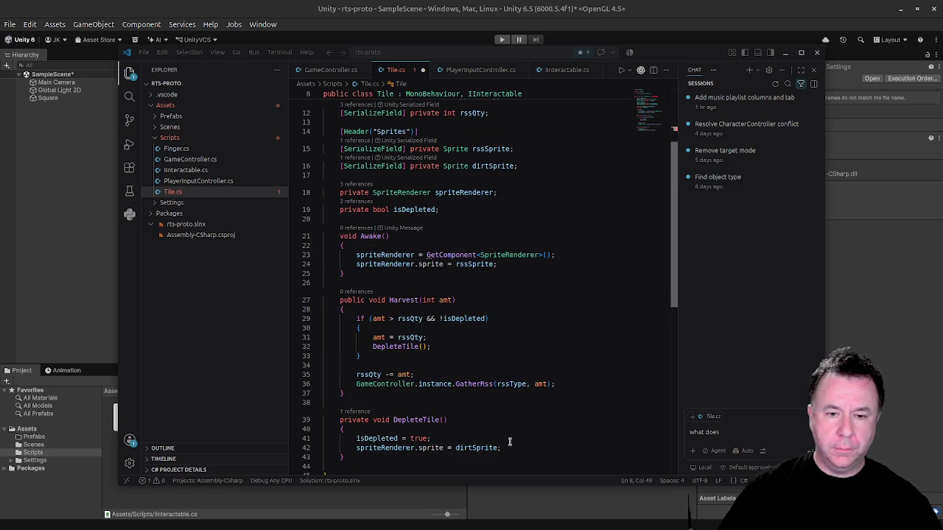
click(382, 273)
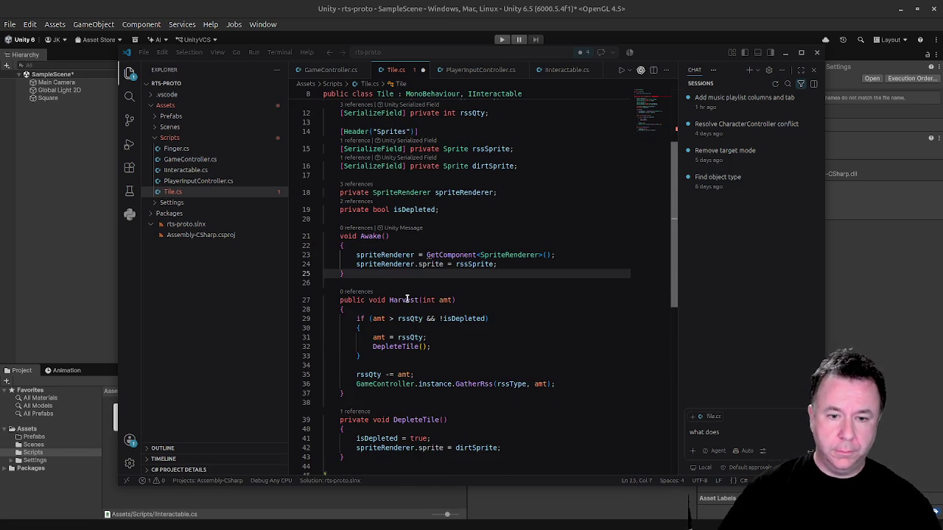
key(Return)
key(Return)
text(void)
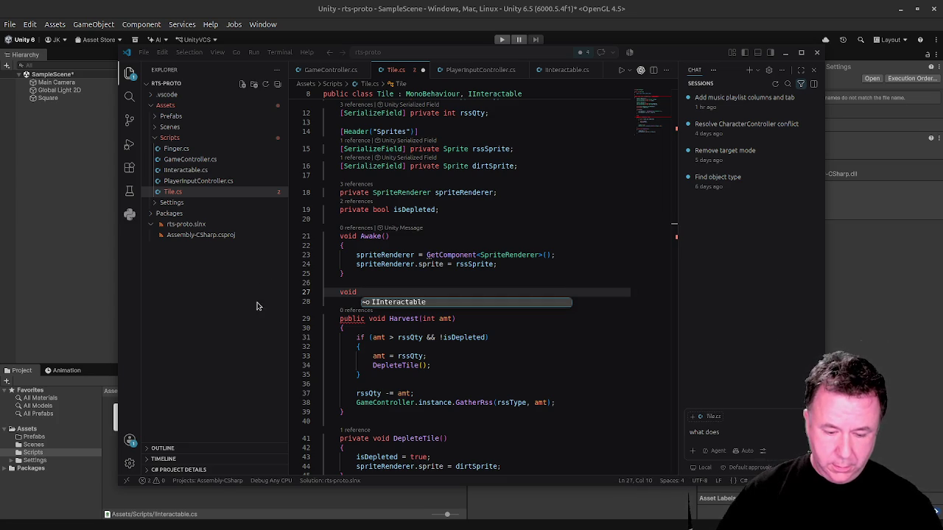
key(Home)
text(public )
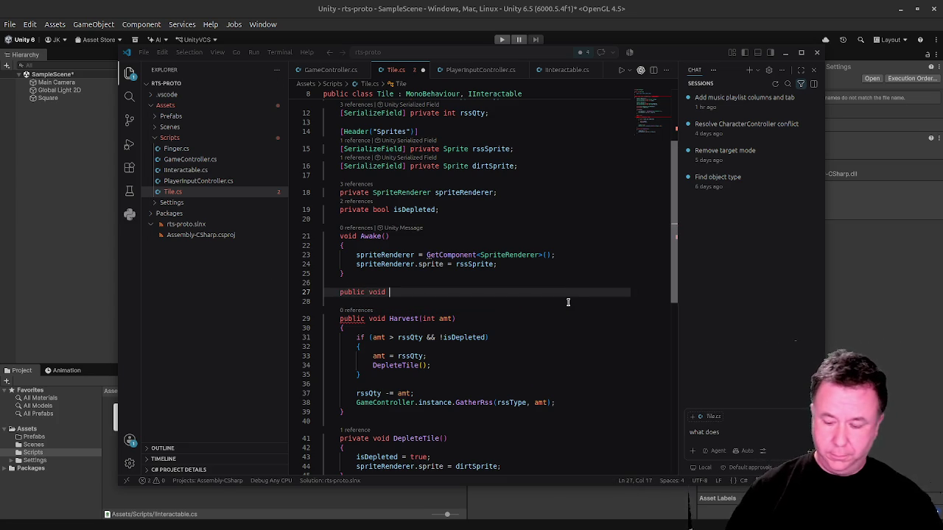
text(Inter)
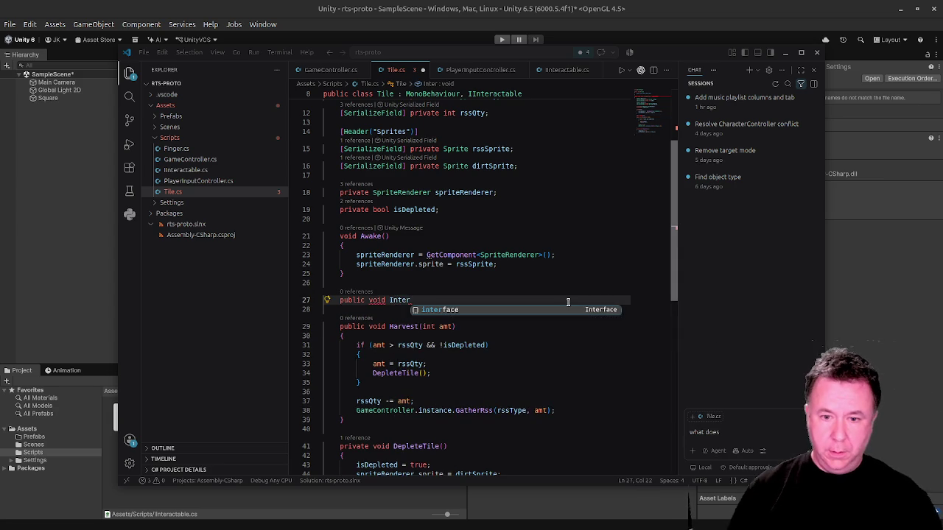
text(act()
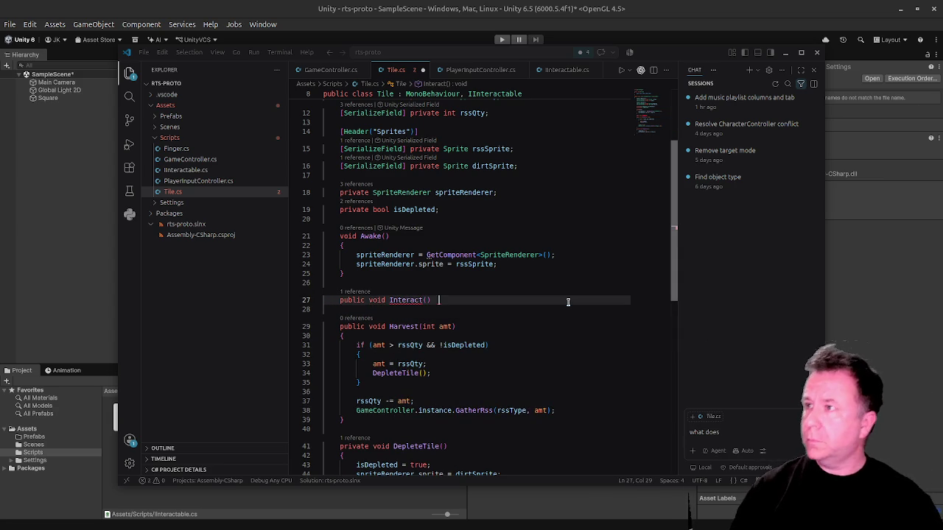
text(  {)
key(Return)
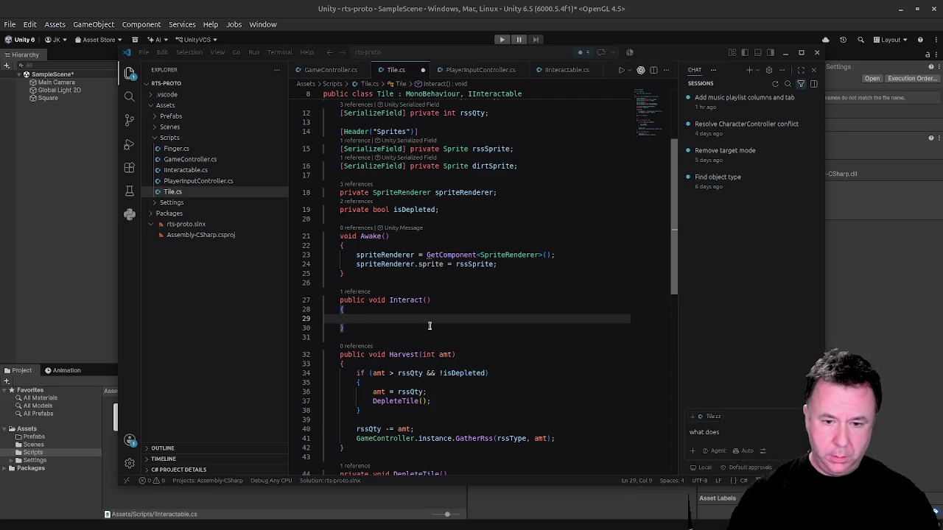
Fill the Interact body with a Harvest(1); call.
text(Har)
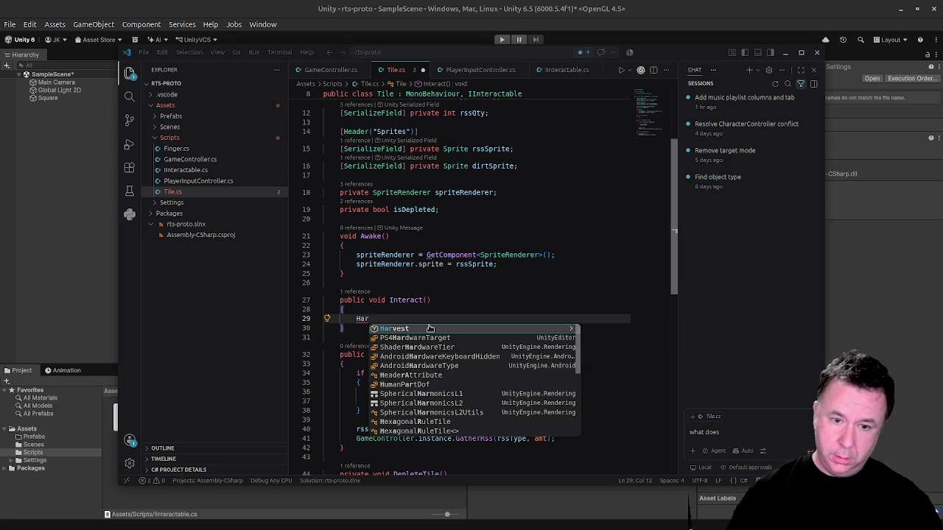
key(Tab)
text(()
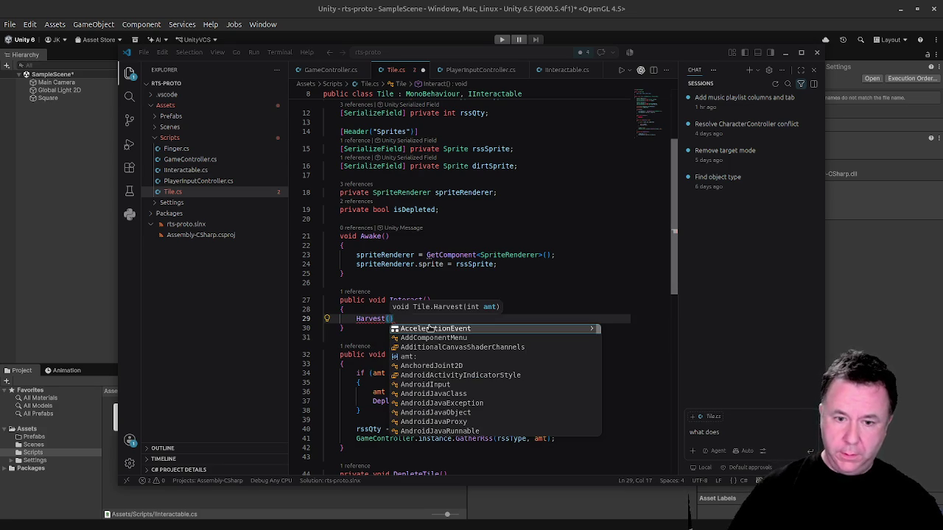
text();)
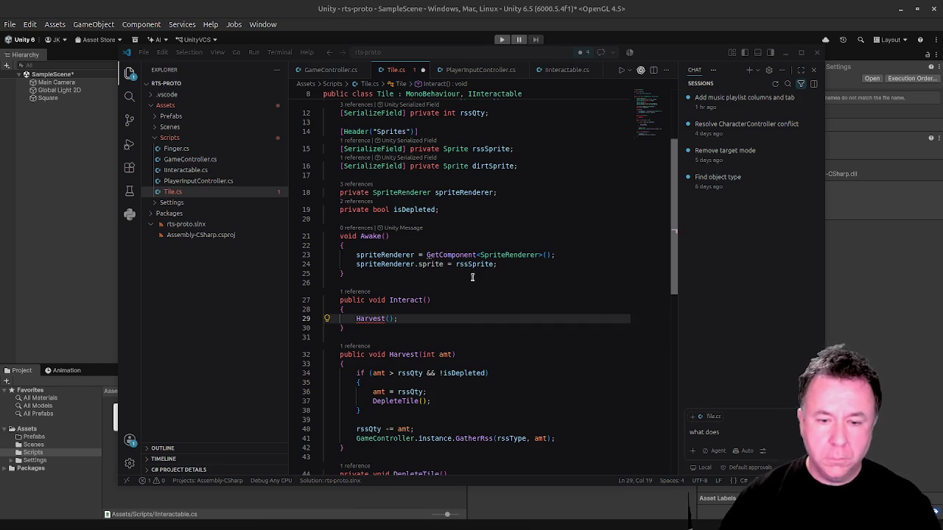
key(Left)
key(Left)
text(1)
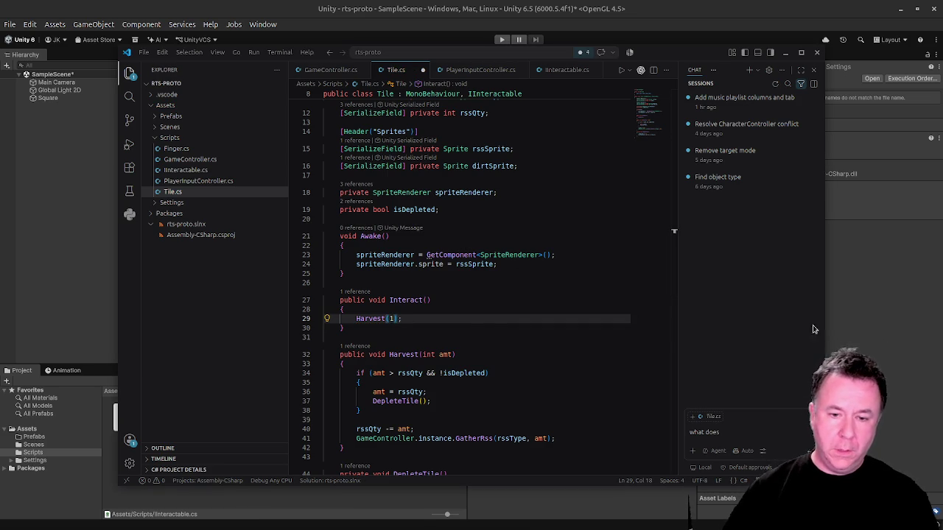
click(433, 316)
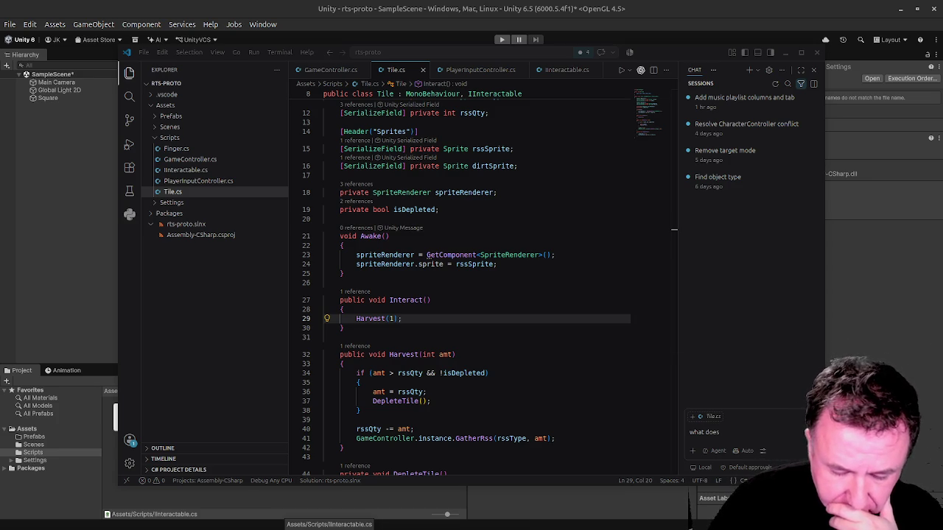
Switch to the PlayerInputController.cs tab.
click(479, 69)
Add '[SerializeField] private Camera mainCam;' on a new line below layerMask.
click(420, 156)
click(500, 163)
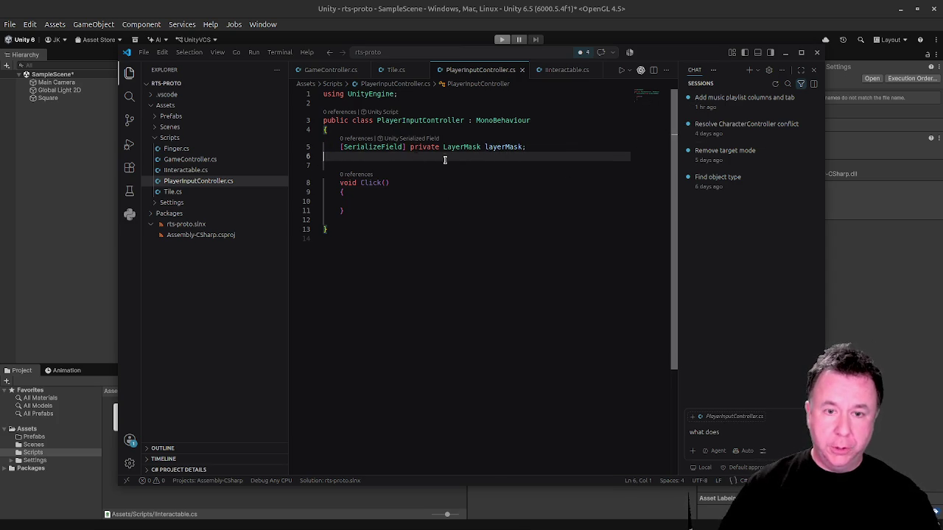
click(538, 150)
key(Return)
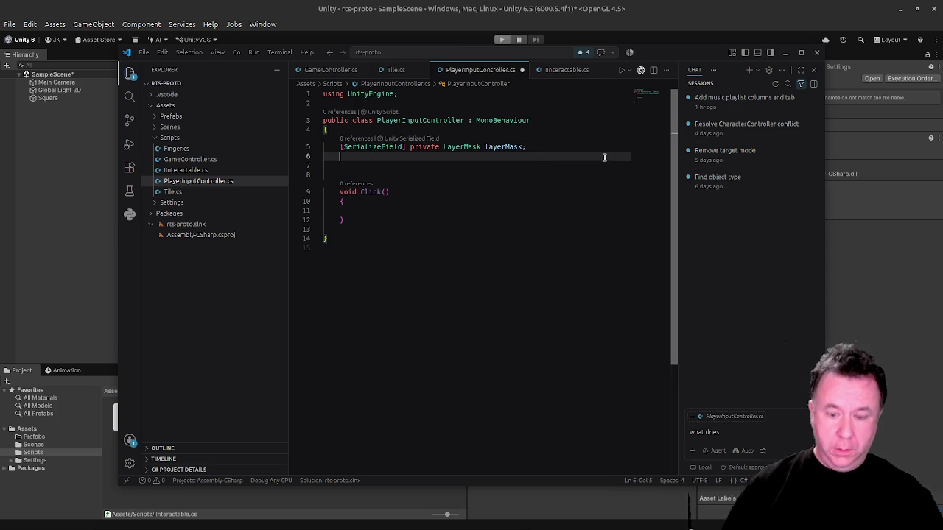
text([Serial)
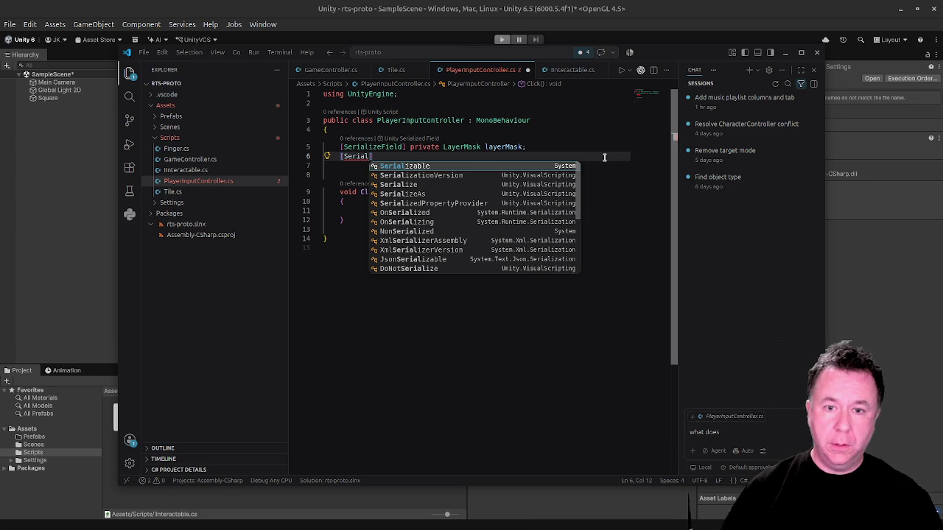
text(i)
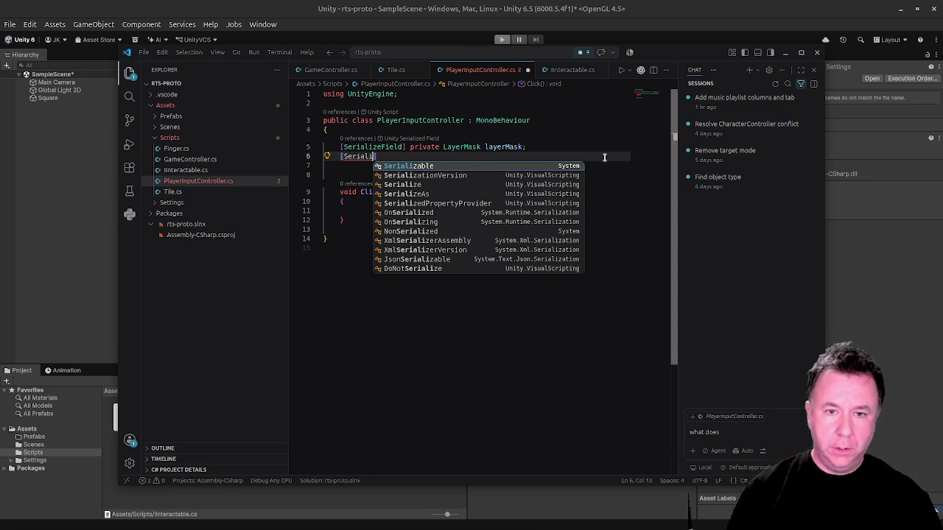
text(zeField] )
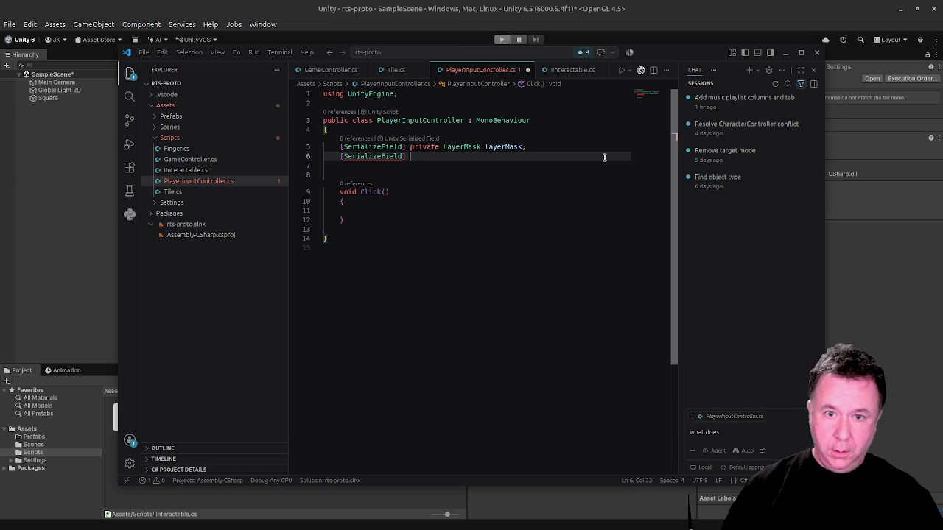
text( private )
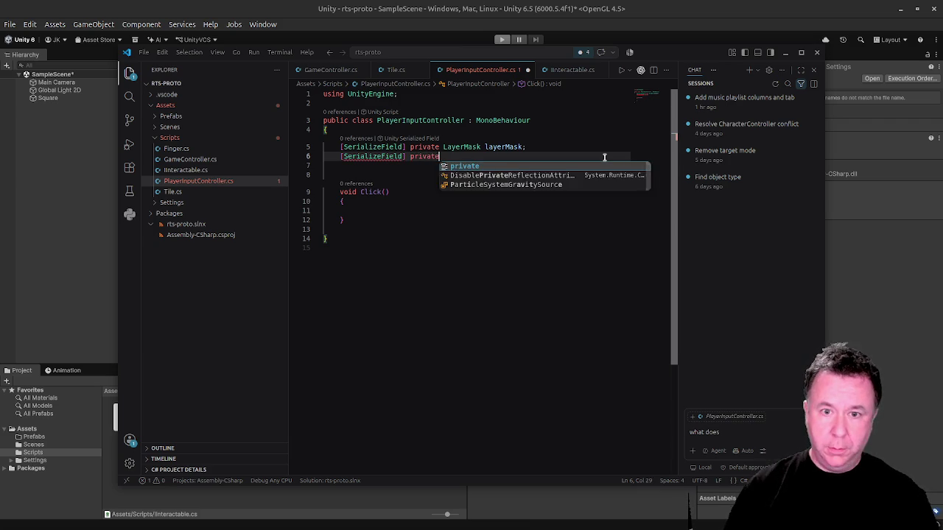
text(Camera )
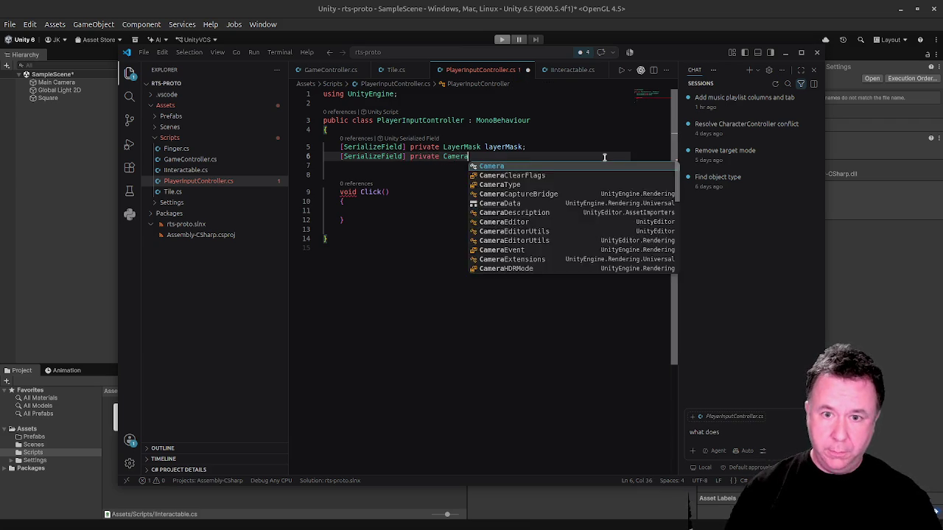
text(main)
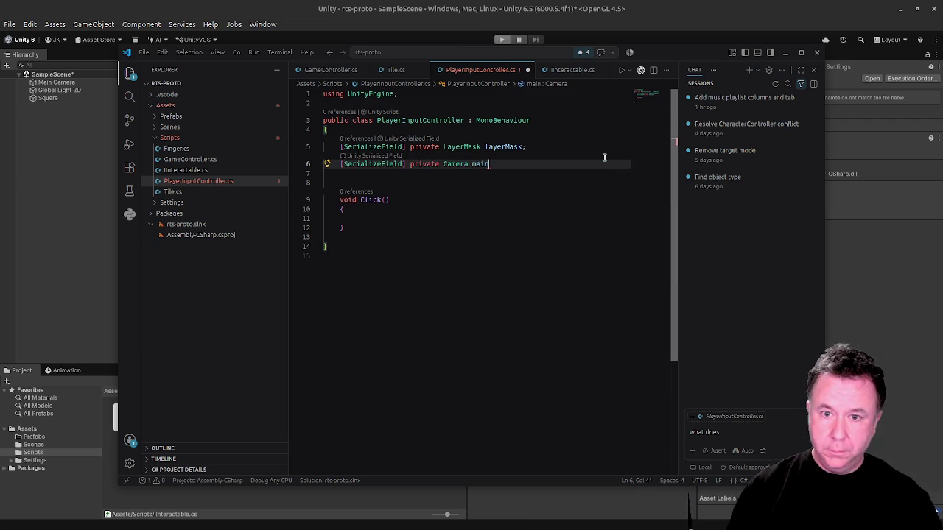
text(Cam;)
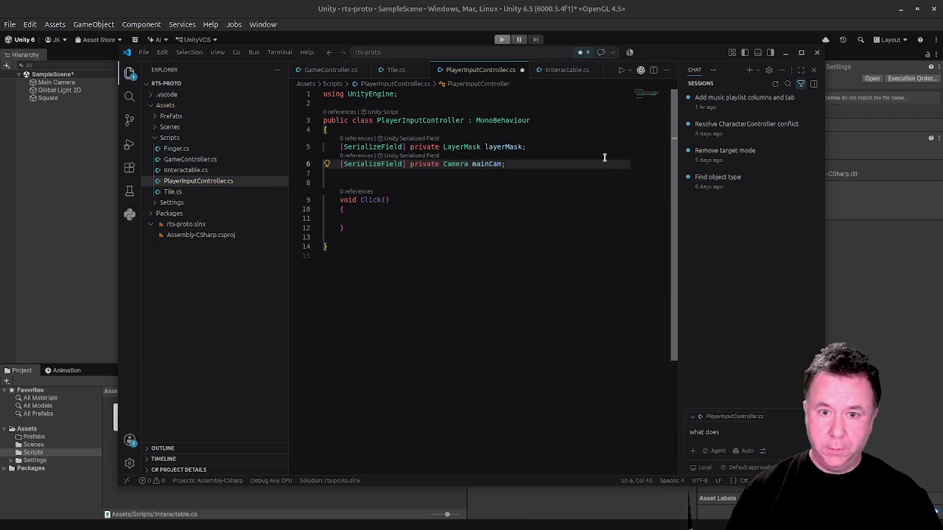
key(Return)
key(Return)
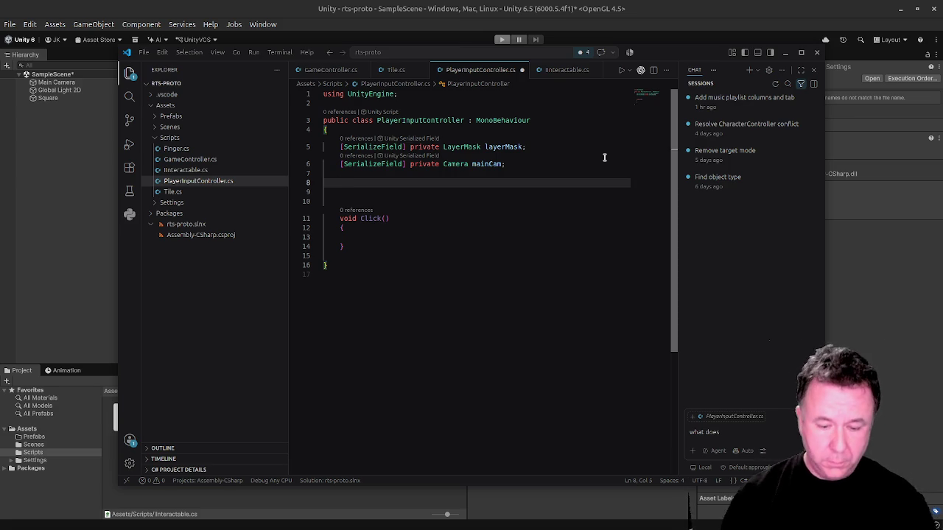
Write private void Awake() with 'if (mainCam == null) { mainCam = Camera.main; }'.
text(vprivat)
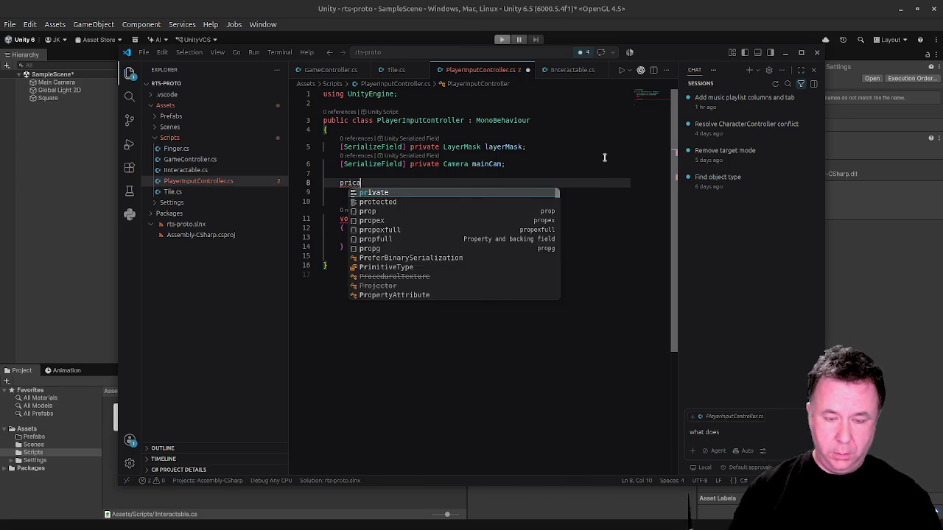
text(e )
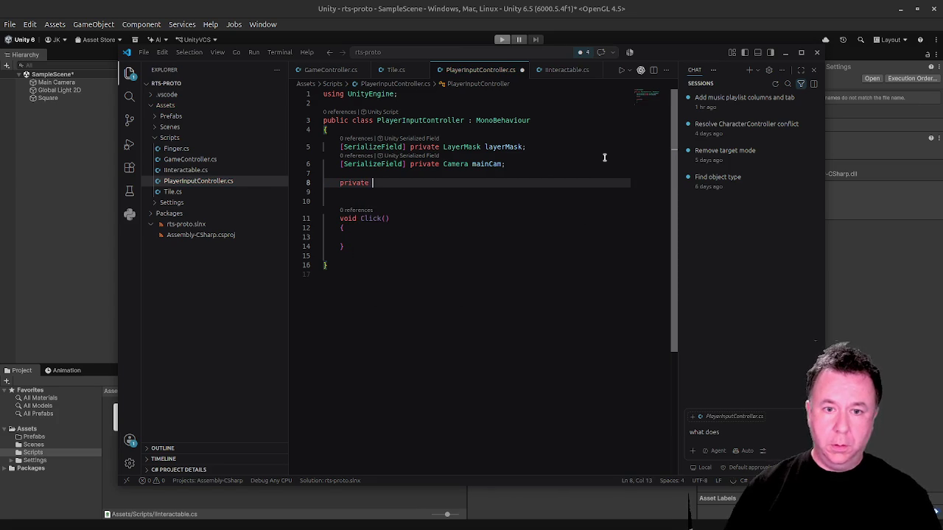
text(void )
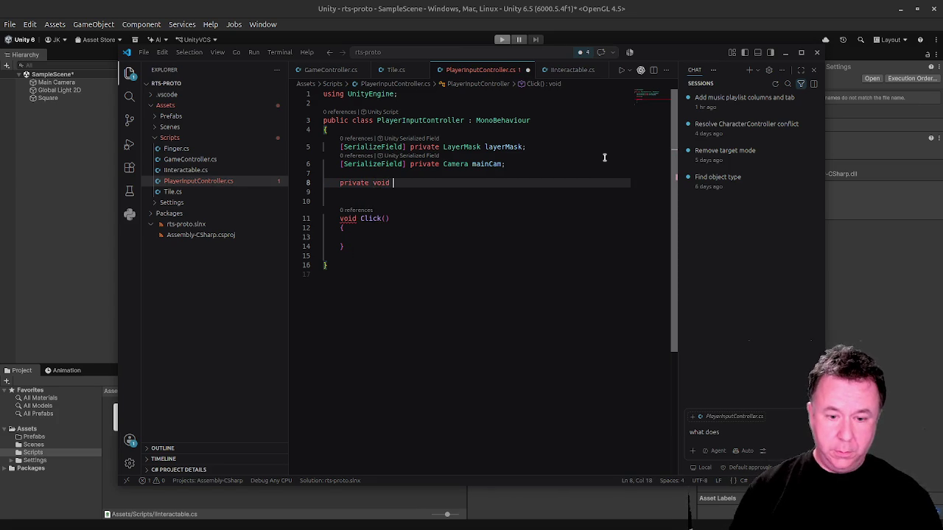
text(Awake()
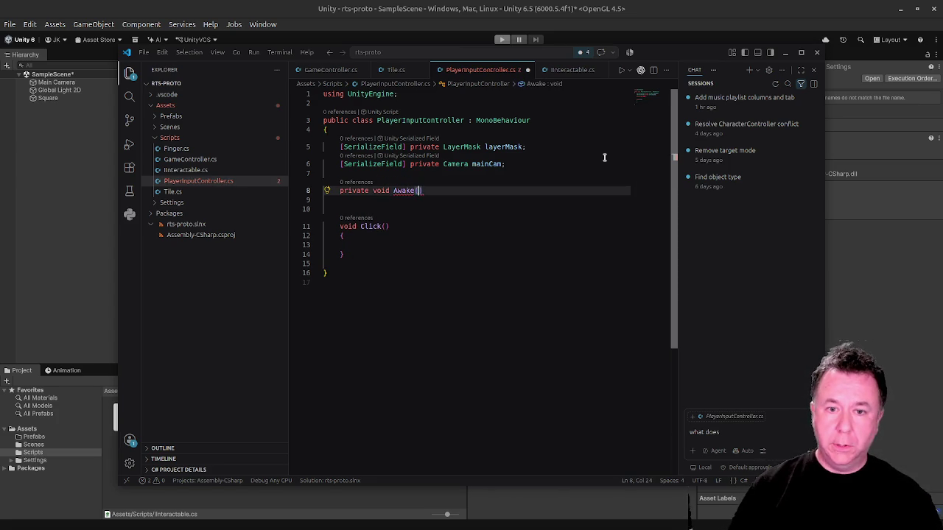
text())
key(Return)
text({)
key(Return)
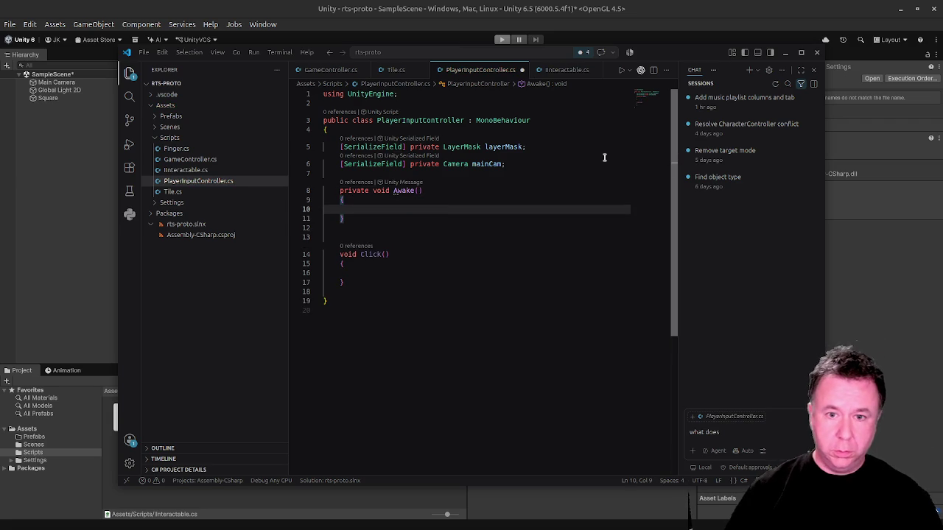
text(if )
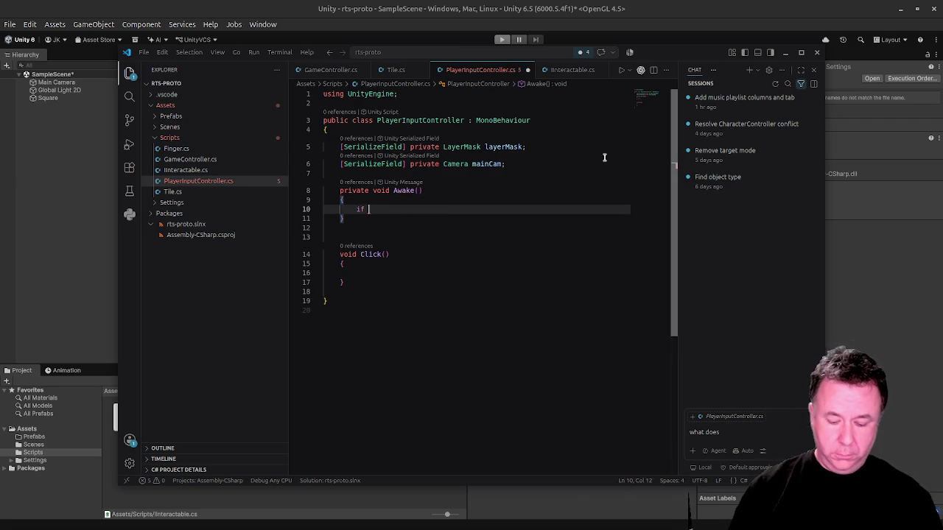
text((mainC)
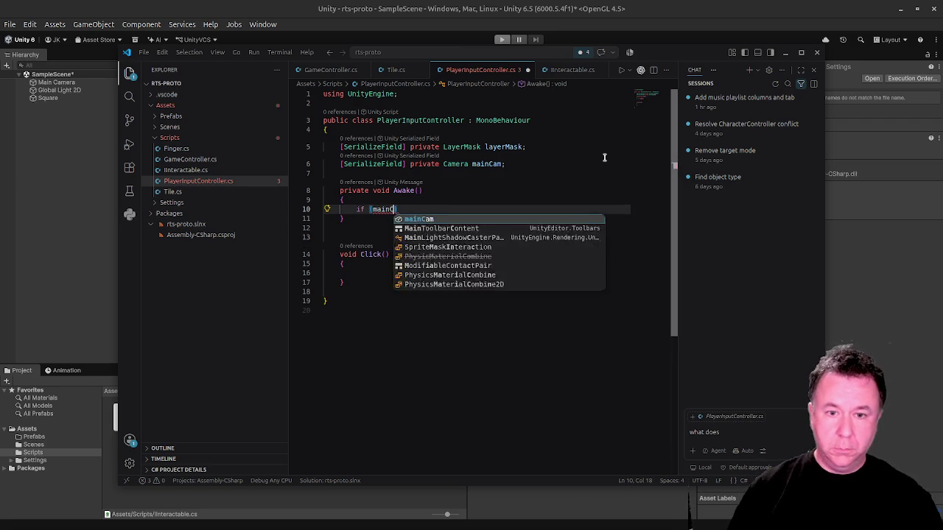
text(am == )
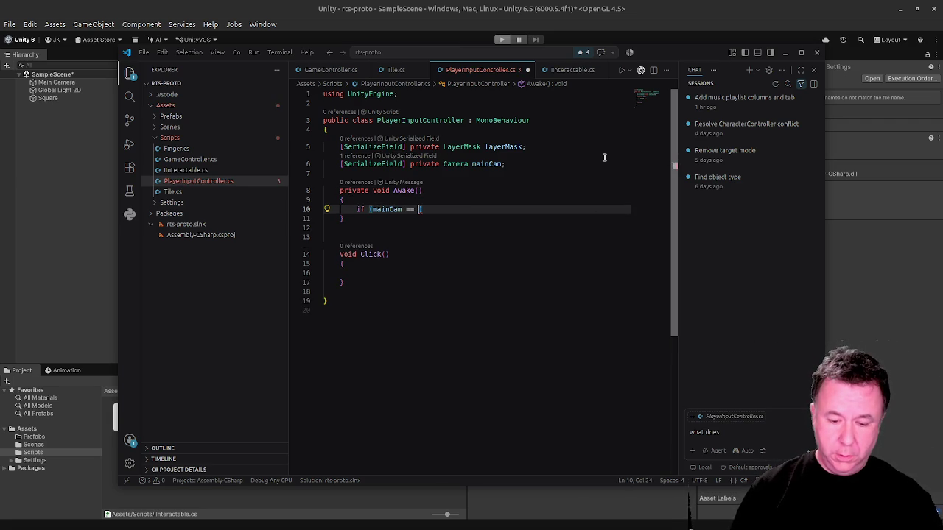
text(null))
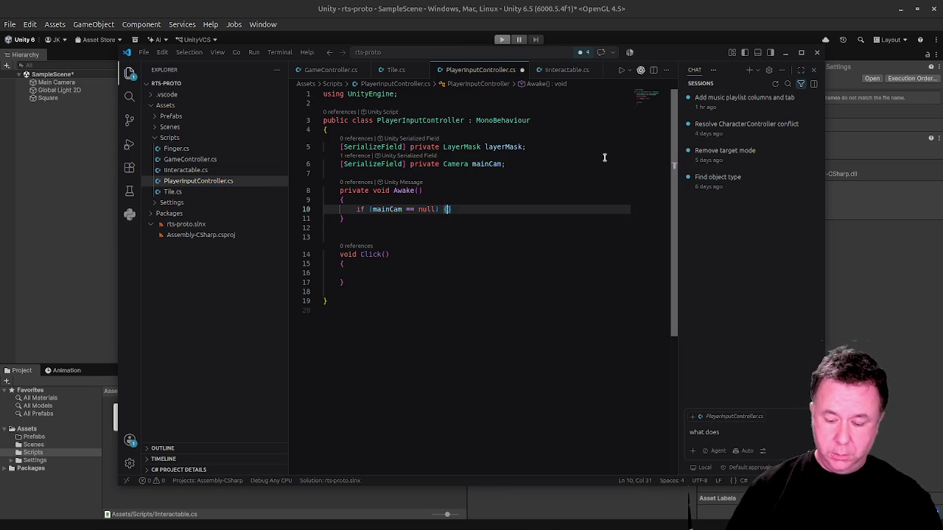
key(Return)
text({)
key(Return)
text(main)
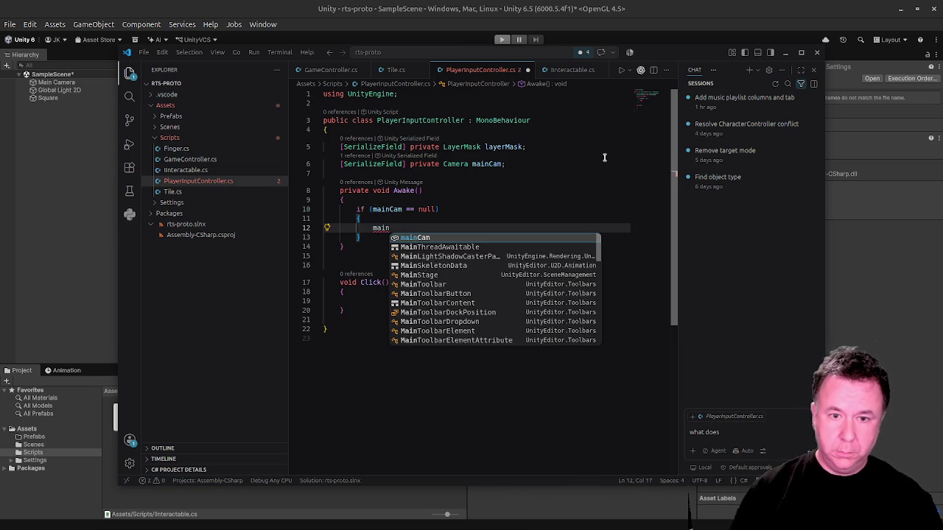
text(Cam = )
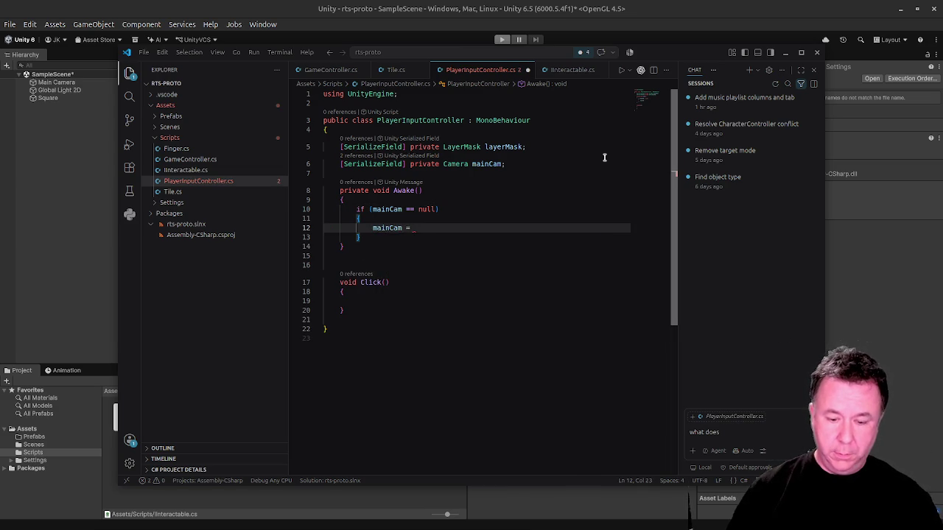
text(Camera.main)
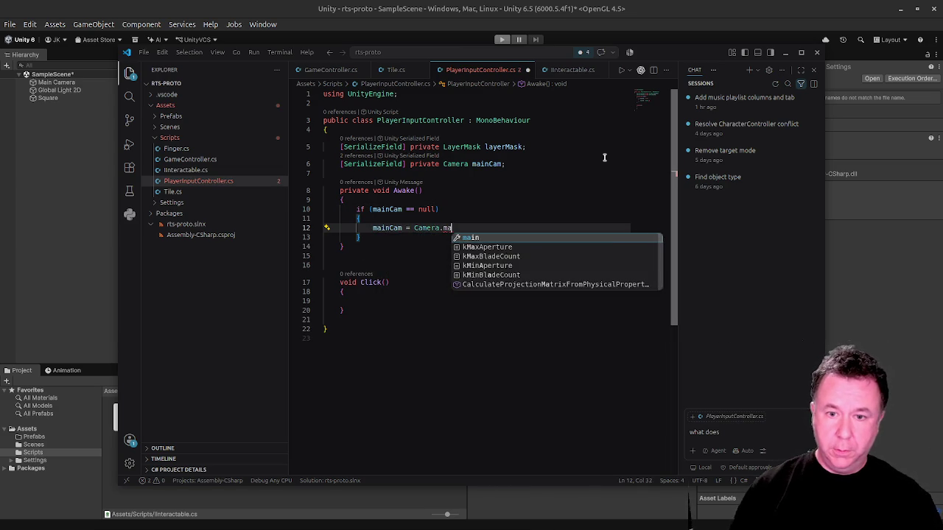
key(Return)
text(;)
key(Down)
key(Down)
key(Up)
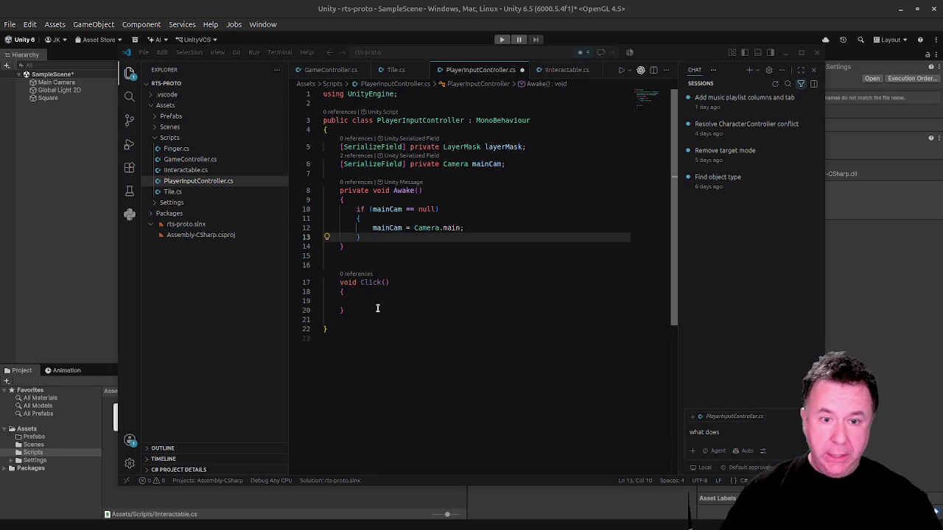
click(376, 257)
Create an empty private void Update() method below Awake.
key(Return)
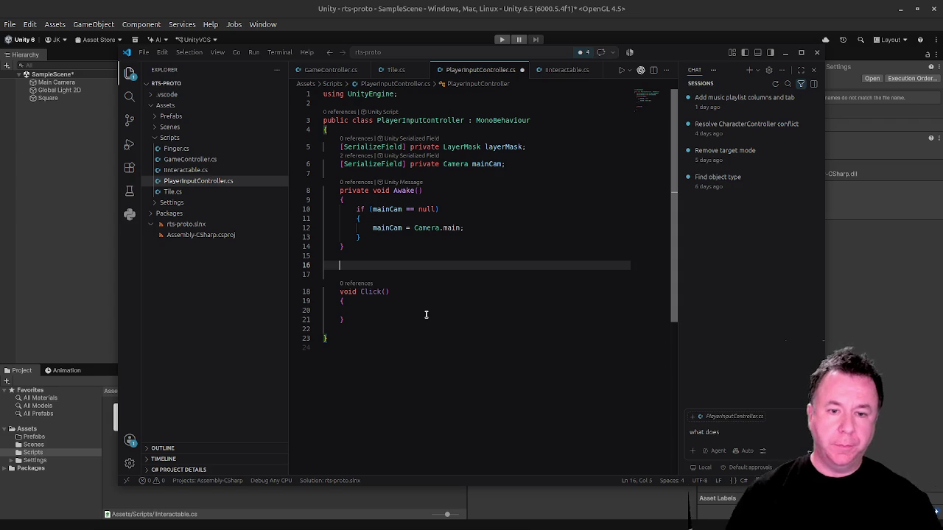
text(privatr)
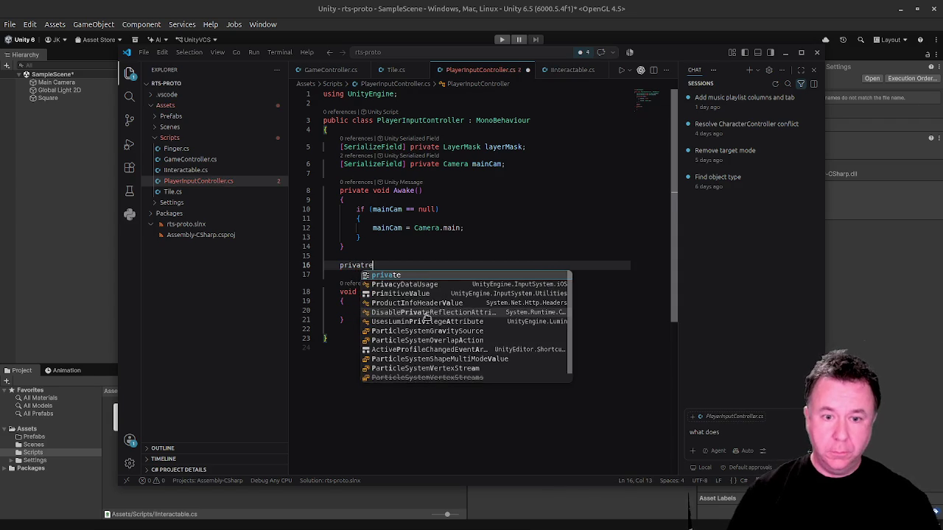
key(BackSpace)
text(e)
key(Escape)
text(void )
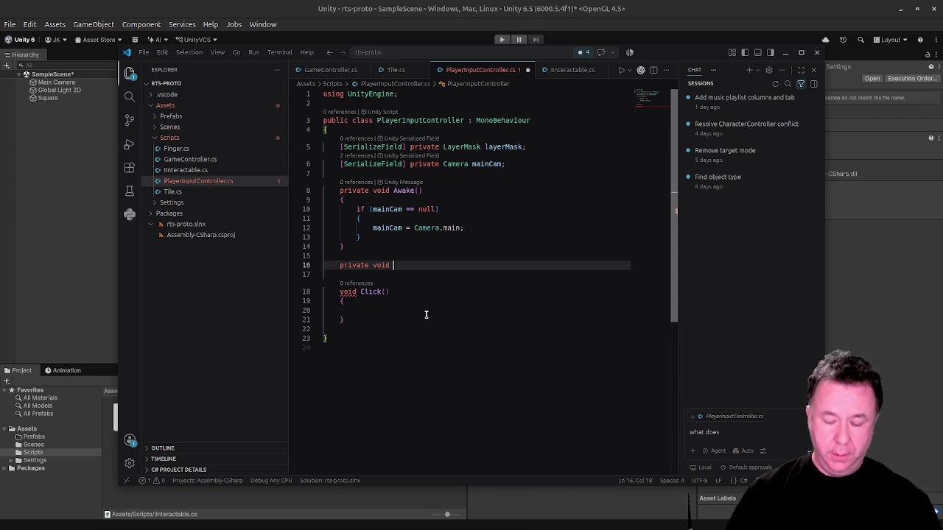
text(Upda)
key(Return)
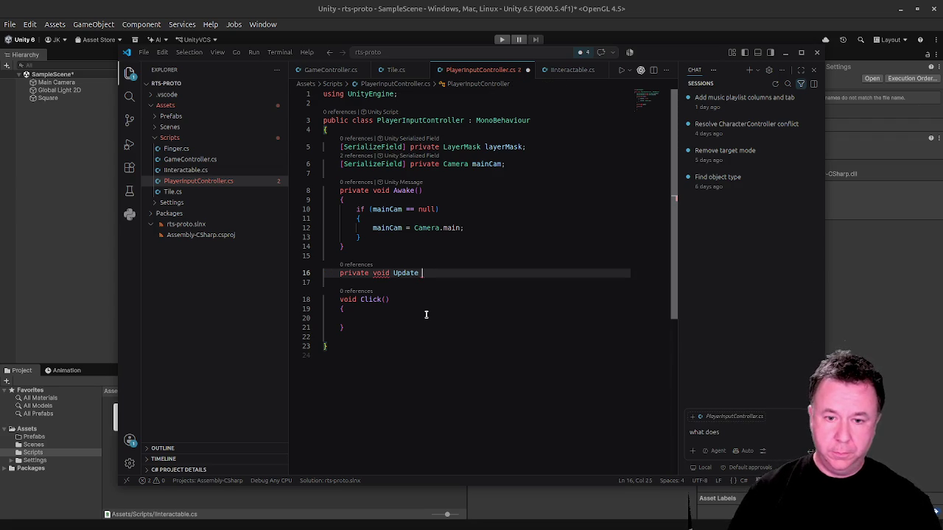
text((){)
key(Return)
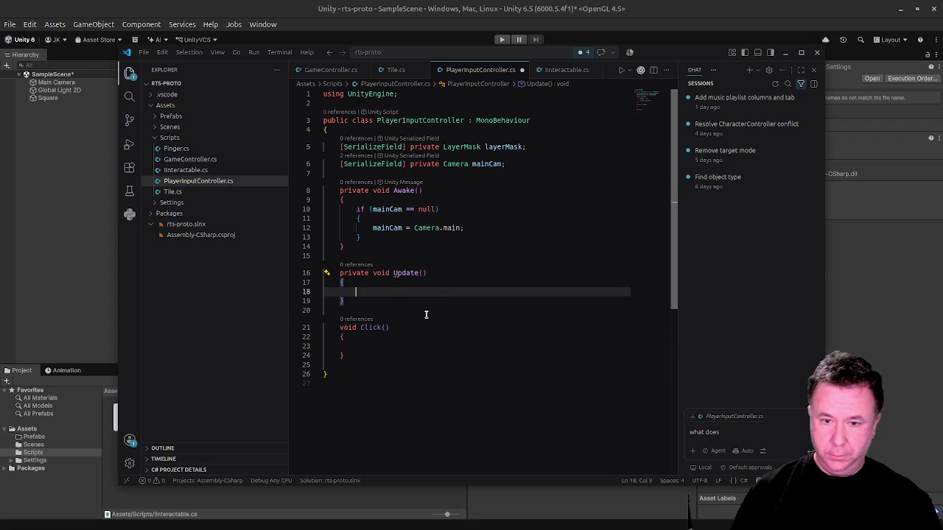
Add 'if (!Pointer.current.press.wasPressedThisFrame) return;' using the UnityEngine.InputSystem Pointer.
text(if (!)
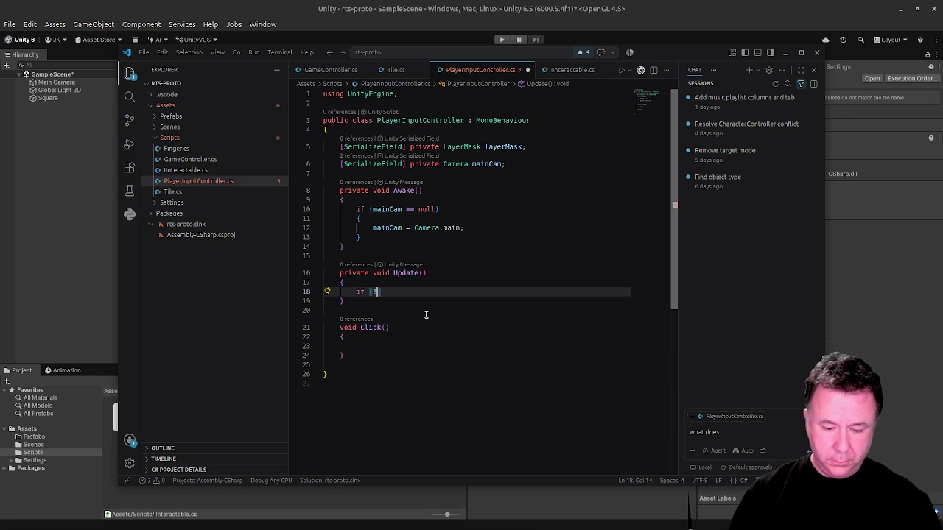
text(Pointer)
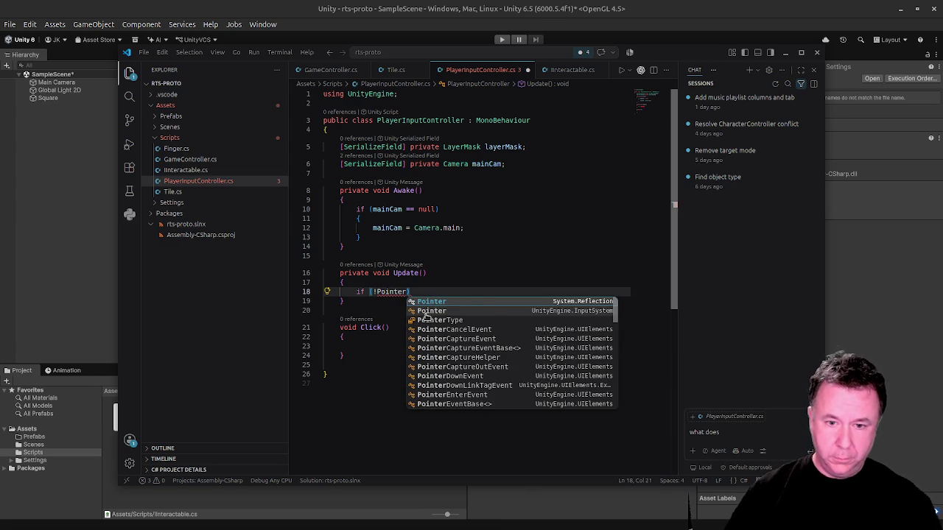
key(Down)
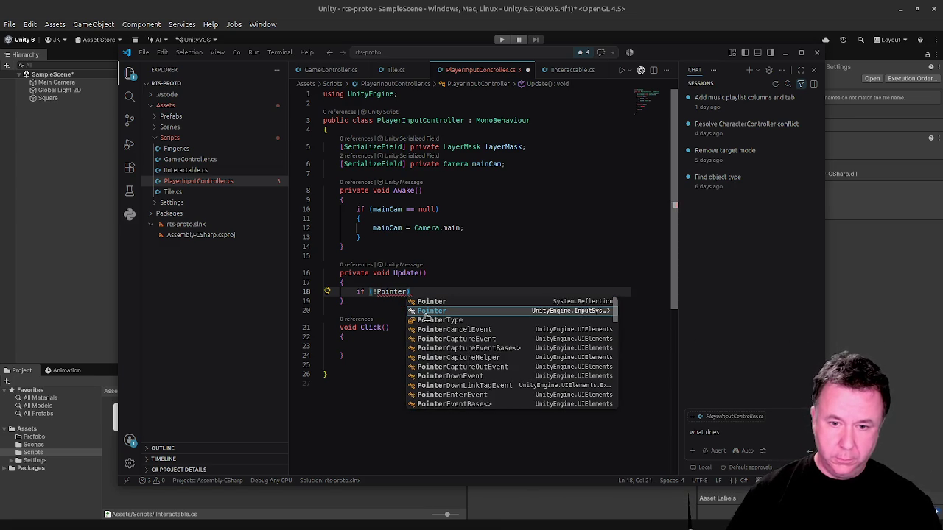
key(Return)
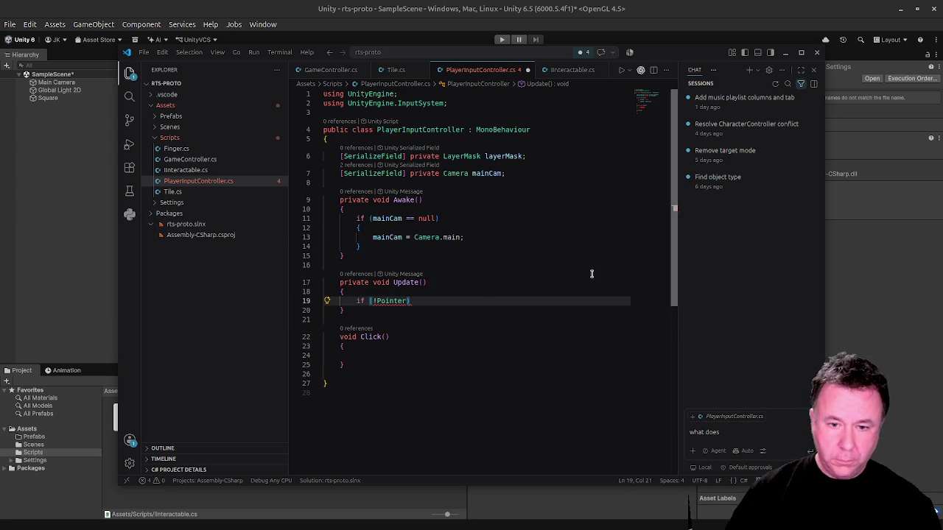
text(.current.)
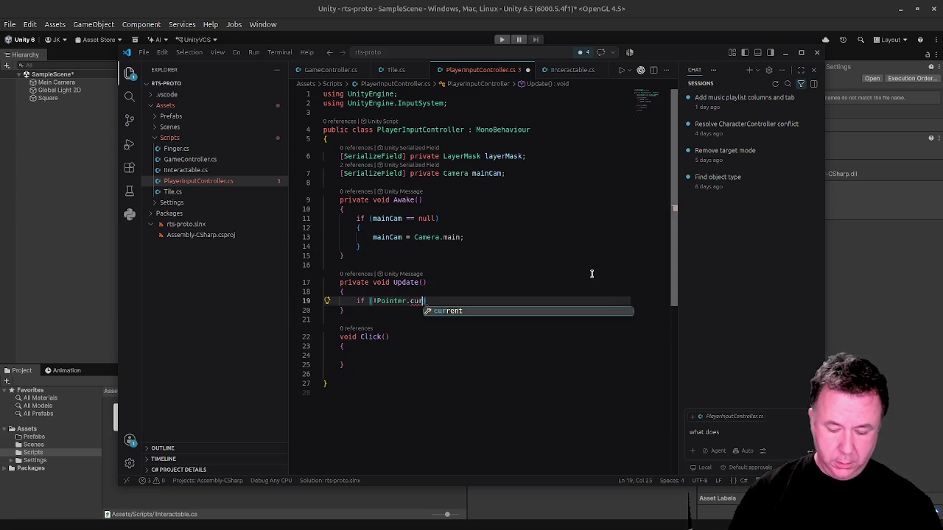
text(press.was)
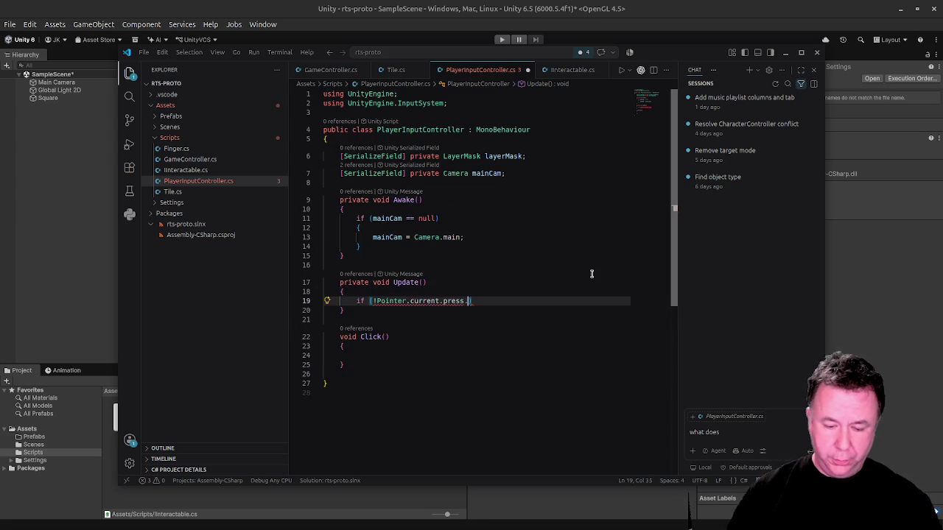
key(Tab)
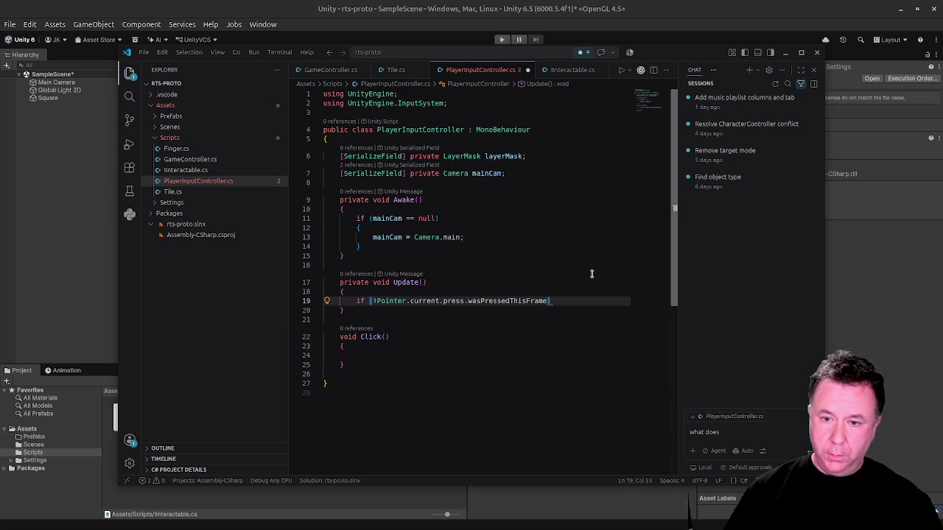
text())
key(Return)
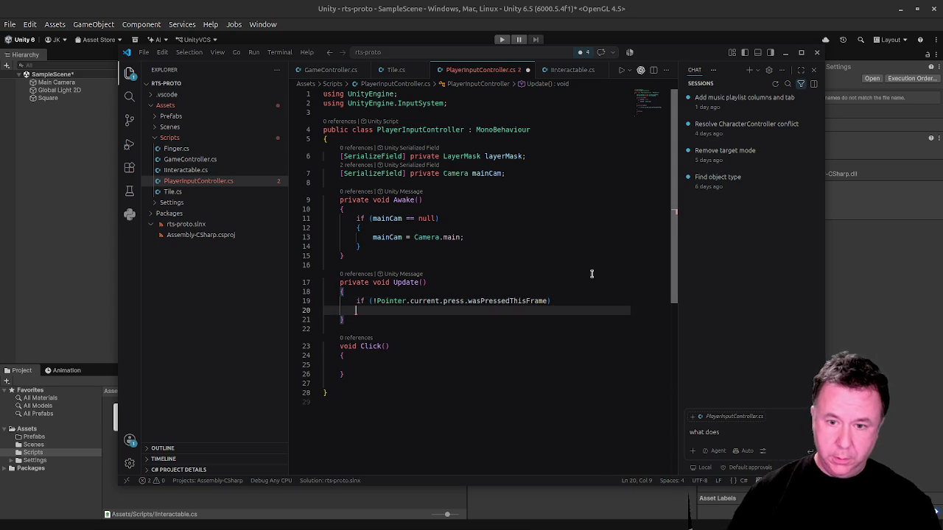
text(reutn)
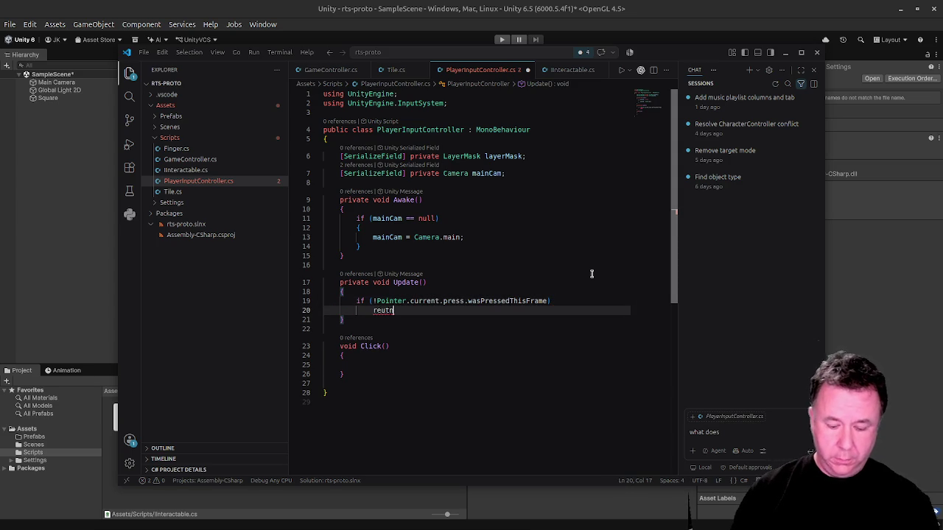
key(BackSpace)
key(BackSpace)
key(BackSpace)
text(turn;)
key(Return)
key(Return)
key(BackSpace)
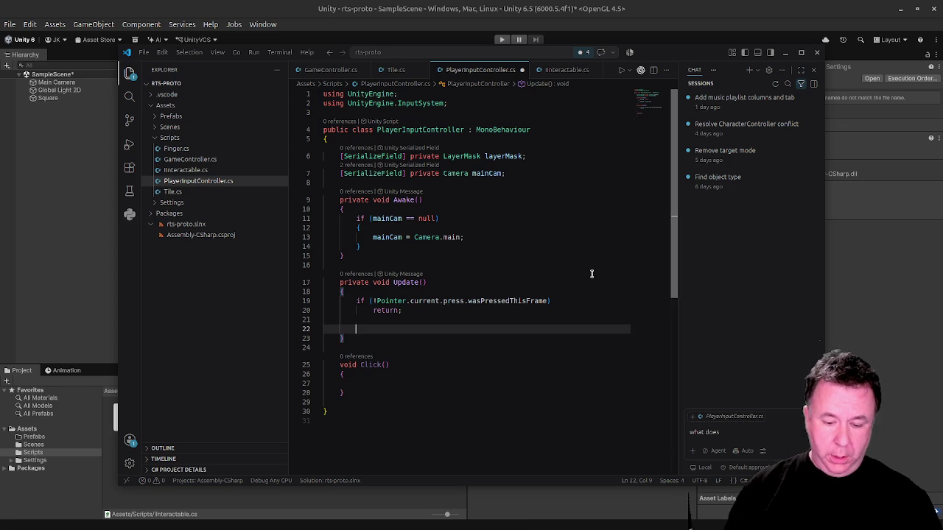
Start a second if statement, then clear its IsPointer condition, leaving an empty if().
text(if ()
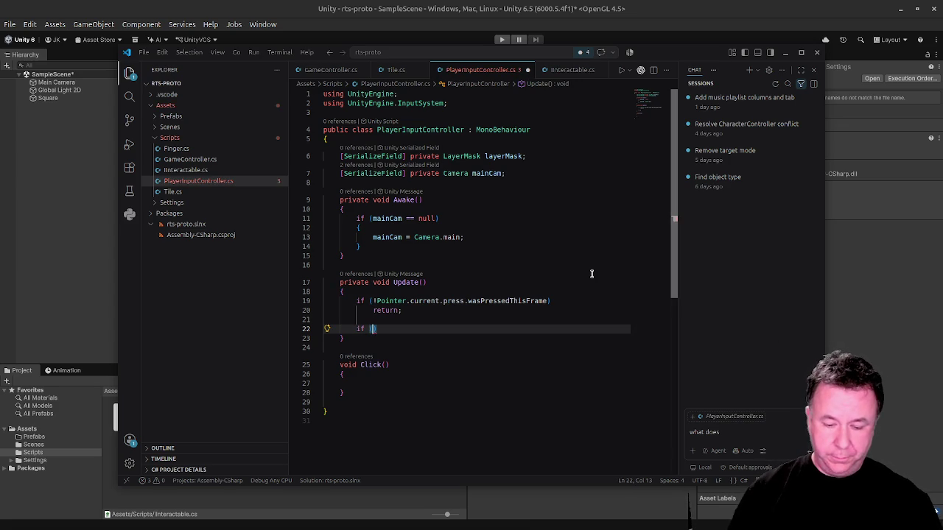
text(IsPo)
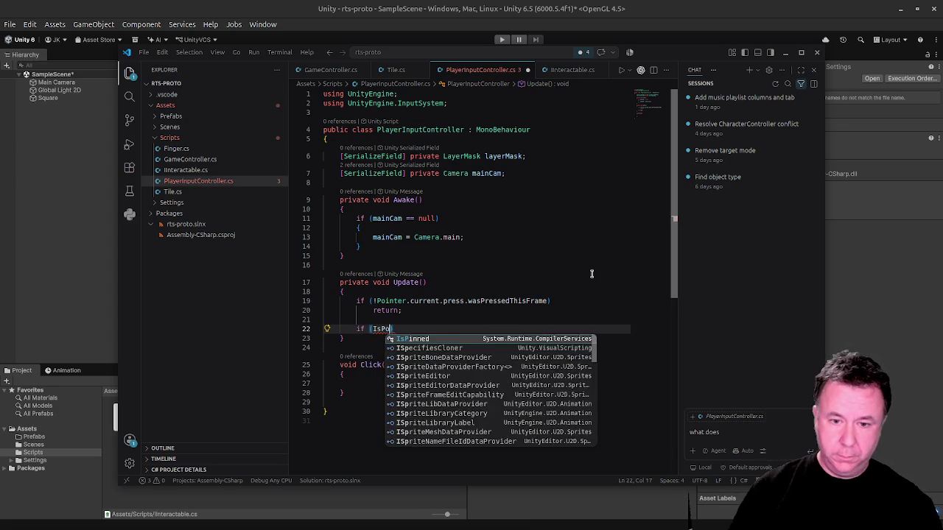
text(inter)
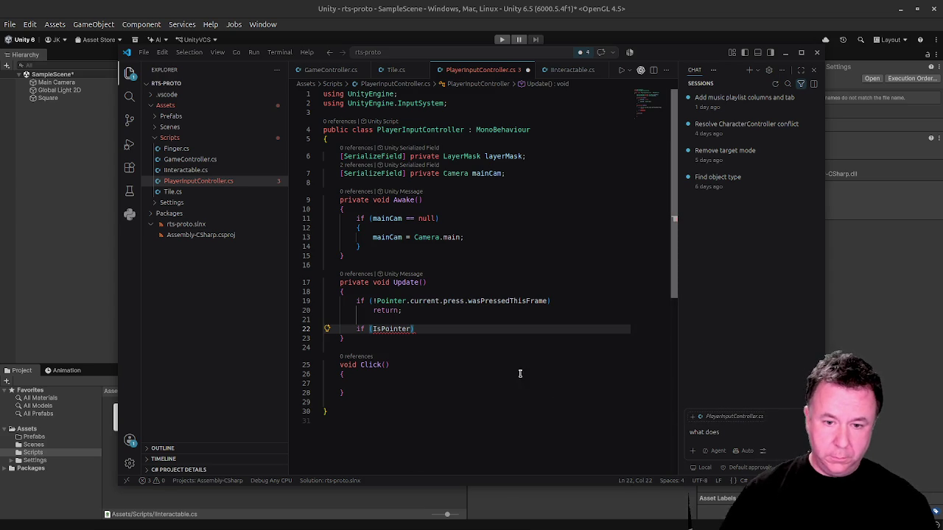
key(BackSpace)
key(BackSpace)
key(BackSpace)
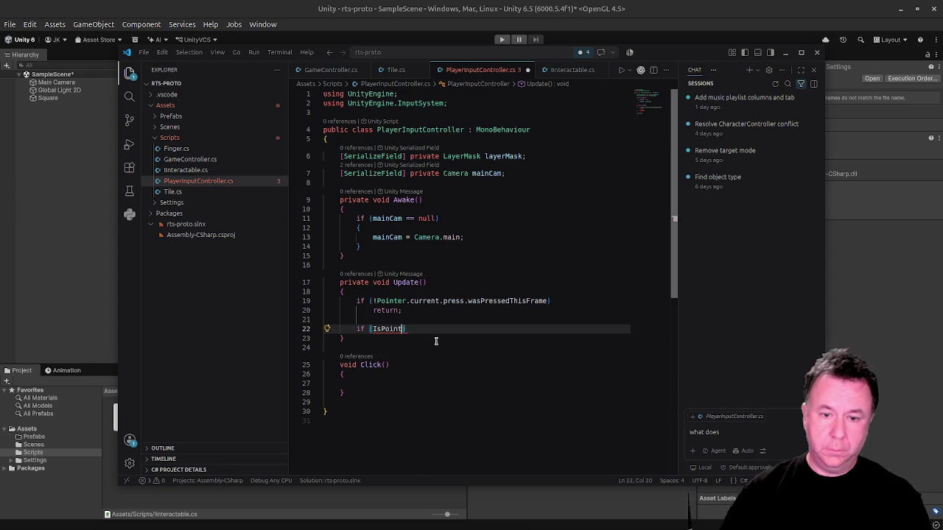
key(BackSpace)
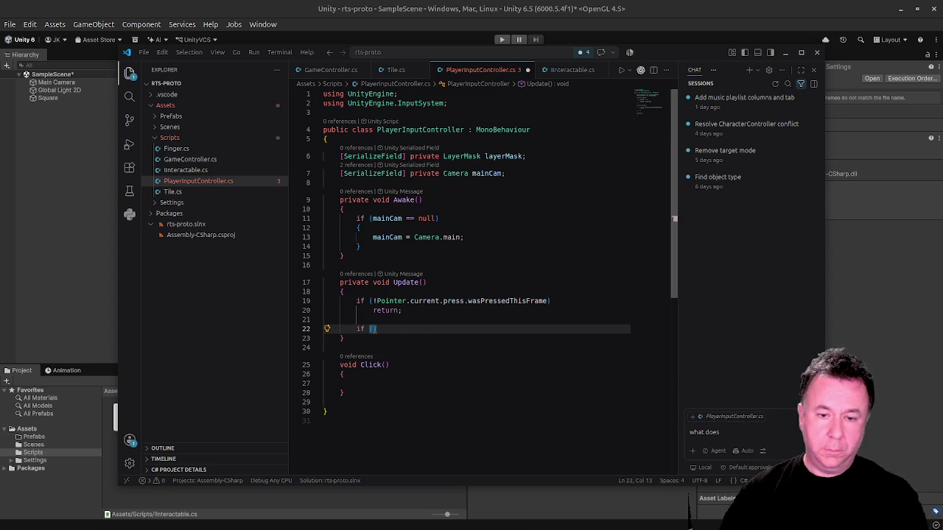
click(390, 394)
Write an empty 'private bool IsPointerOverUi()' method with braces below Click().
key(Return)
key(Return)
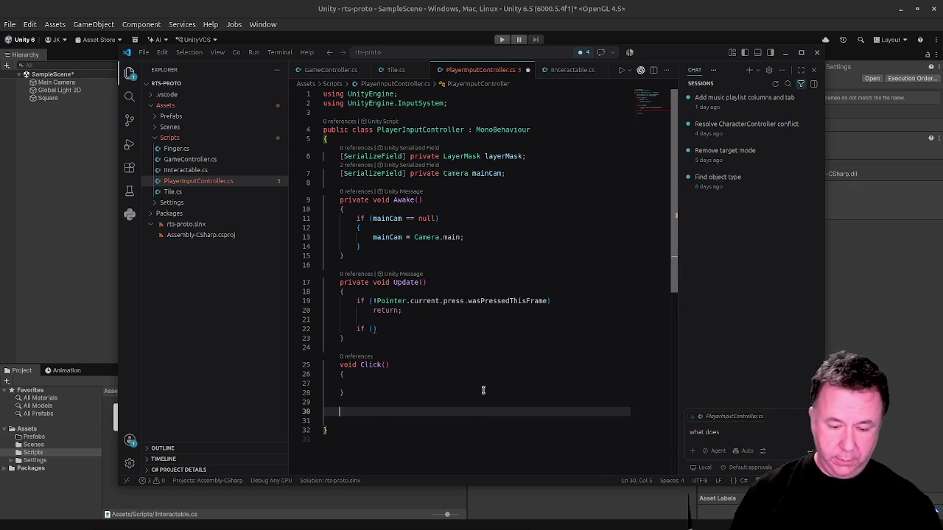
text(private bool;)
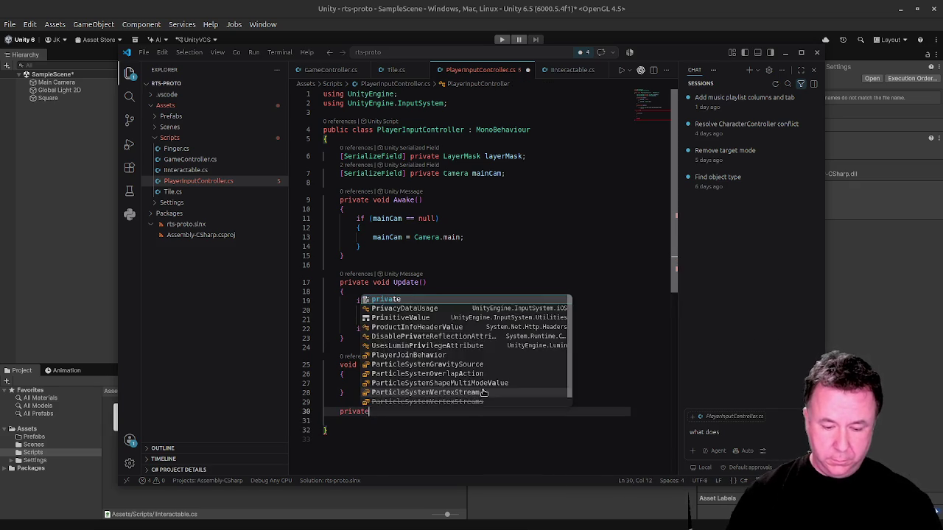
key(BackSpace)
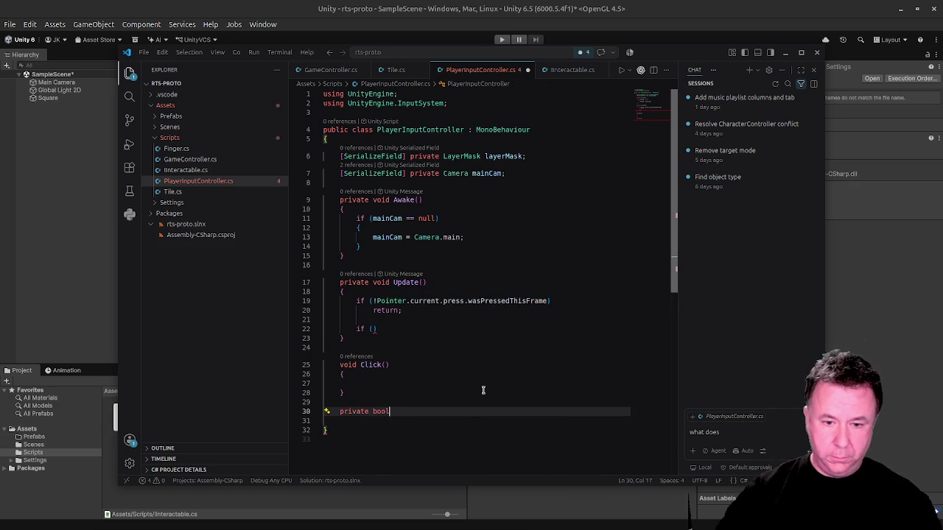
text(IsPo)
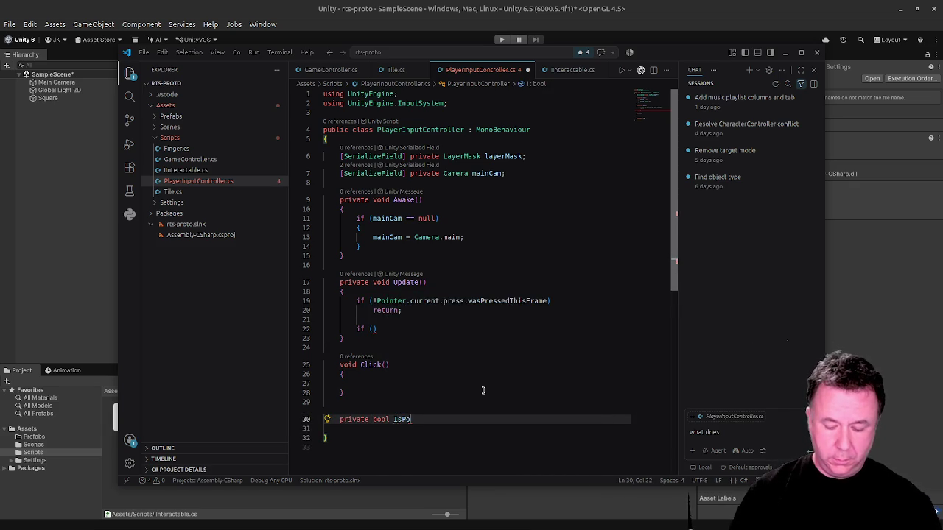
text(interOver)
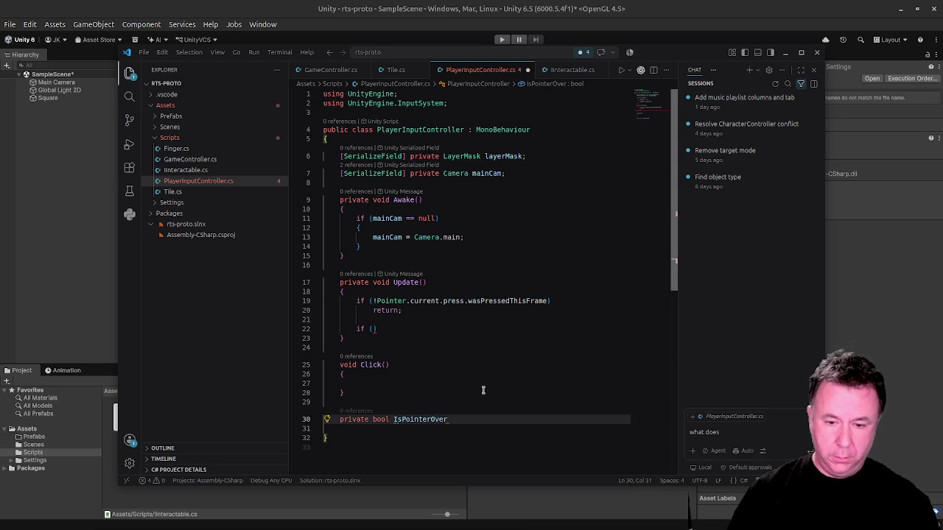
text(Ui ()
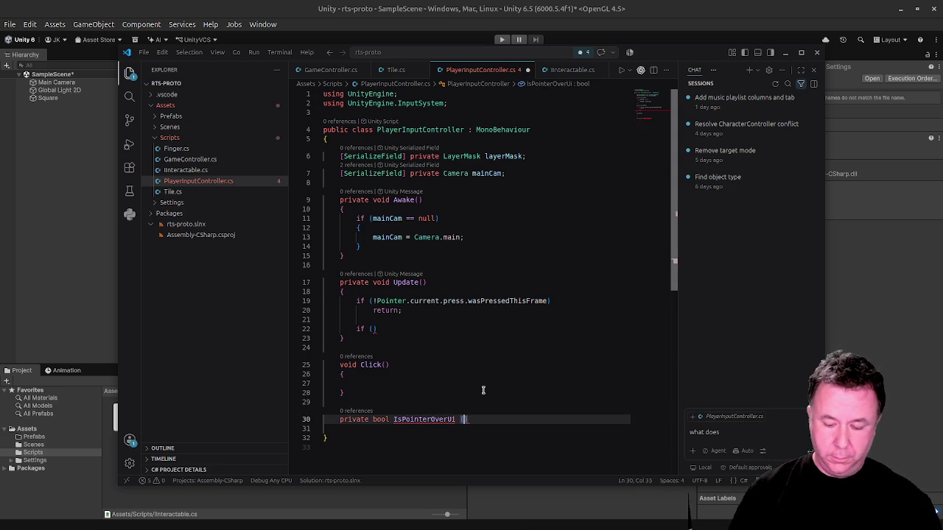
text())
key(Return)
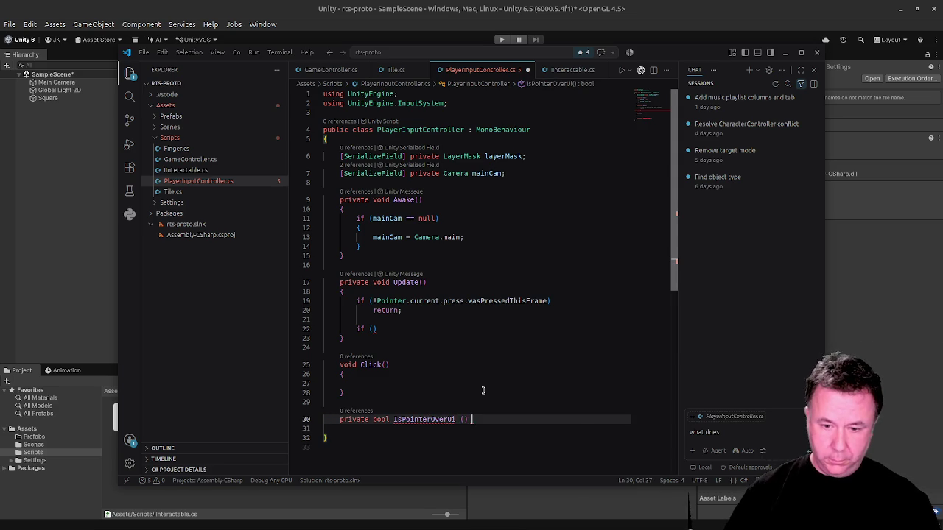
text({)
key(Return)
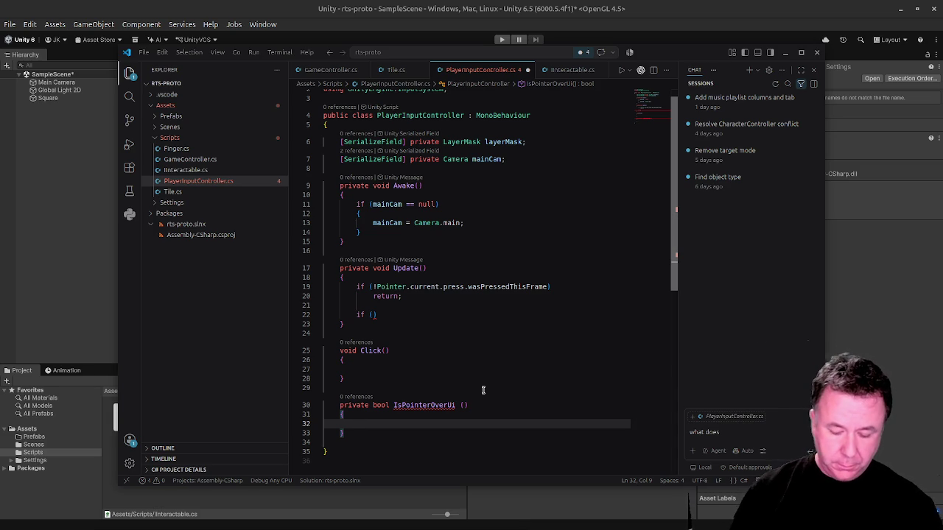
scroll(439, 181, up, 1)
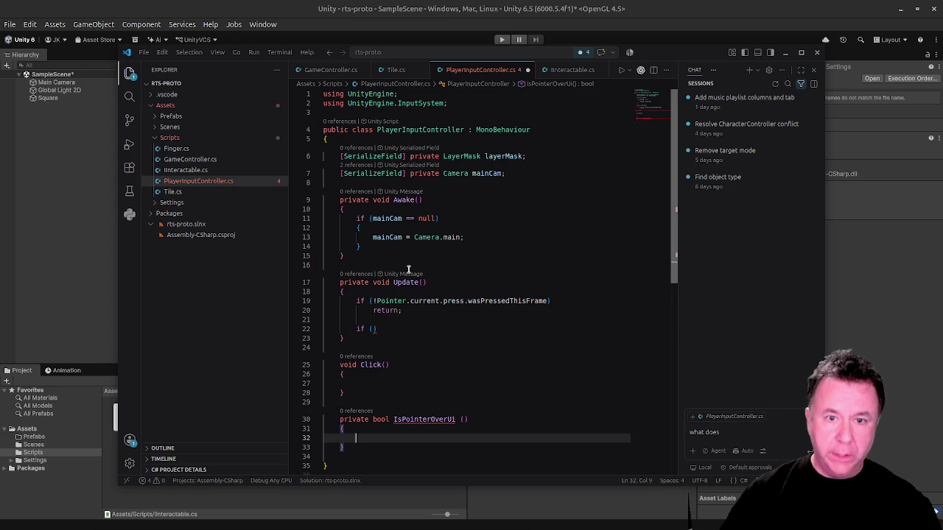
click(470, 110)
Add 'using UnityEngine.EventSystems;' as a third using directive at the top.
key(Return)
text(uisding)
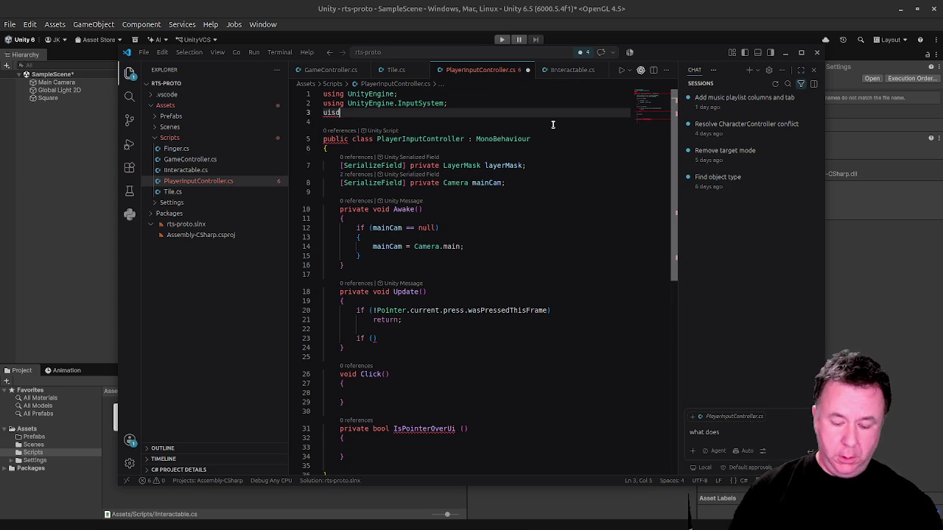
key(BackSpace)
key(BackSpace)
key(BackSpace)
text(sing Uni)
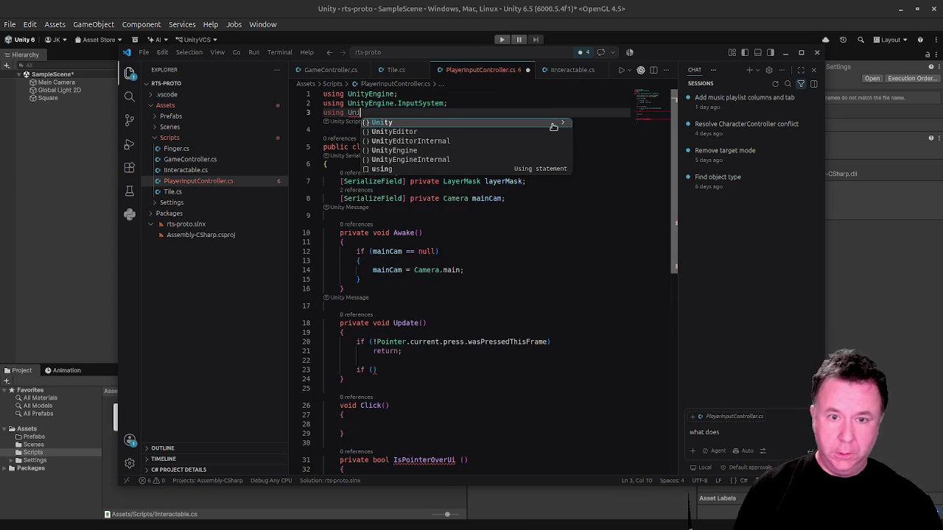
key(Down)
key(Down)
key(Tab)
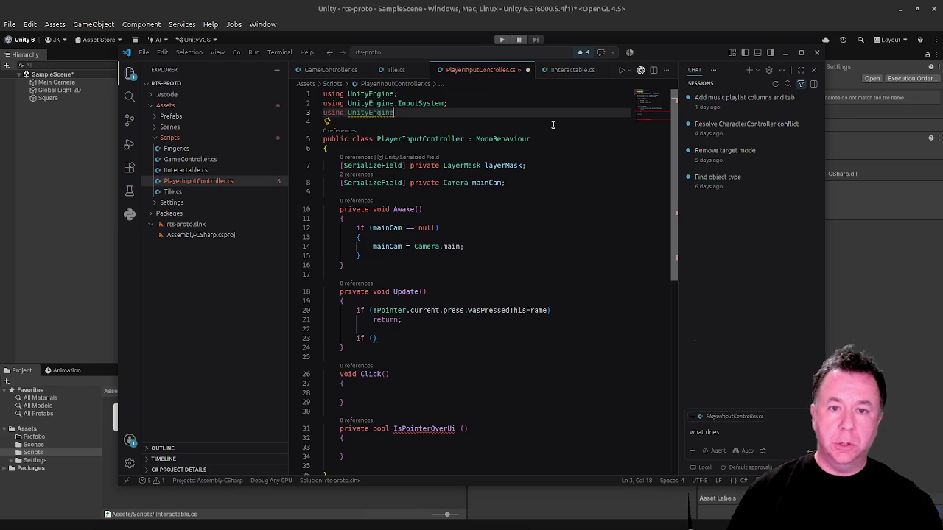
text(.Ev)
key(Down)
key(Tab)
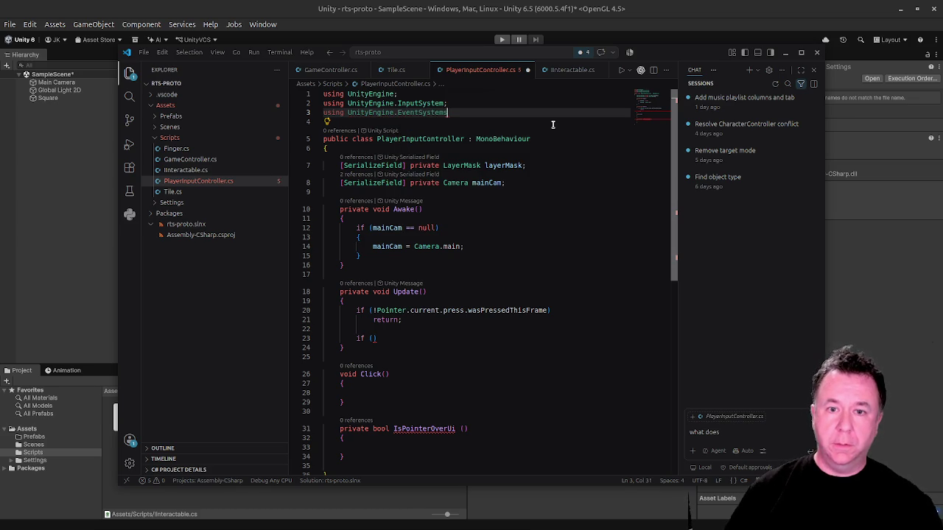
text(;)
Save PlayerInputController.cs.
key(ctrl+s)
scroll(421, 169, down, 5)
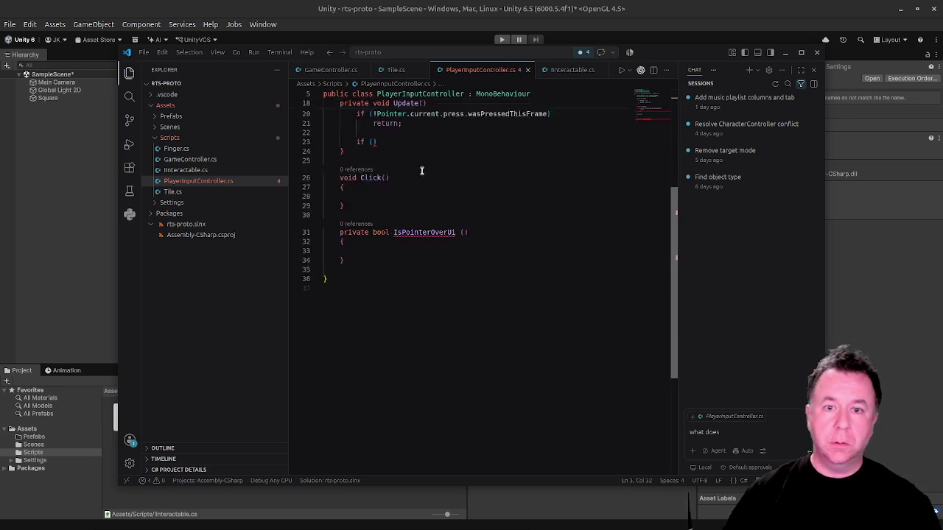
click(425, 226)
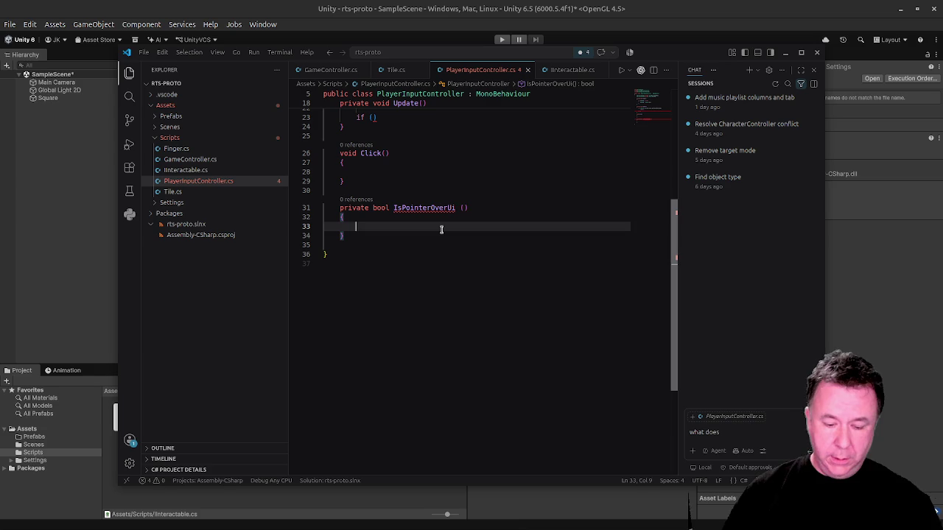
Add a guard in IsPointerOverUi returning false when EventSystem.current is null.
text(if ()
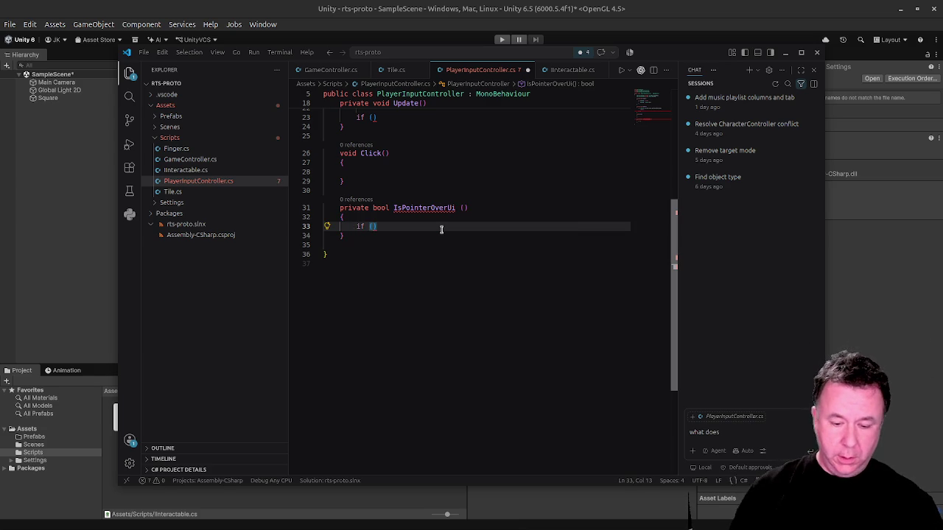
text(Eve)
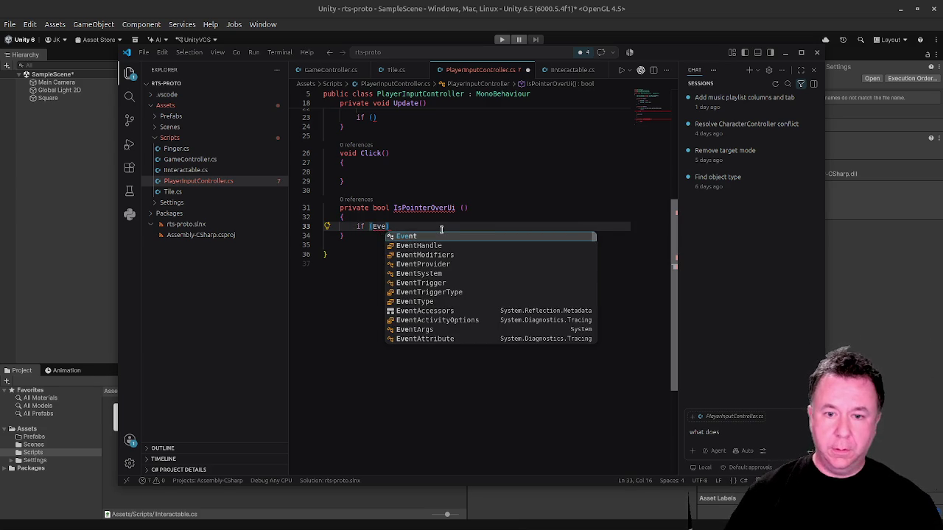
text(ntSystem)
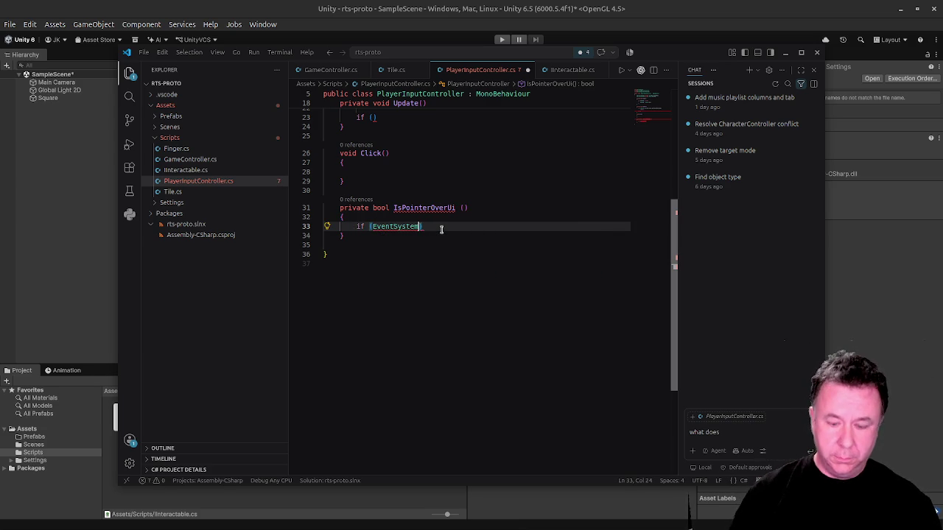
text(.curre)
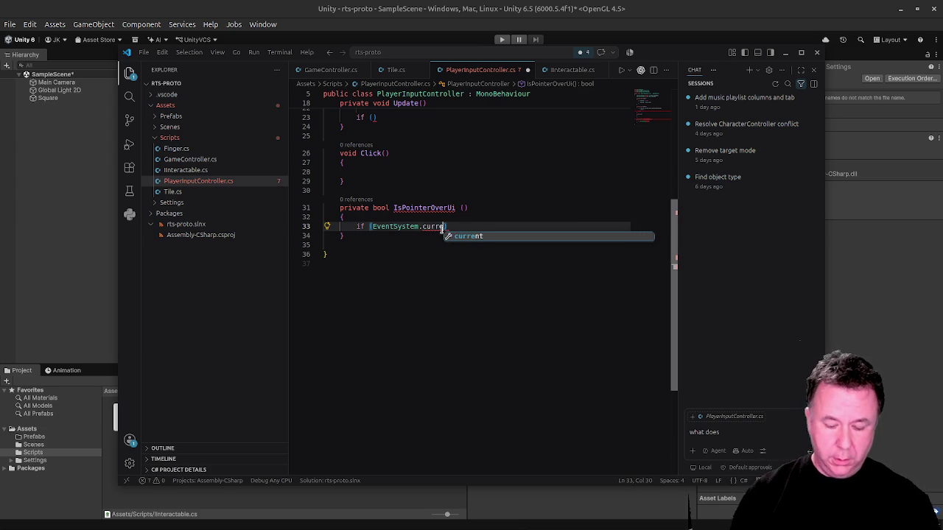
text(nt)
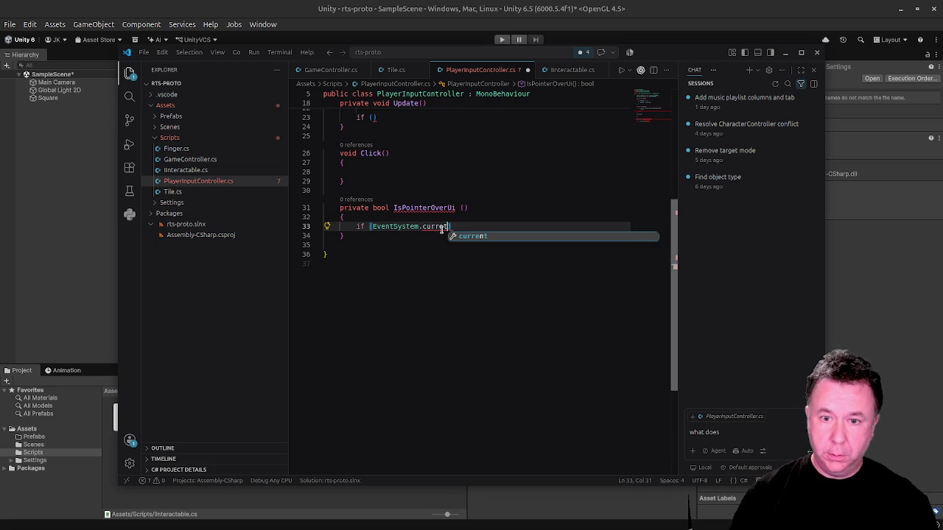
text( ==)
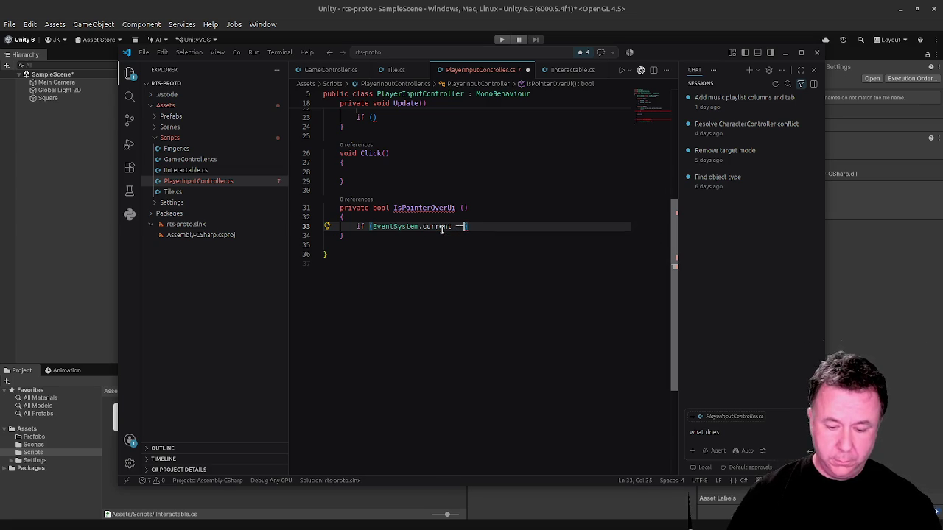
text( null)
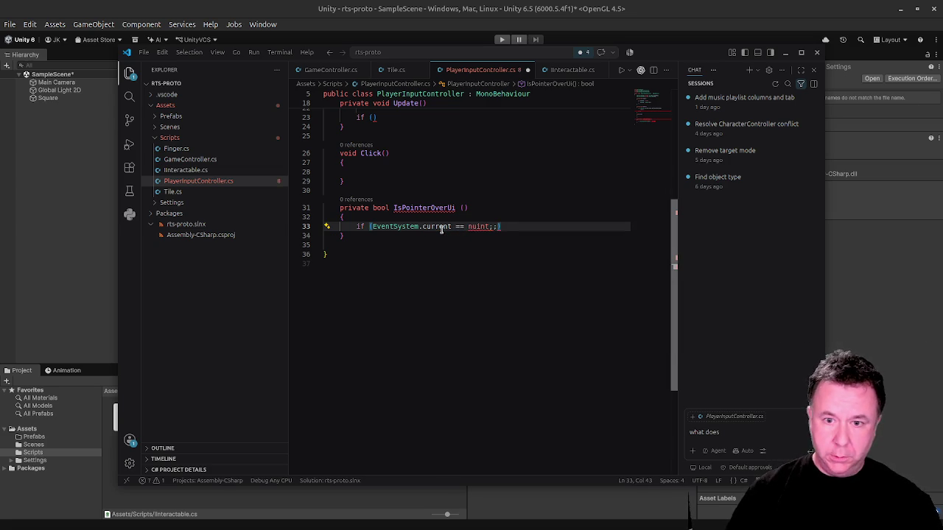
key(BackSpace)
key(BackSpace)
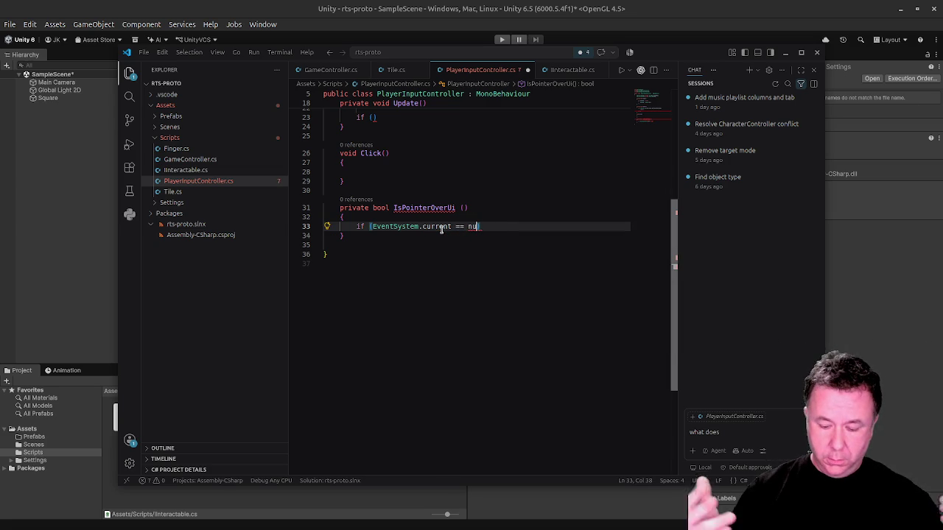
text(ll))
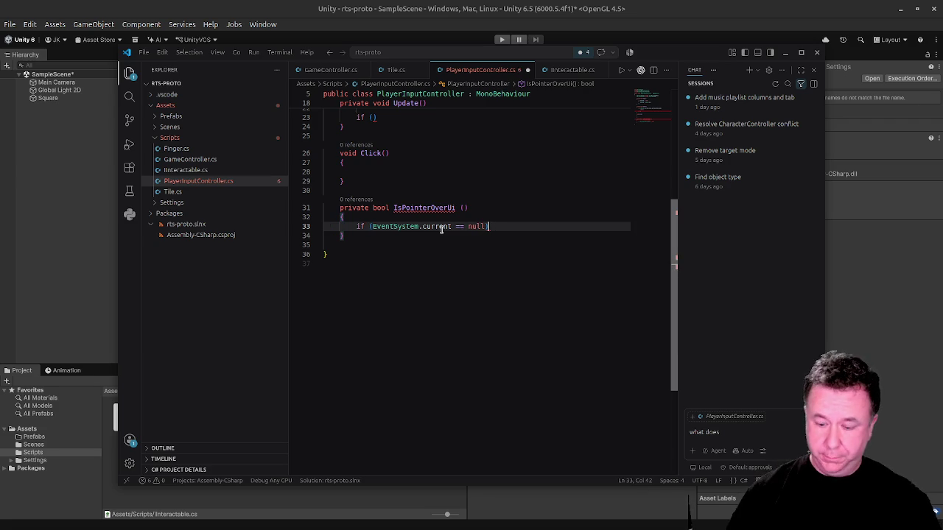
key(Return)
text({)
key(Return)
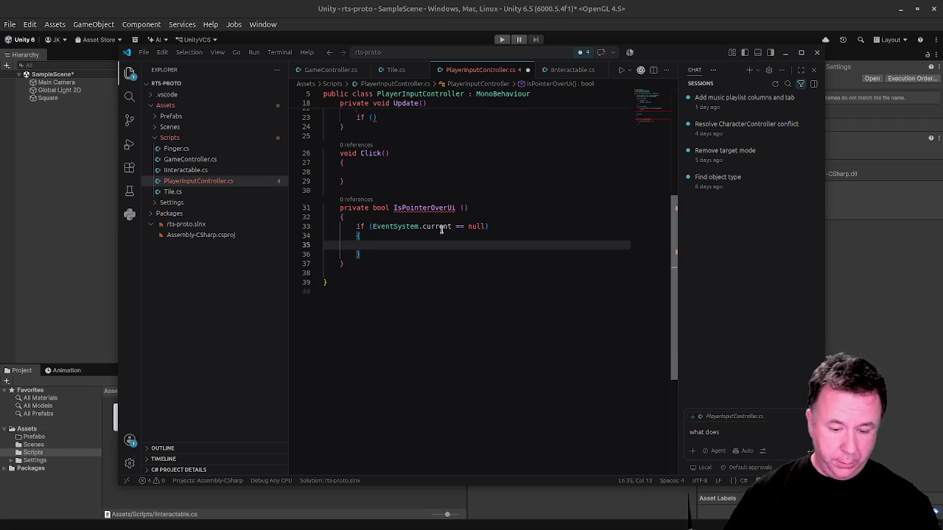
text(return f)
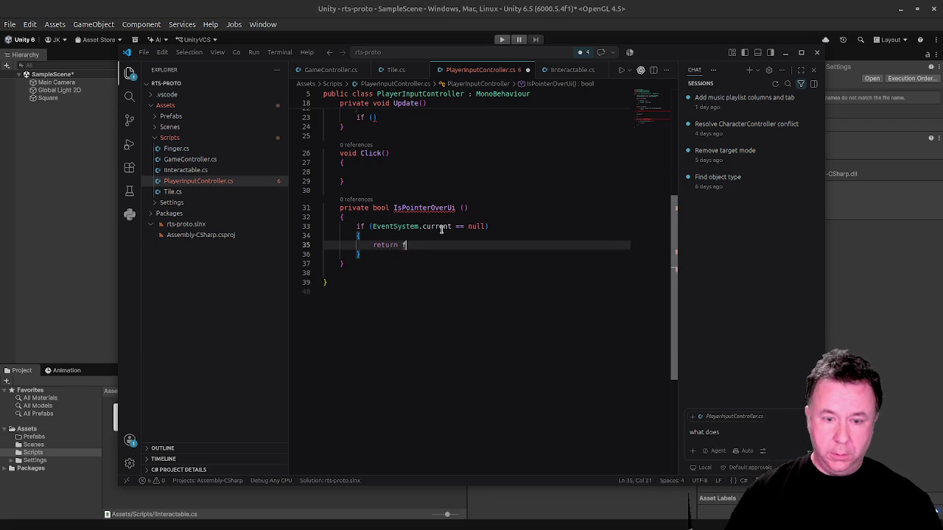
text(alse;)
key(Down)
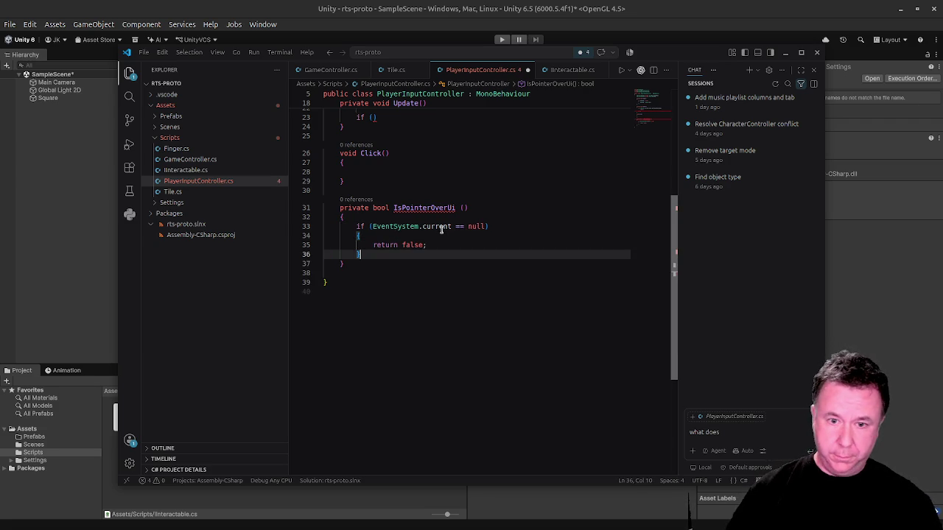
key(Return)
key(Return)
Otherwise return EventSystem.current.IsPointerOverGameObject().
text(re)
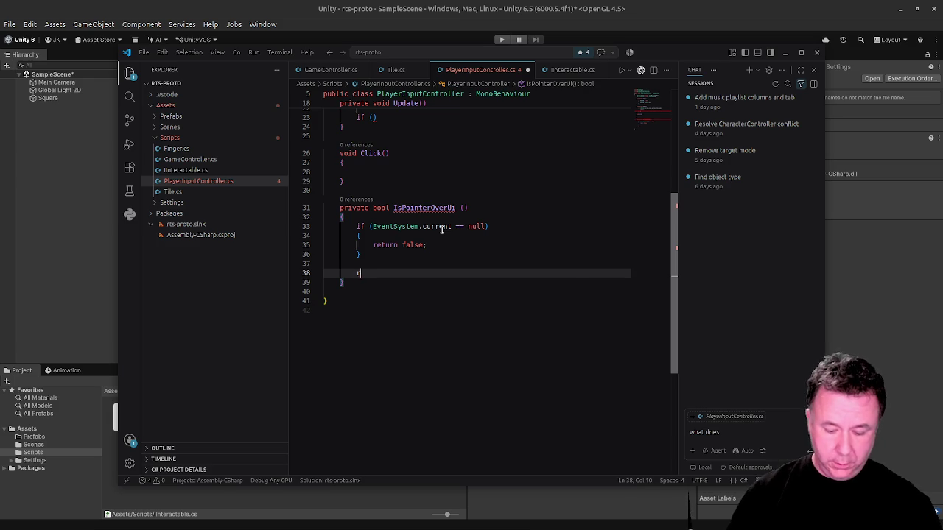
key(Down)
key(Tab)
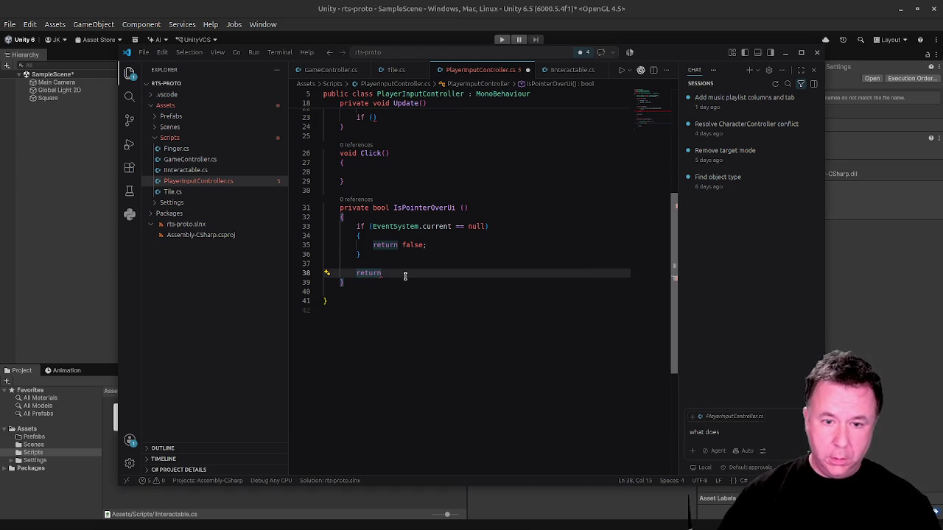
text( Even)
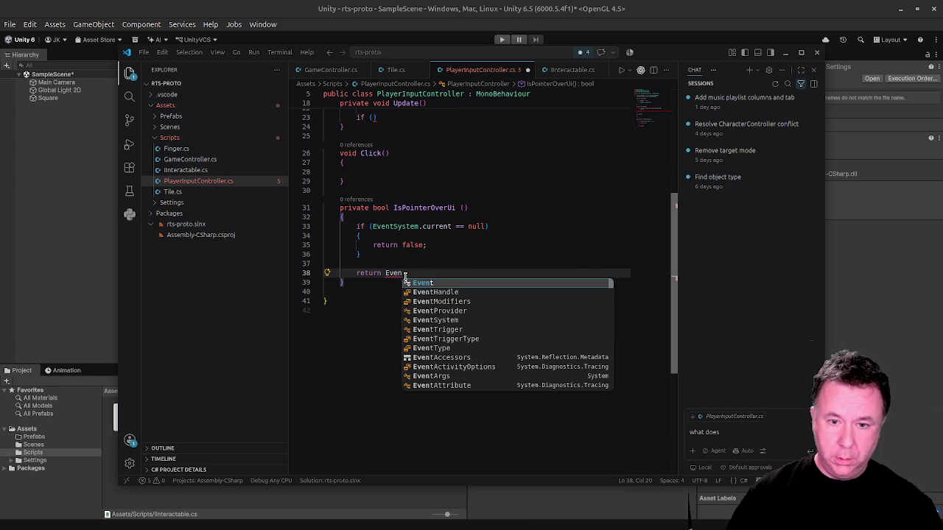
key(Down)
key(Down)
key(Down)
key(Down)
key(Tab)
text(.)
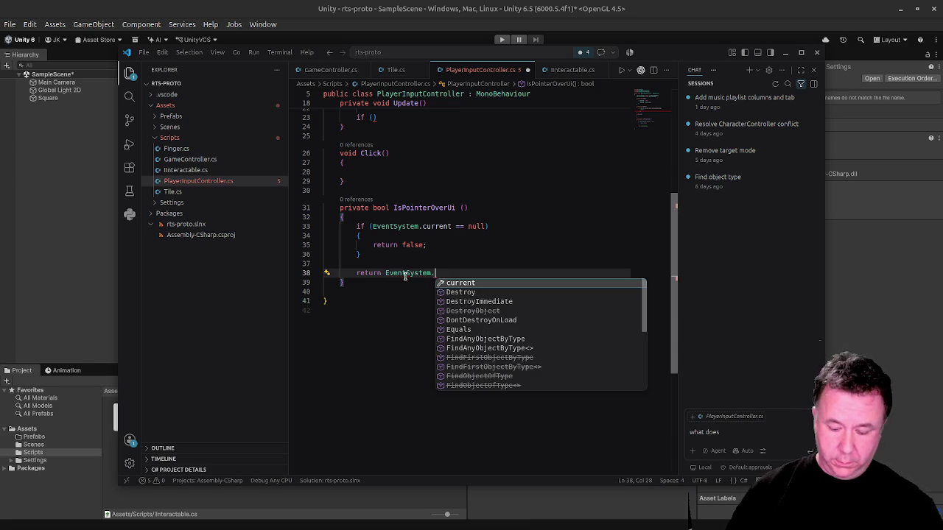
text(curren)
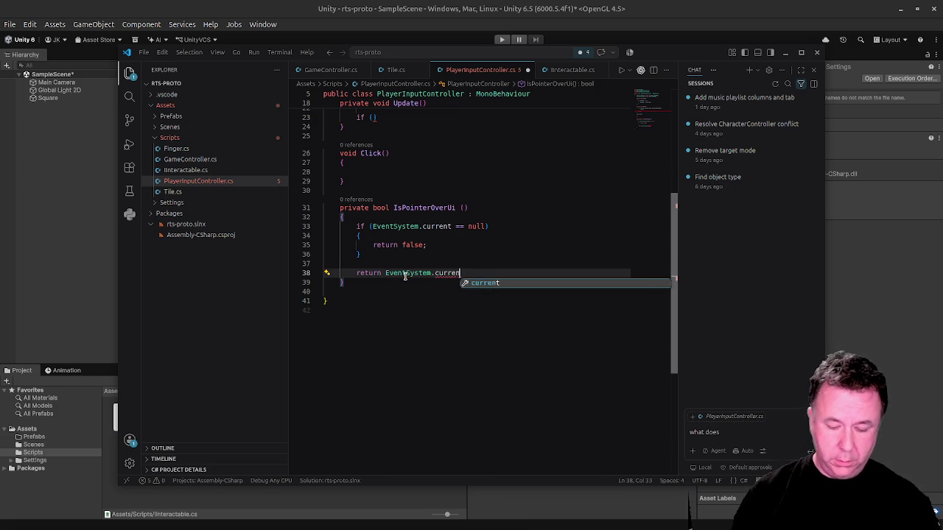
text(t.Is)
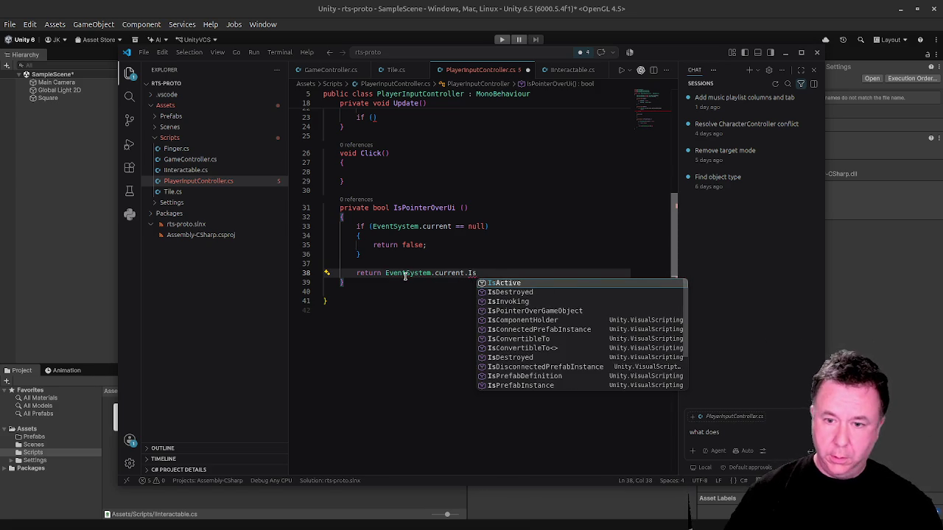
text(Poin)
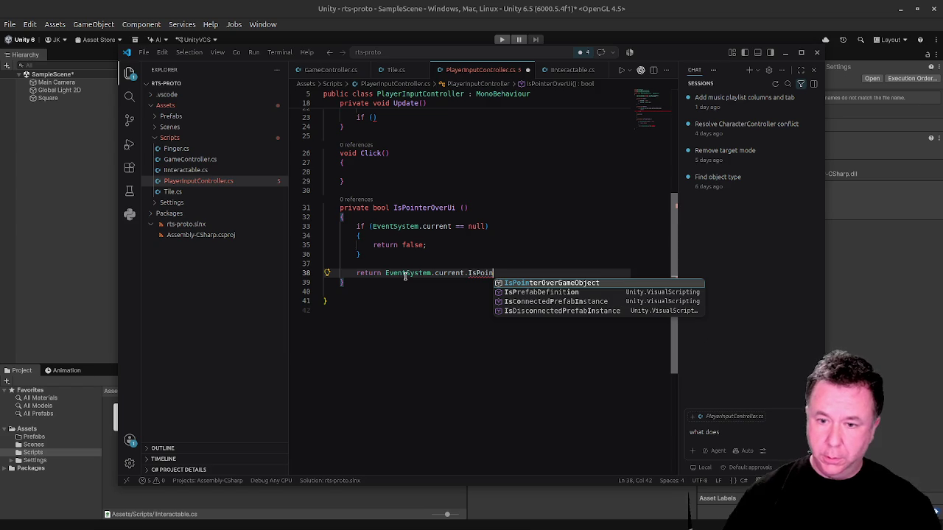
key(Tab)
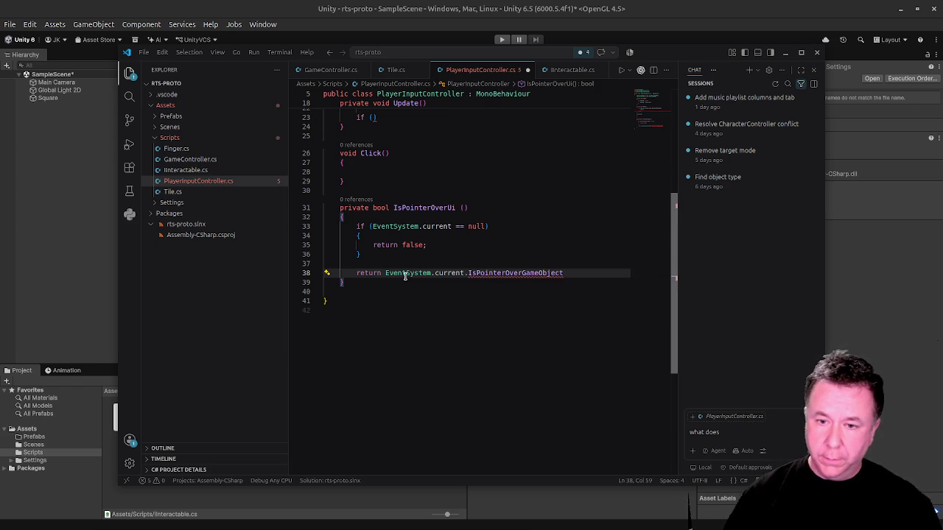
text(();)
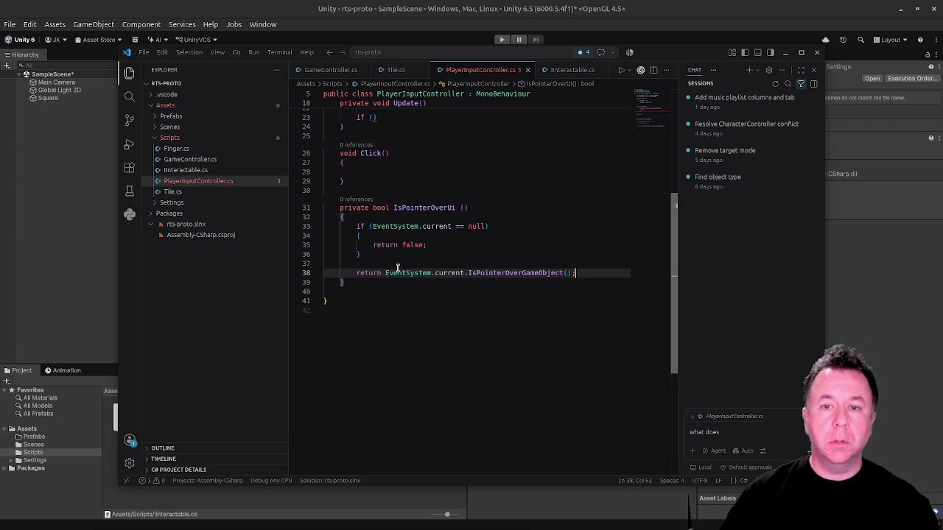
scroll(388, 257, up, 3)
click(372, 215)
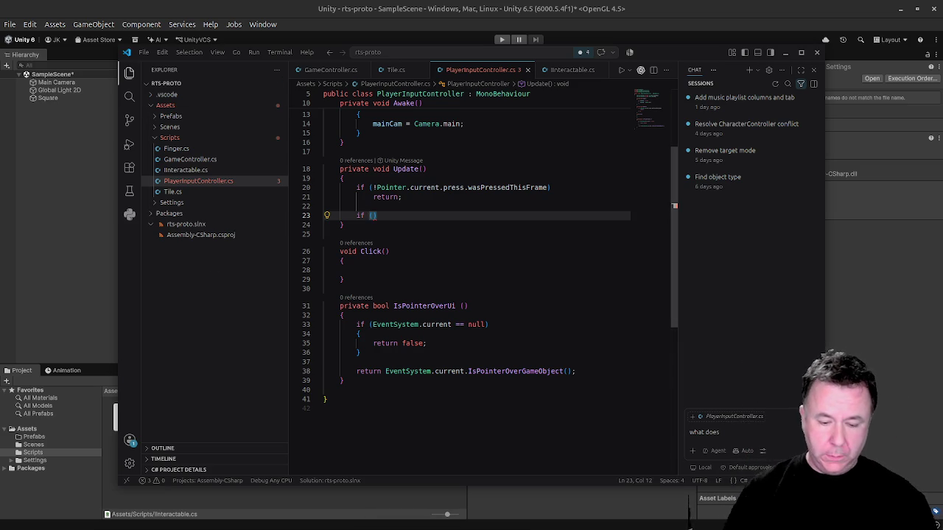
Fill Update's empty if with IsPointerOverUi() and a 'return;' body.
click(406, 215)
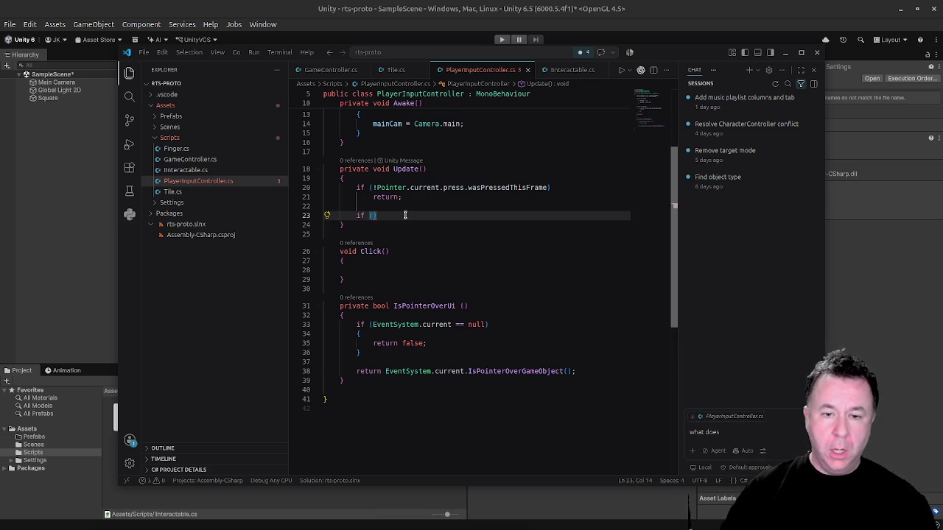
text(IsPo)
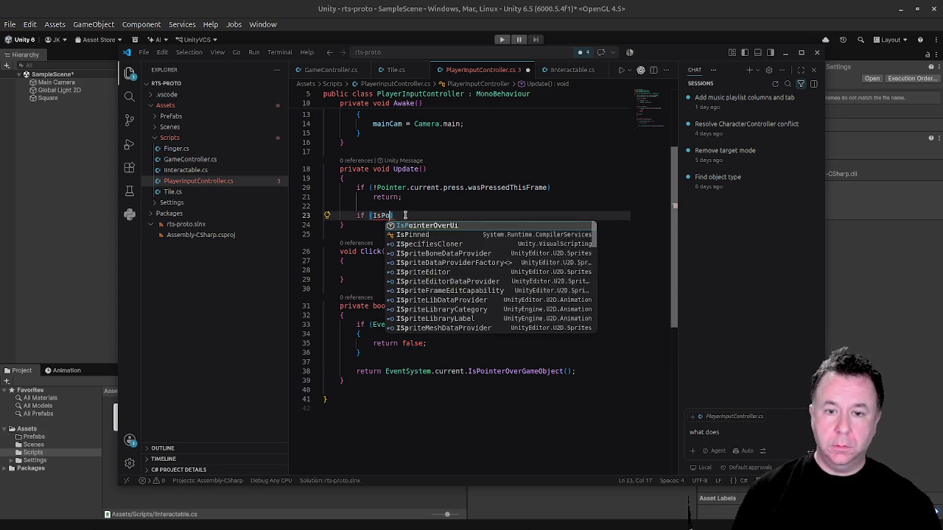
key(Tab)
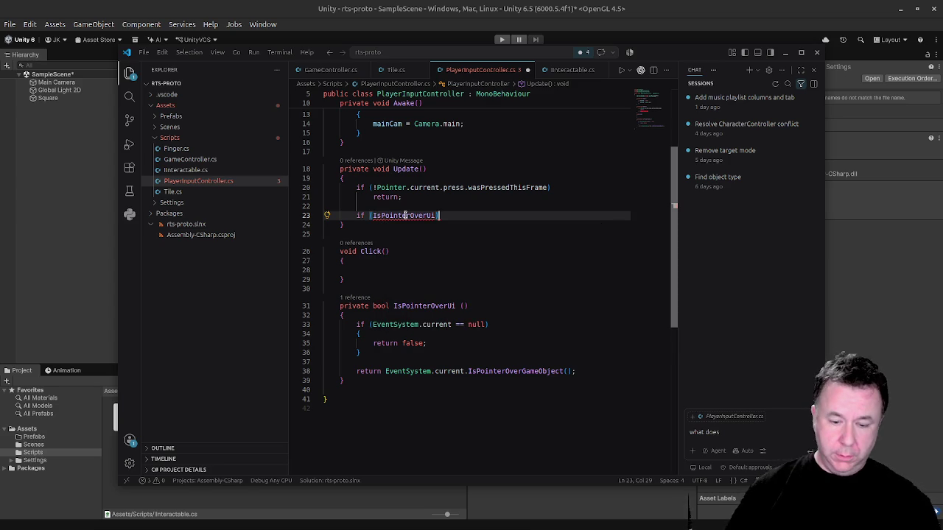
key(Left)
text(())
key(End)
text({)
key(Return)
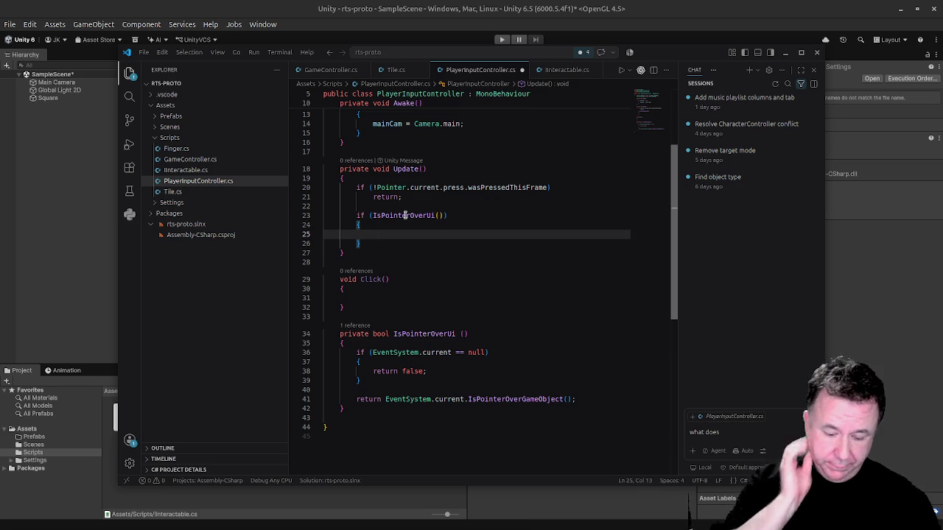
text(return;)
key(Down)
key(Return)
key(Return)
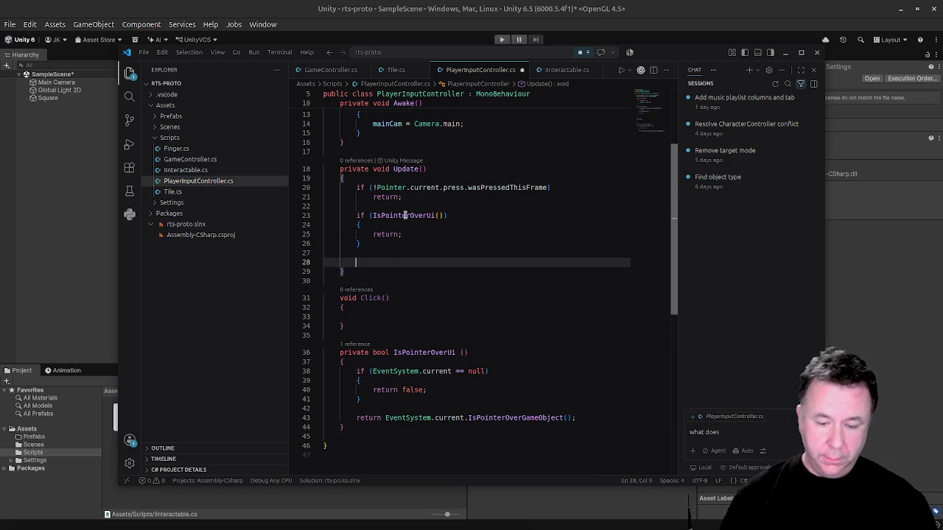
Declare 'Vector2 screenPos = Pointer.current.position.ReadValue();' in Update.
text(Vecto)
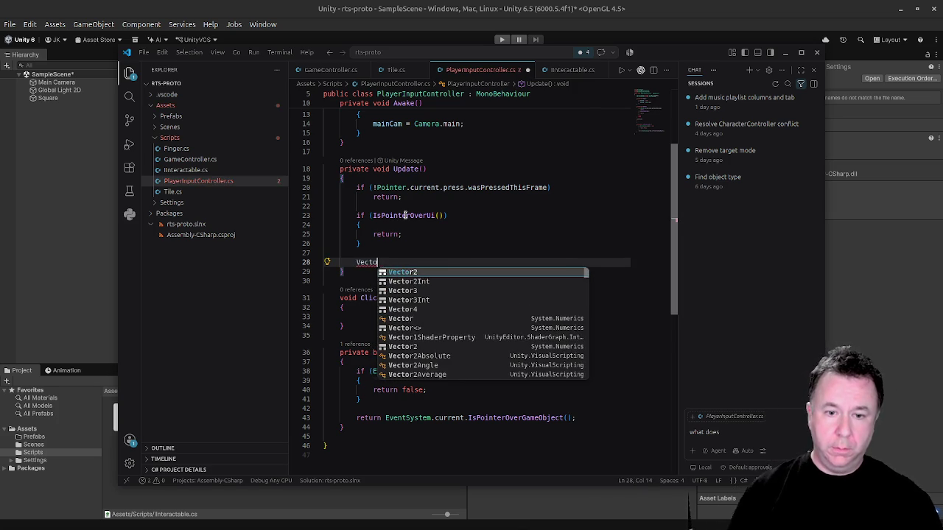
key(Tab)
key(ctrl+shift+p)
key(Escape)
text(s)
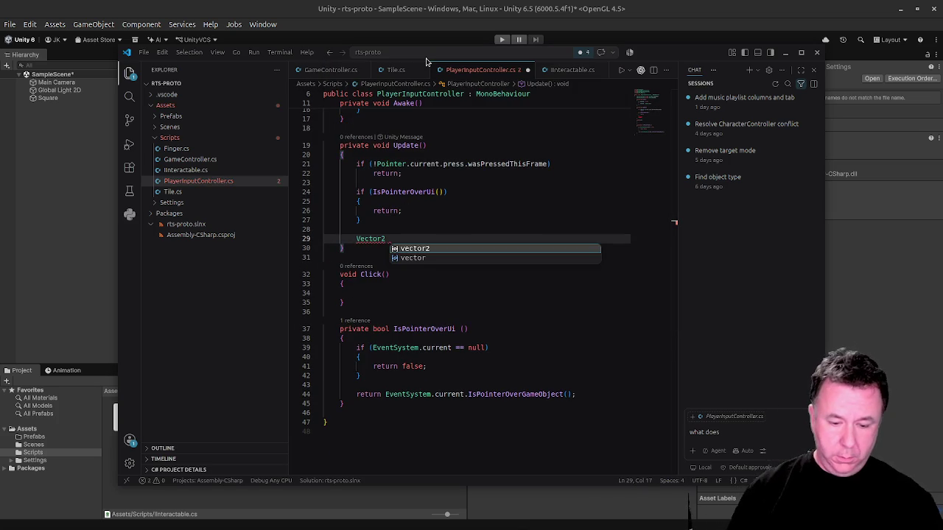
text(creenPos = Pointer)
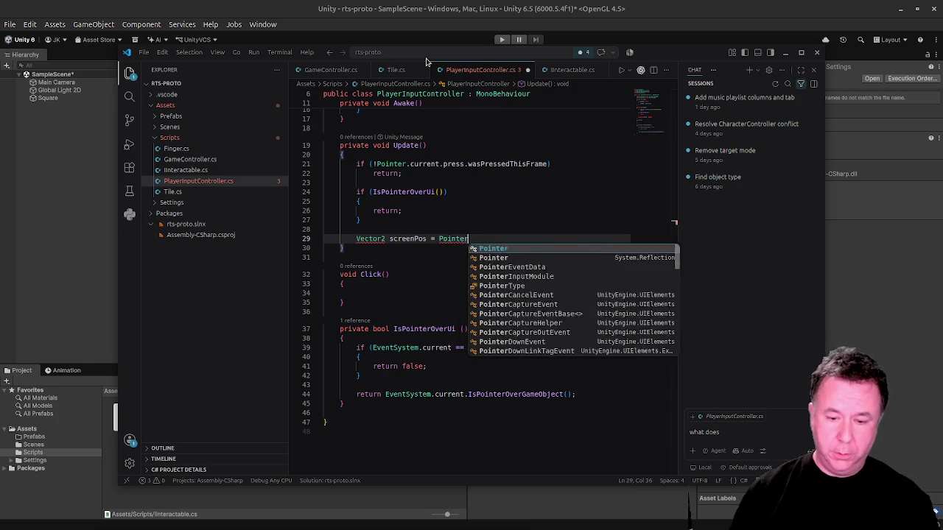
text(.current/)
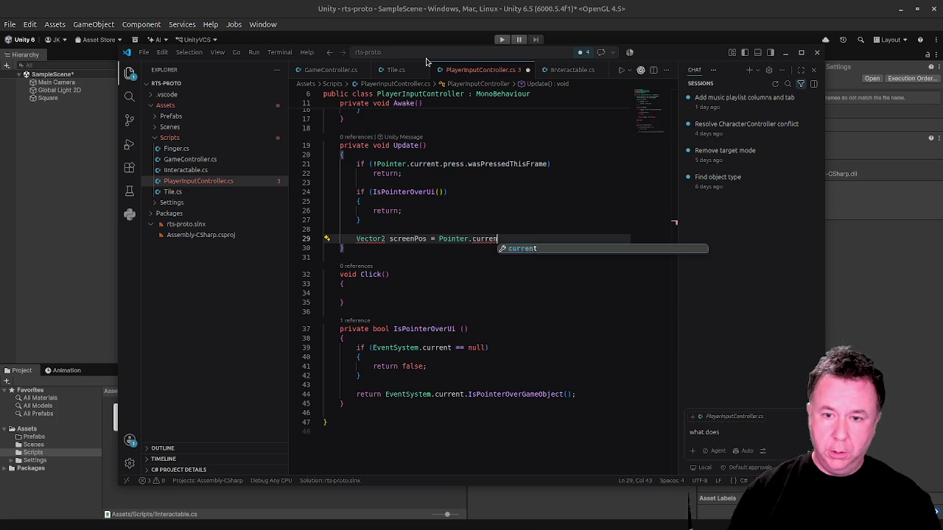
key(BackSpace)
text(.pos)
key(Tab)
text(.Read)
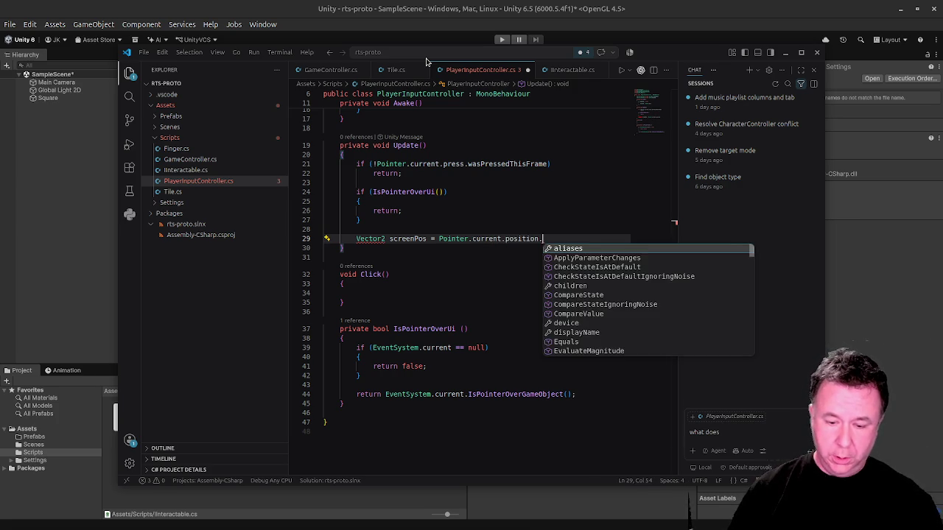
key(Down)
key(Down)
key(Down)
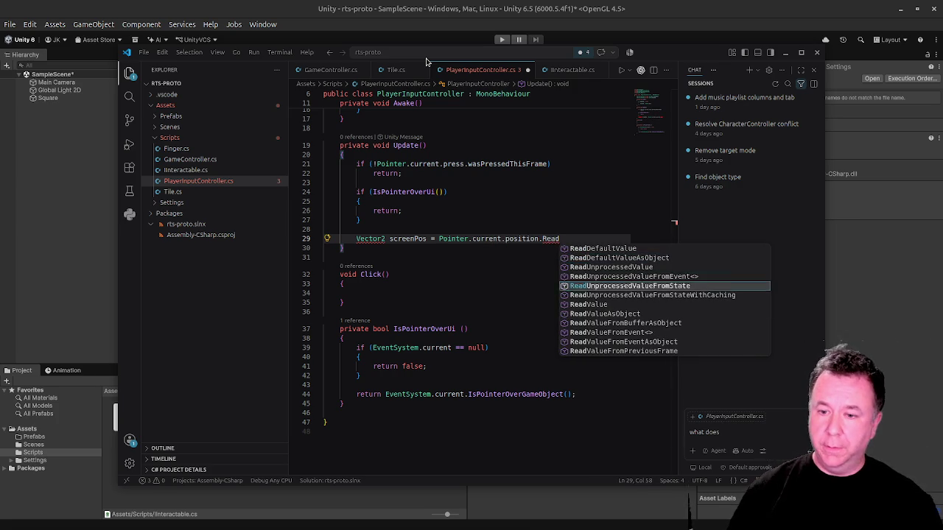
key(Tab)
text(();)
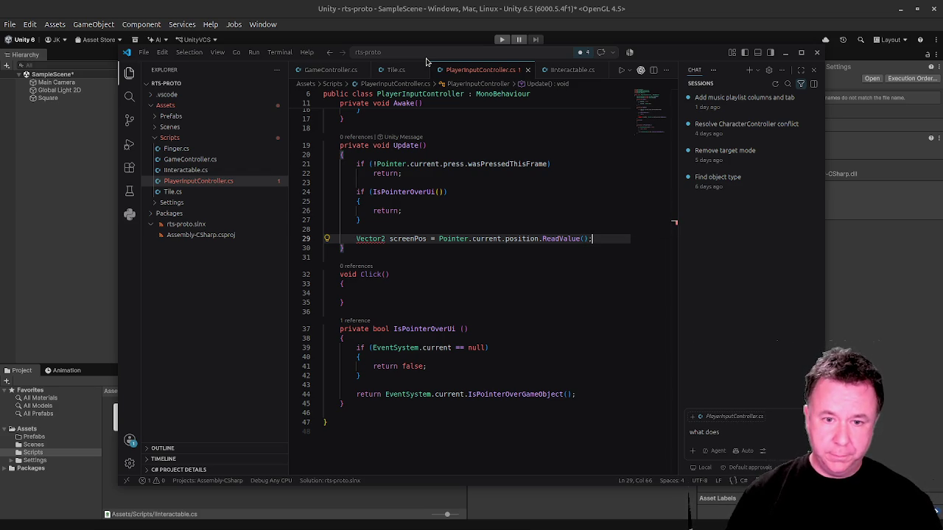
key(Return)
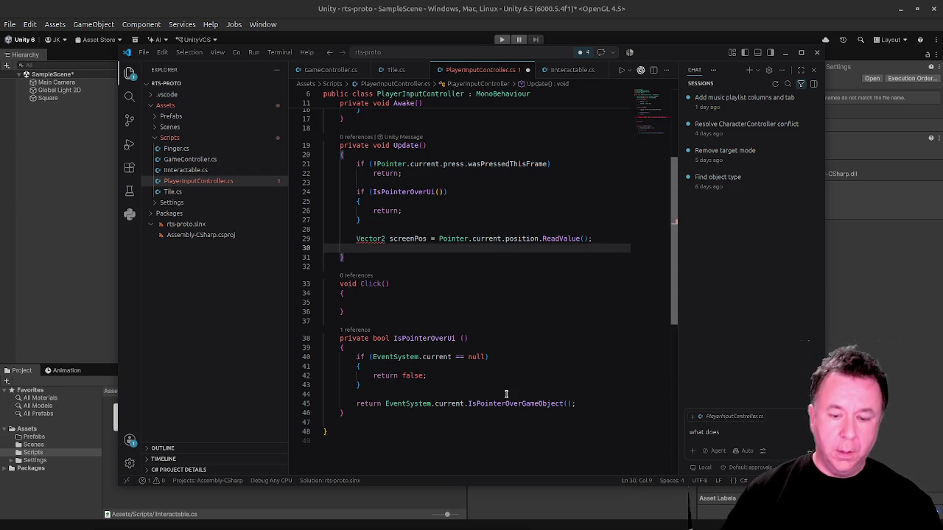
Delete the conflicting 'using System.Numerics;' line to clear the CS0104 error.
mouse_move(377, 239)
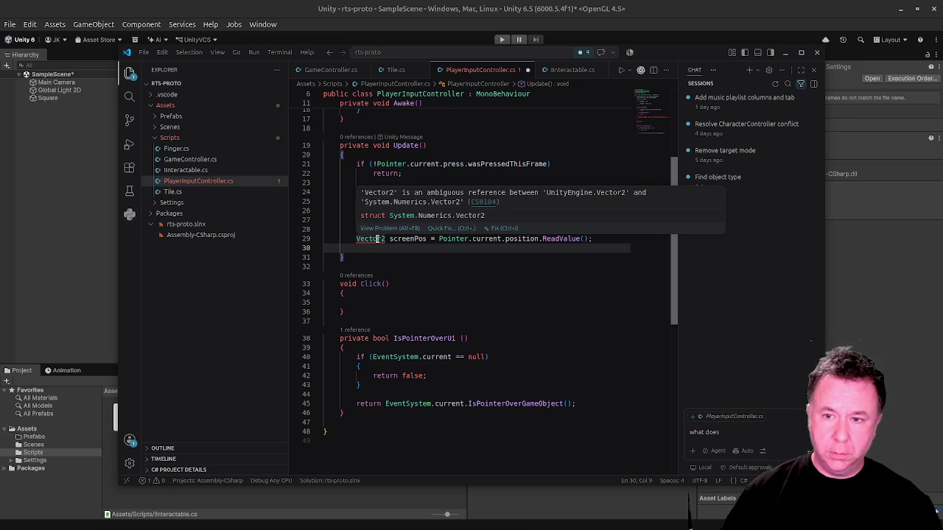
scroll(418, 121, up, 6)
drag(418, 121, 323, 121)
key(BackSpace)
key(BackSpace)
scroll(483, 176, down, 5)
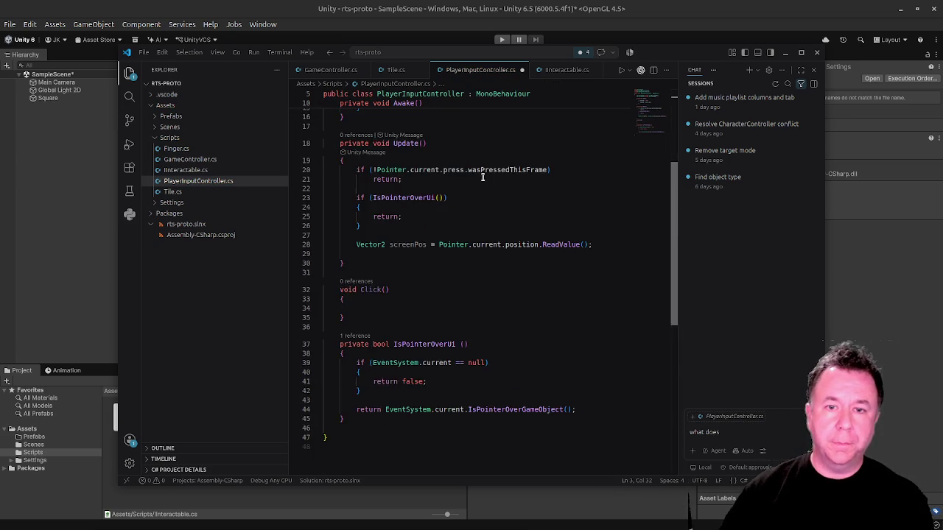
scroll(483, 176, down, 4)
click(599, 146)
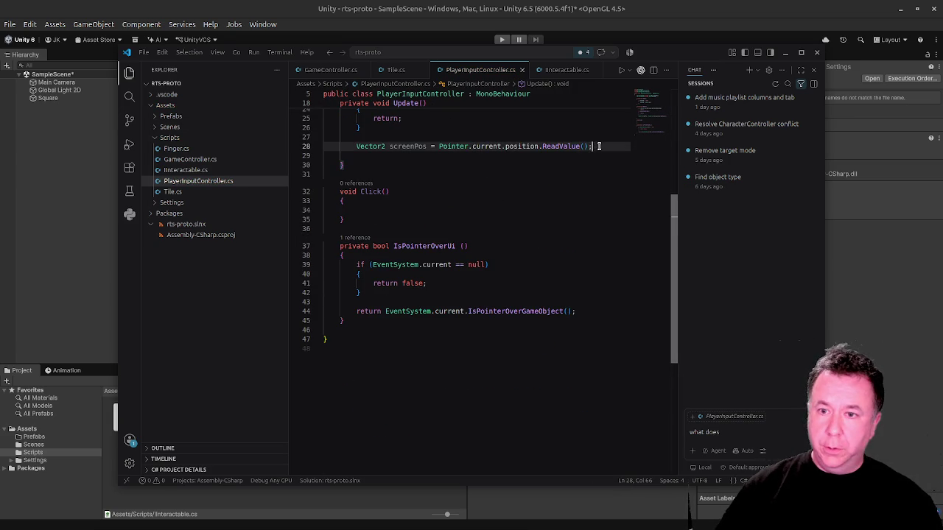
Add a TryInteract(); call in Update and rename the Click method to TryInteract.
key(Return)
key(Return)
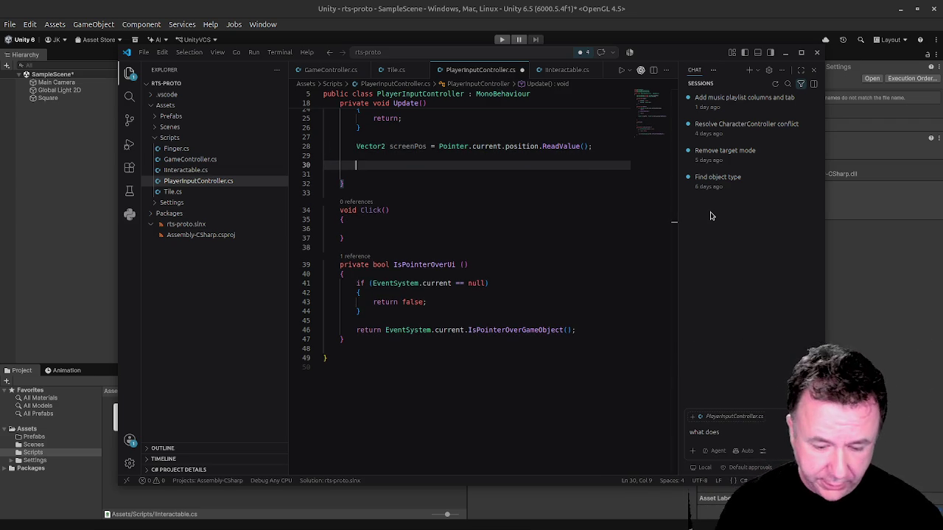
text(Try)
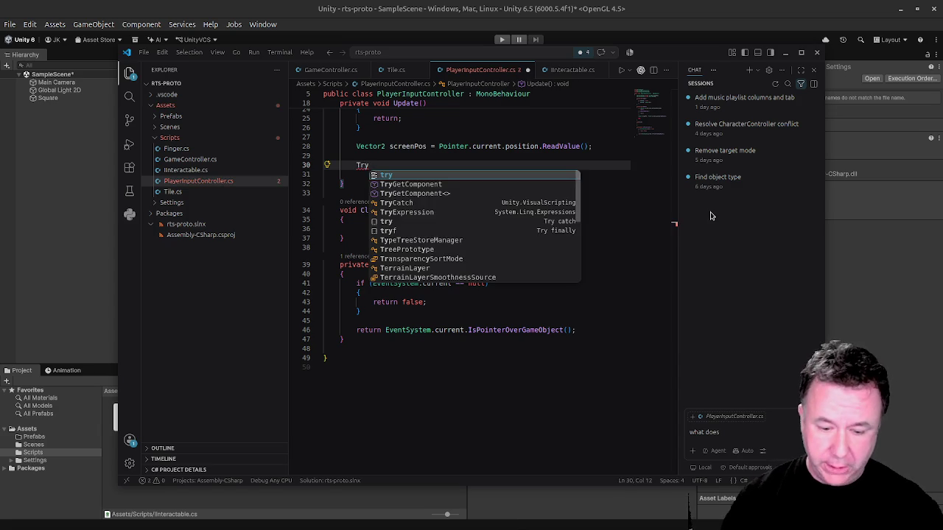
text(Inter)
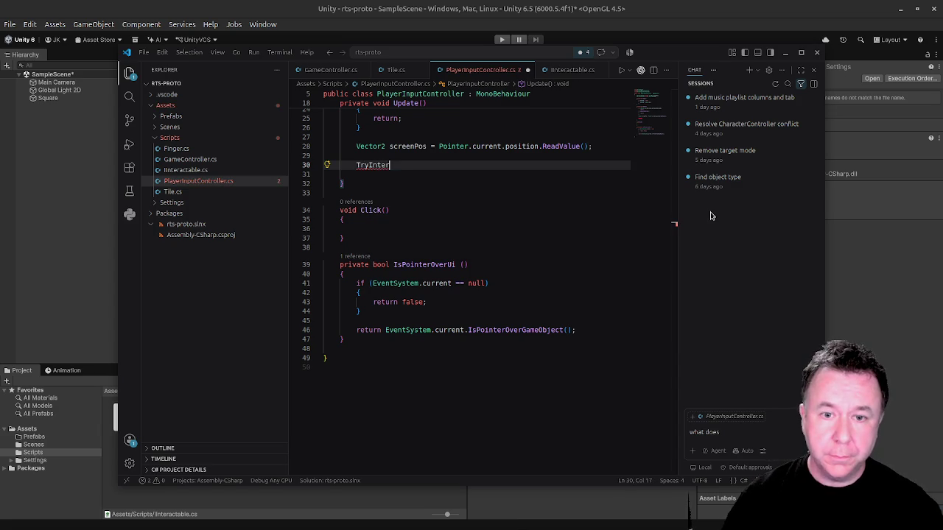
text(act)
key(Down)
key(Down)
key(Down)
key(Left)
key(Left)
key(ctrl+shift+Left)
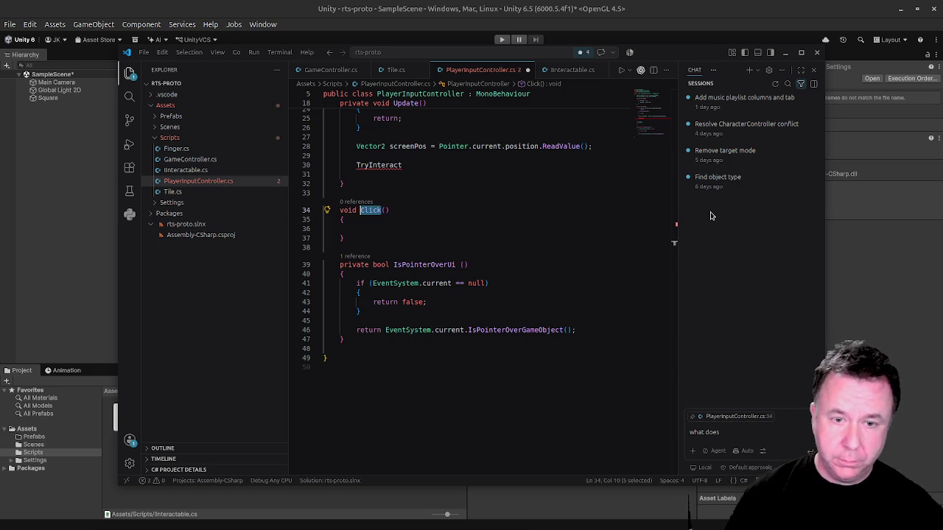
text(Try)
key(Tab)
key(Up)
key(Up)
key(Up)
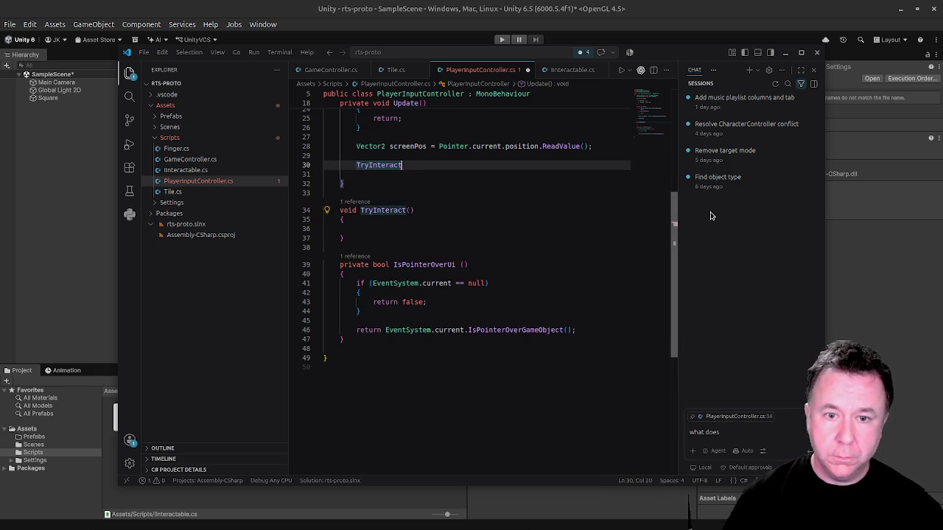
text(();)
key(ctrl+s)
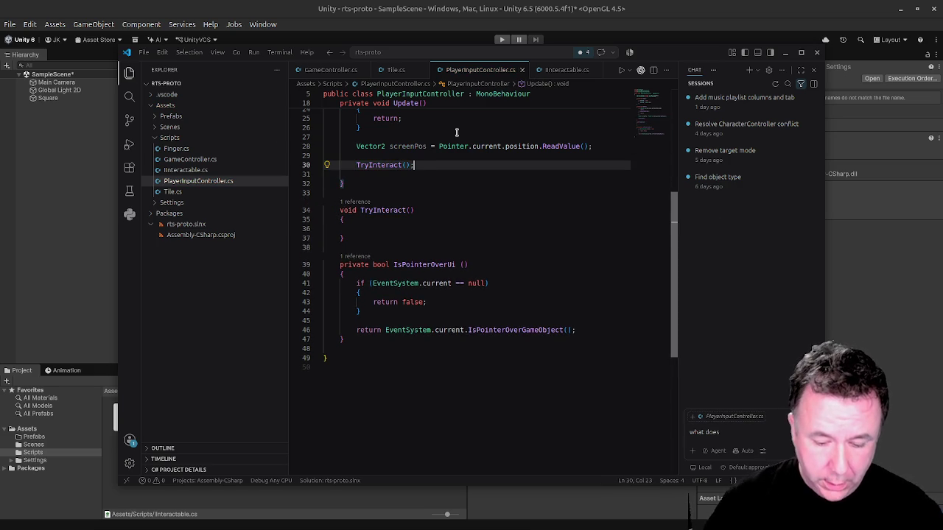
Pass screenPos as the argument of the TryInteract call.
key(Left)
key(Left)
text(screen)
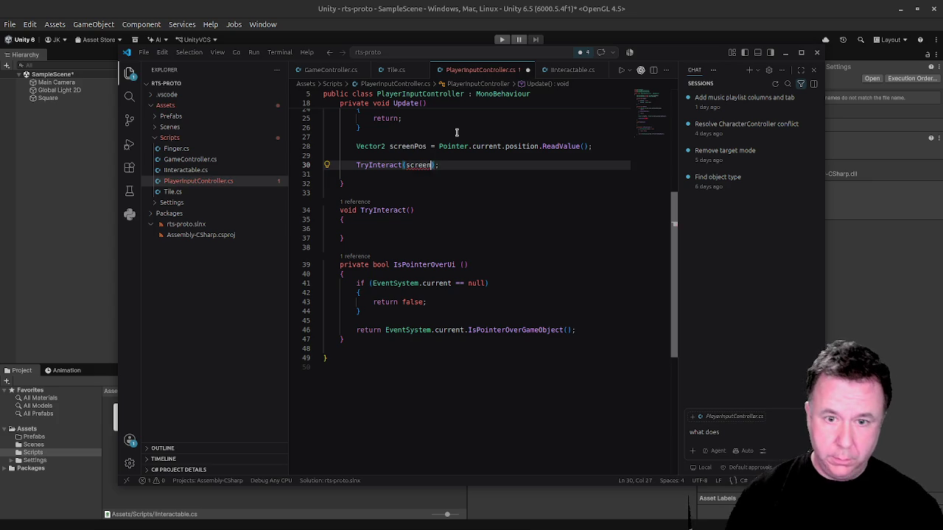
text(Pos)
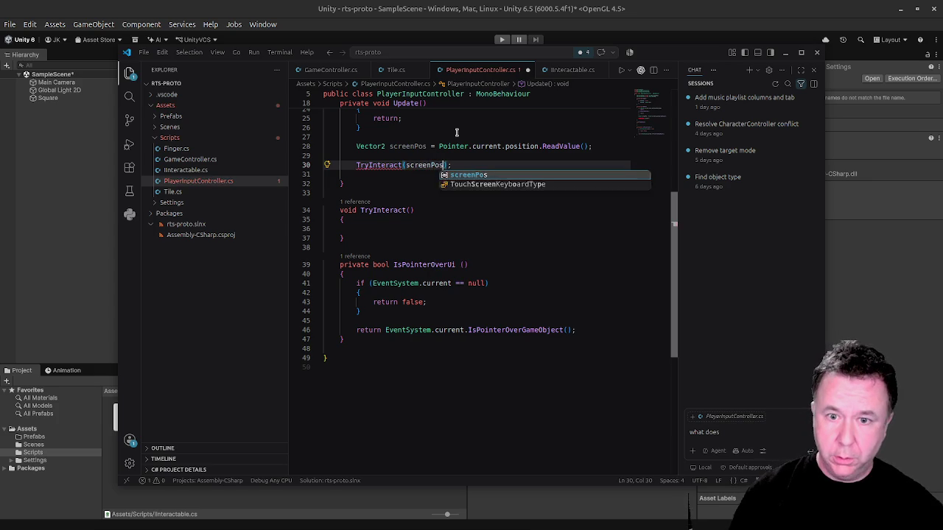
key(End)
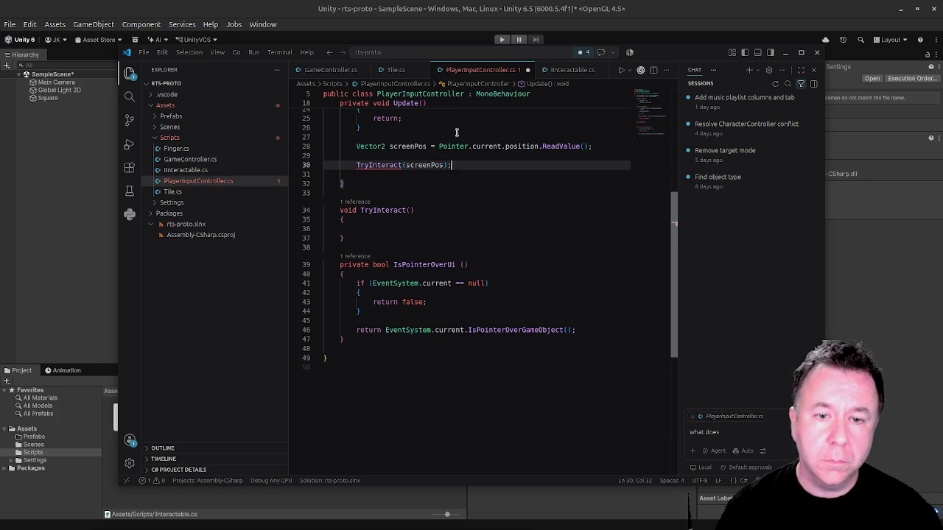
key(Down)
key(Down)
key(Down)
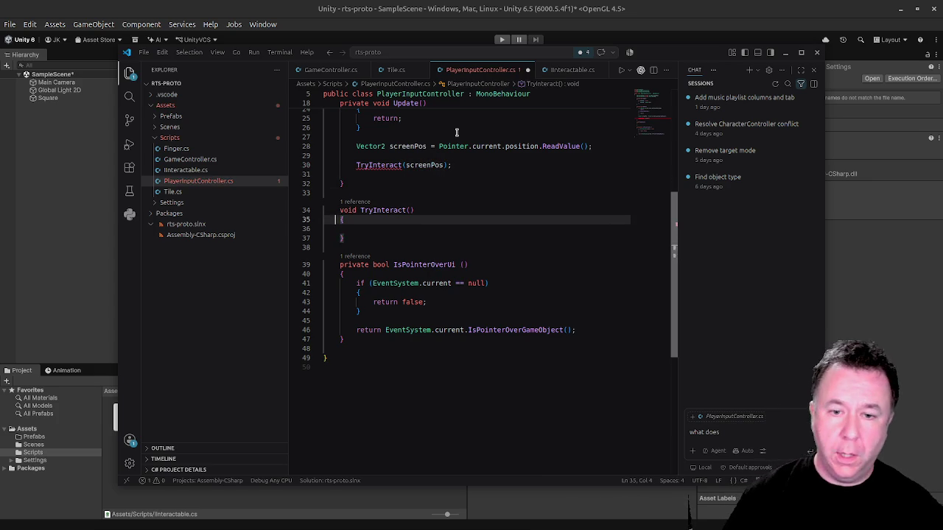
key(Up)
key(End)
Give TryInteract a Vector2 screenPos parameter and begin declaring Vector2 worldPos.
text(Vector2)
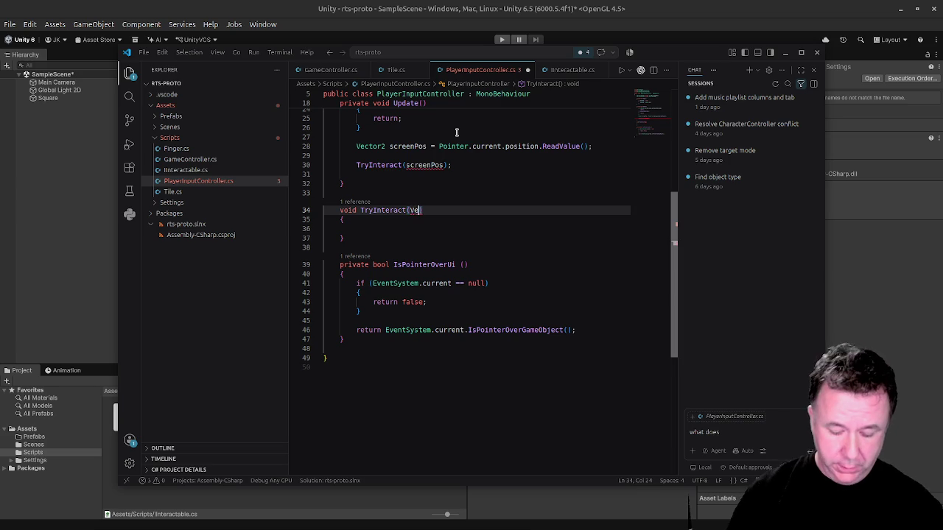
text( s)
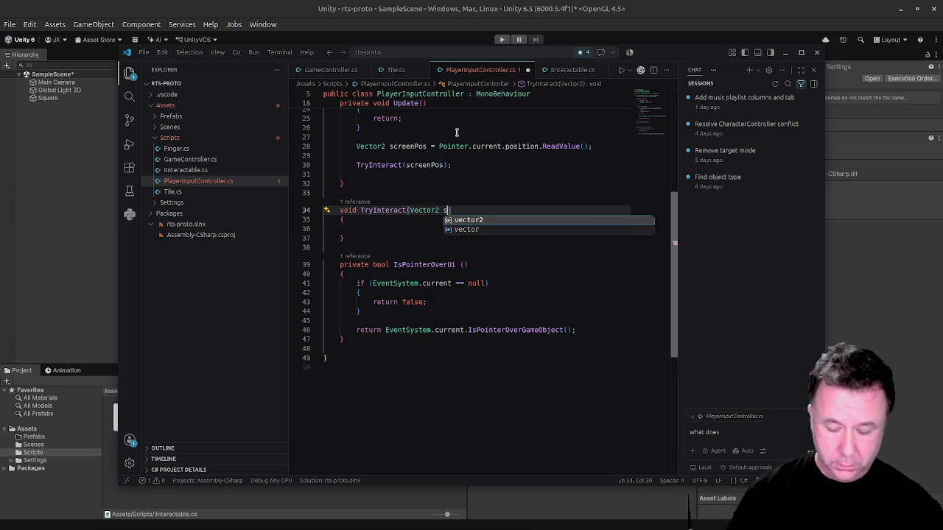
text(creen)
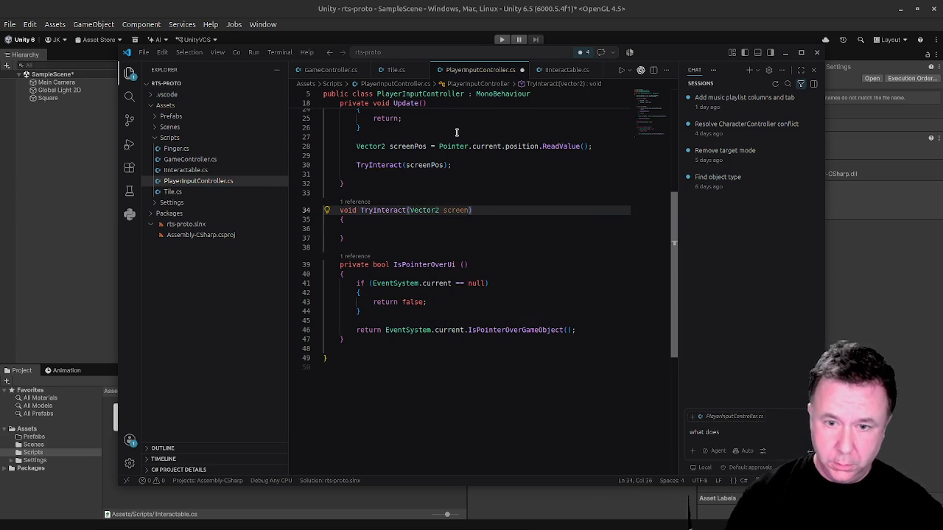
text(Pos)
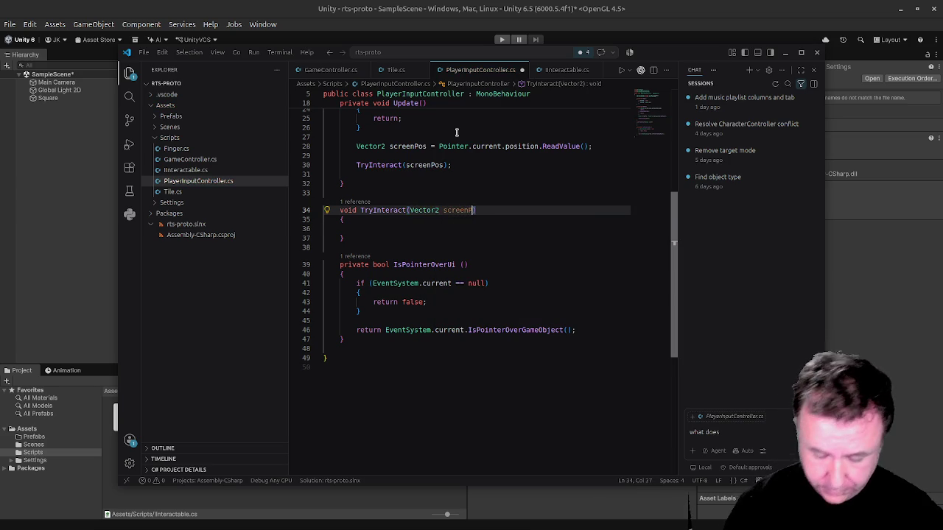
text())
key(Down)
key(Down)
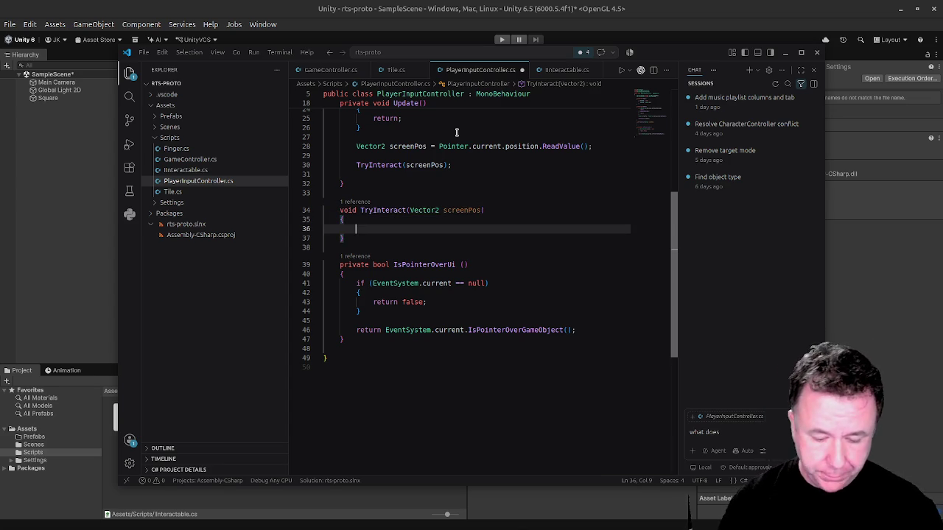
text(Vecot)
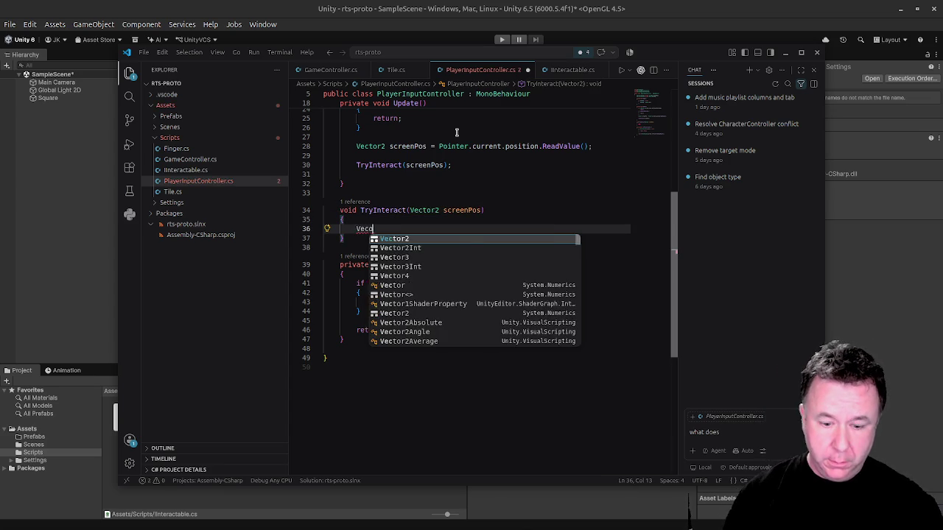
key(BackSpace)
key(BackSpace)
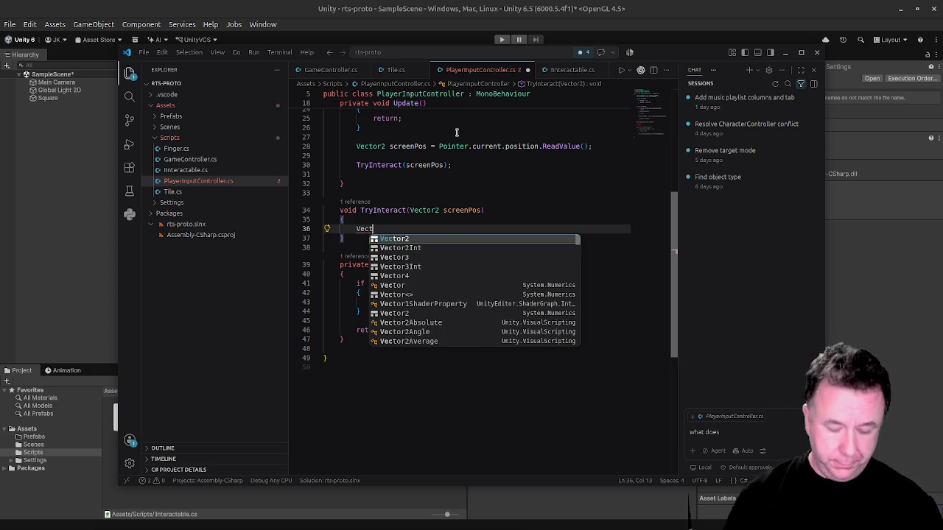
text(or2 wo)
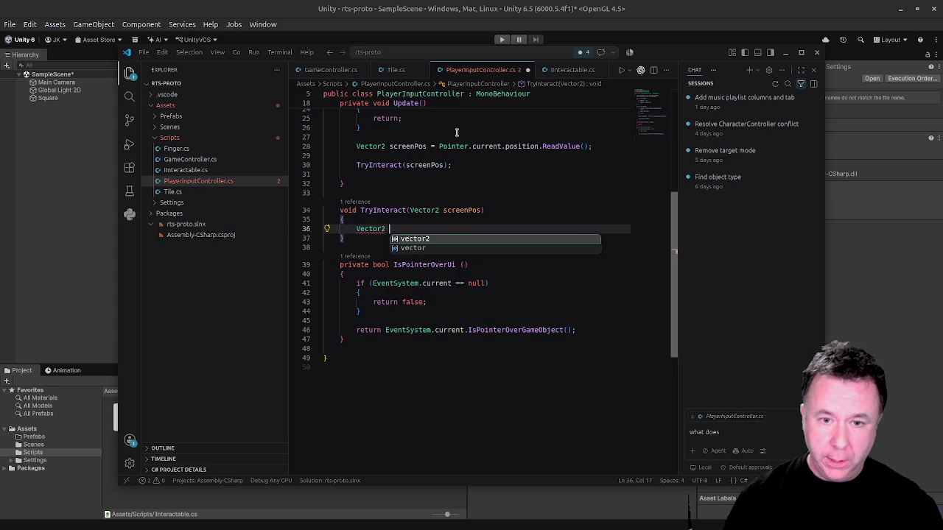
text(r)
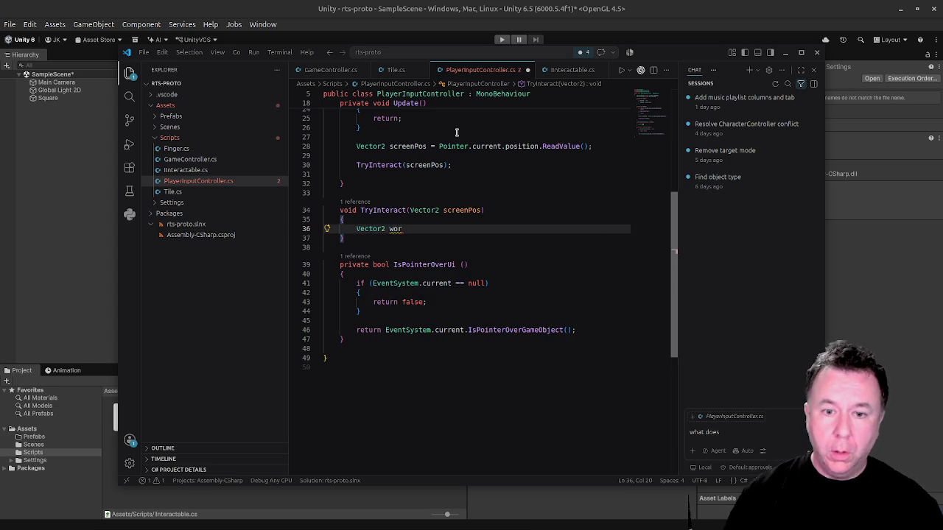
text(ldPos = )
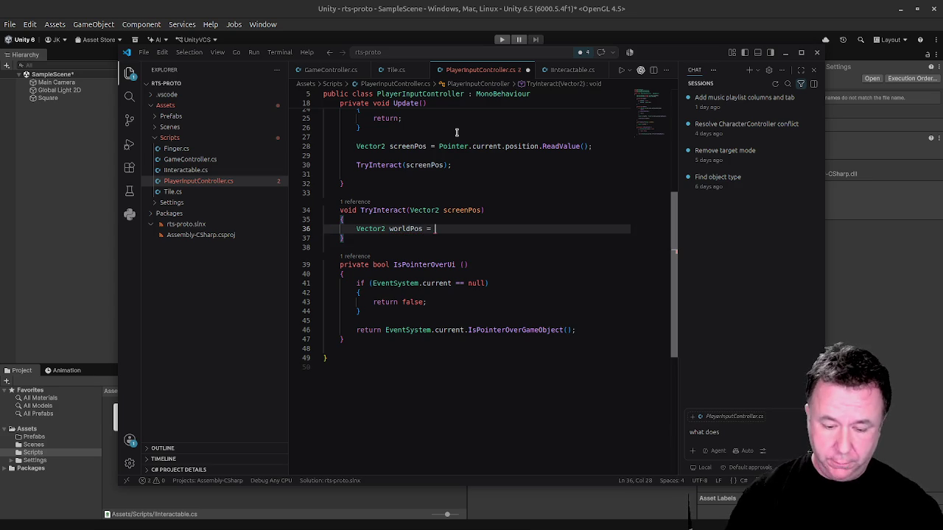
text(am)
Assign worldPos = mainCam.ScreenToWorldPoint(screenPos).
key(BackSpace)
key(BackSpace)
key(BackSpace)
text(main)
key(Tab)
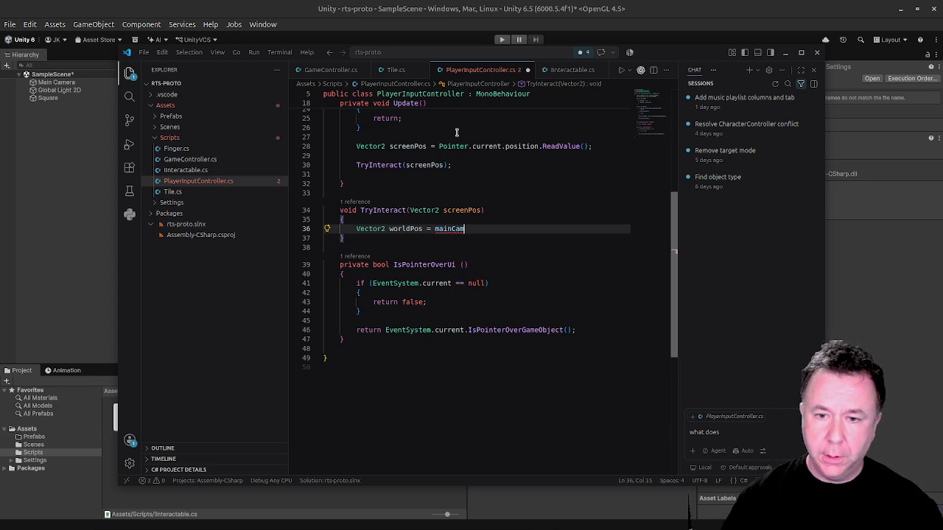
text(.Screen)
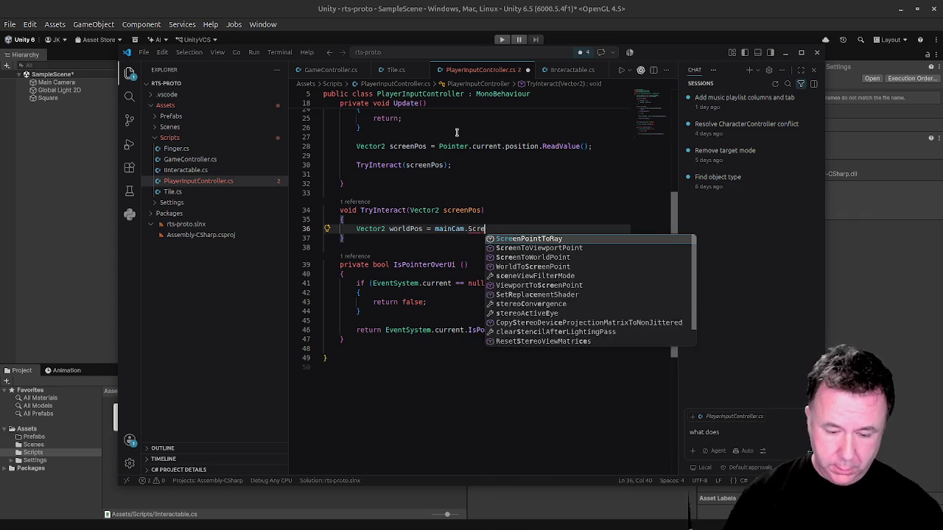
key(Down)
key(Down)
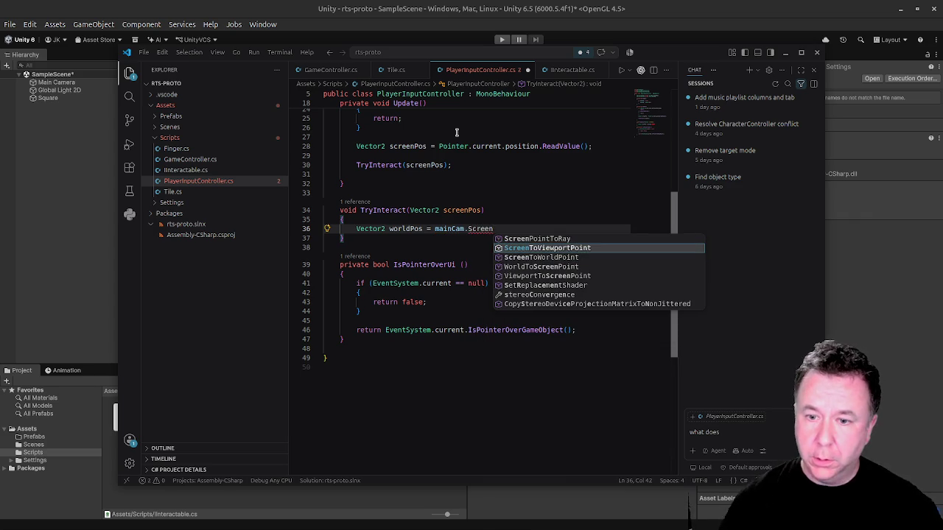
key(Tab)
text((scre)
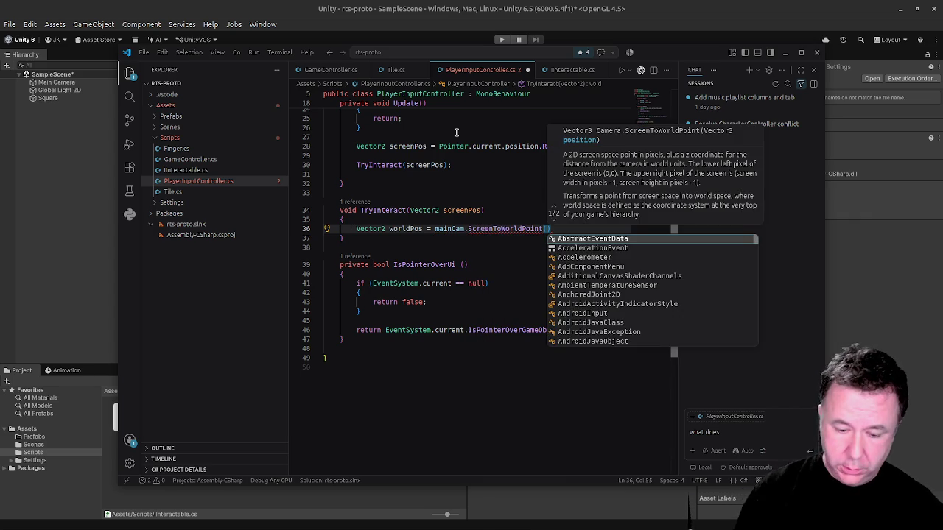
key(Tab)
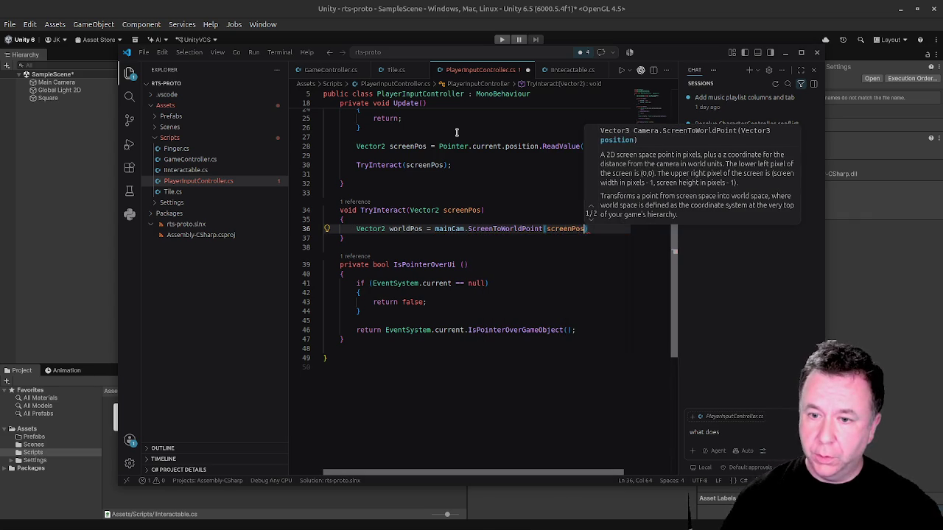
text();)
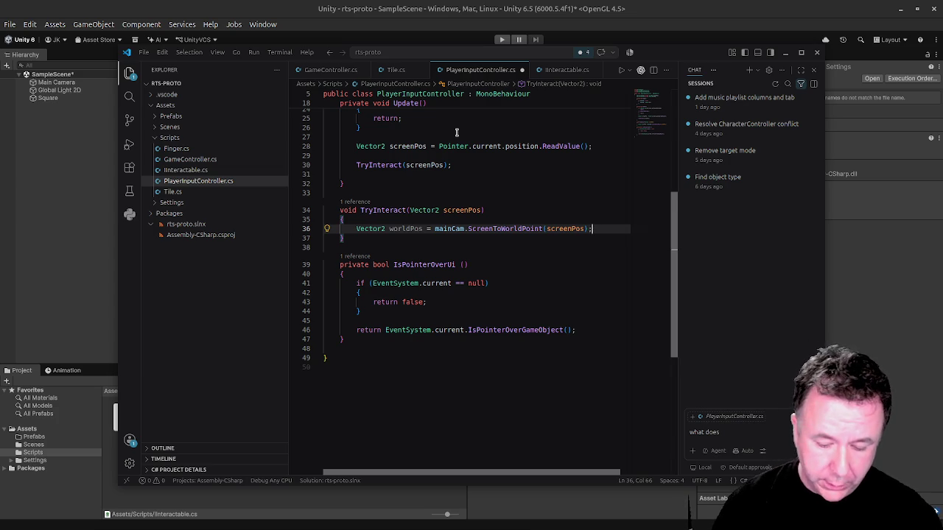
Start a 'RaycastHit2D hit = Physics2D.Raycast(' line below the worldPos line.
key(Return)
key(Return)
text(Ray)
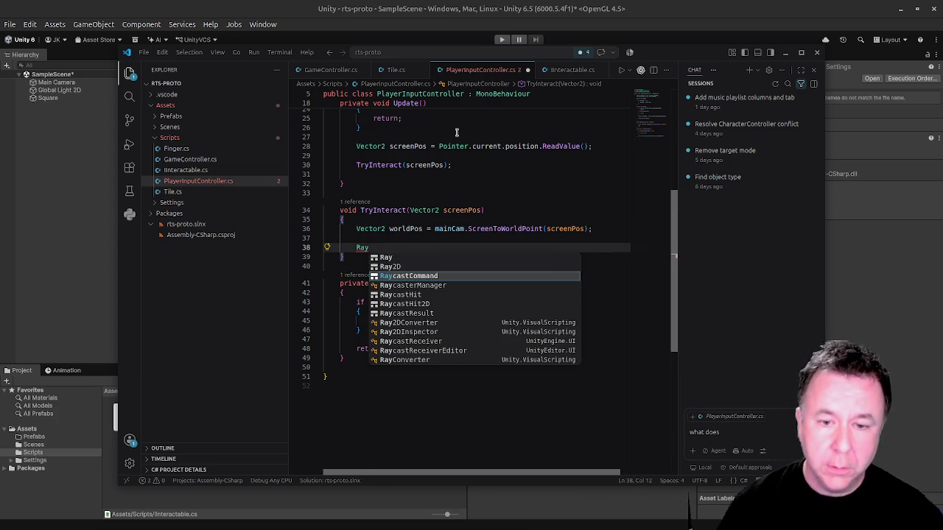
key(Down)
key(Down)
key(Down)
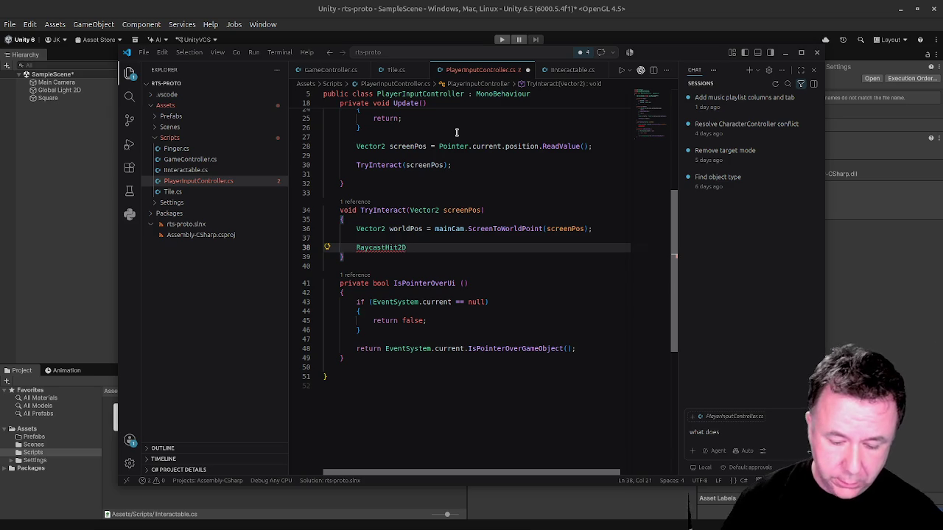
text( hit = )
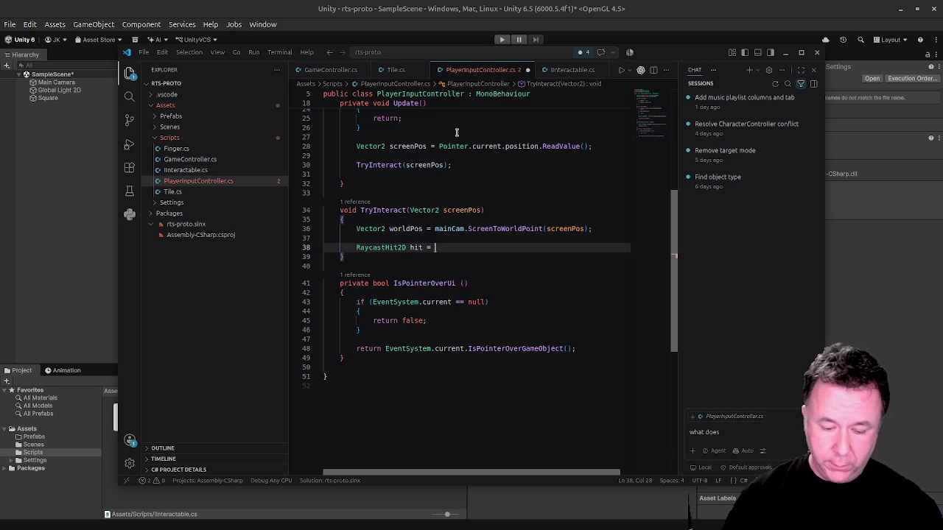
text(Physics)
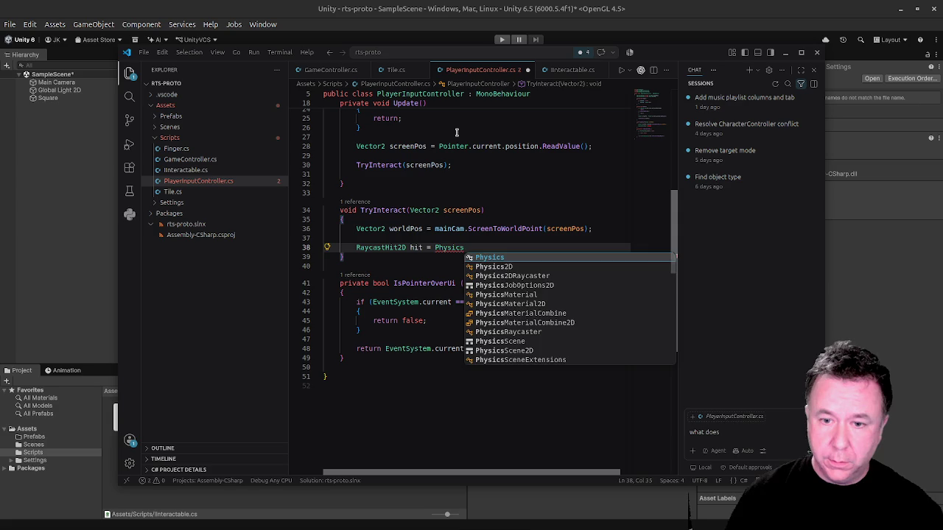
text(2D.)
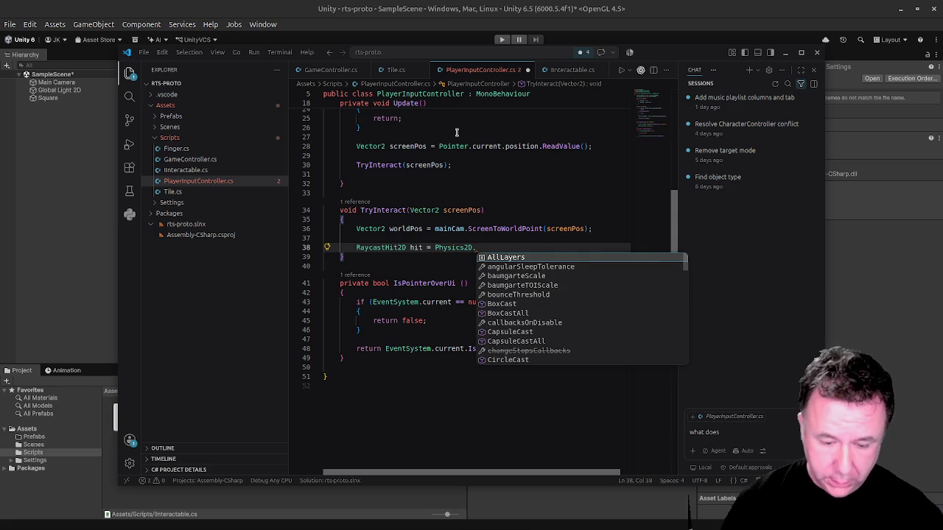
text(Raycast)
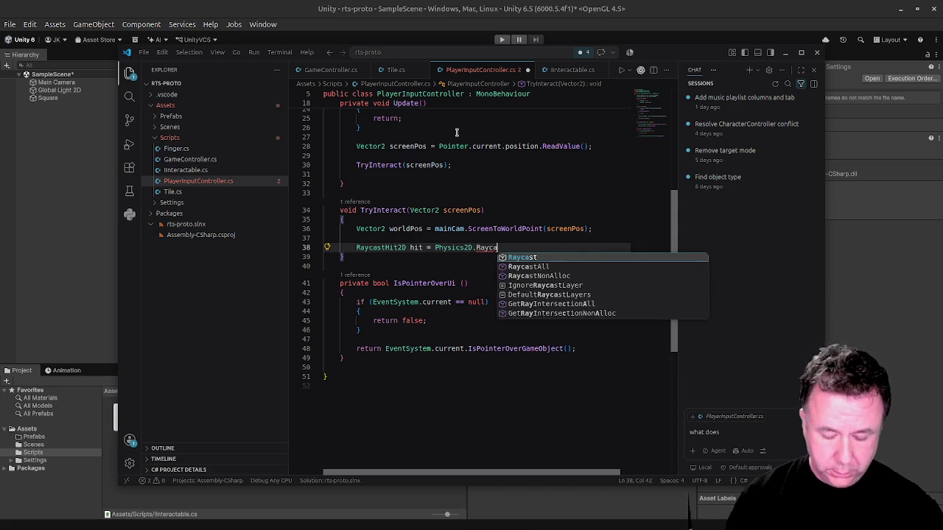
text(()
key(Return)
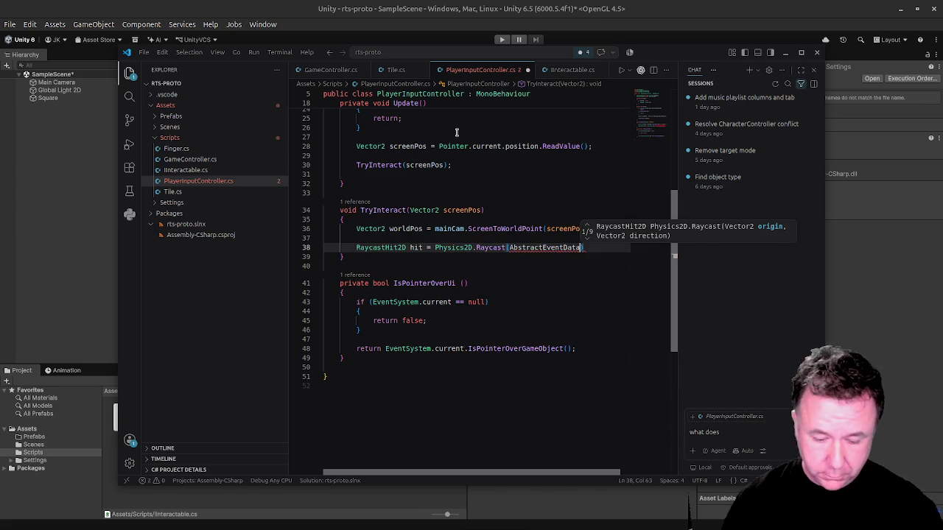
Put worldPos as the Raycast's first argument on its own line.
text(worl)
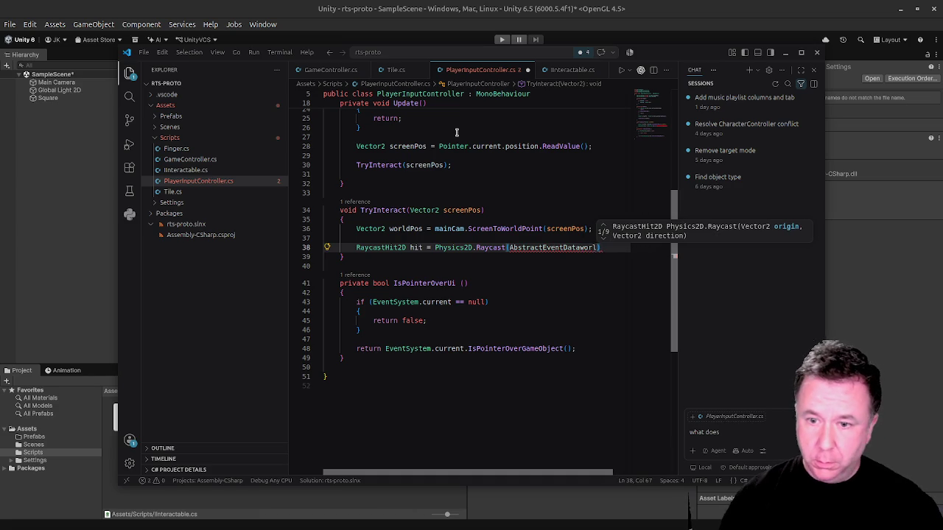
key(ctrl+shift+Left)
key(BackSpace)
key(Return)
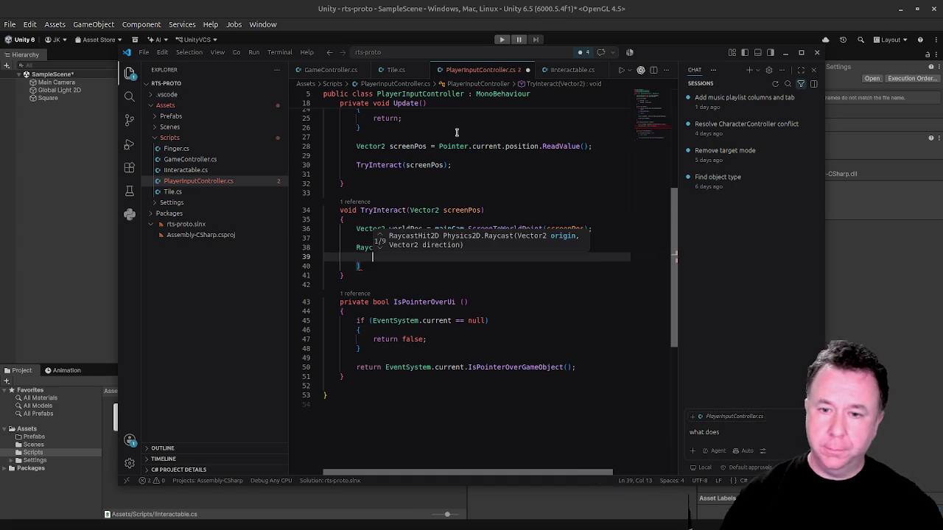
text(wro)
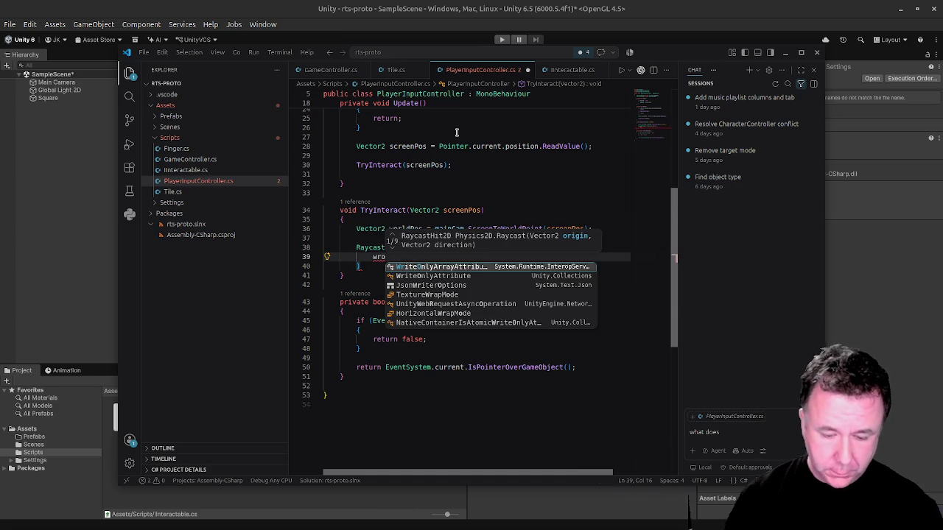
key(BackSpace)
key(BackSpace)
text(orldPos)
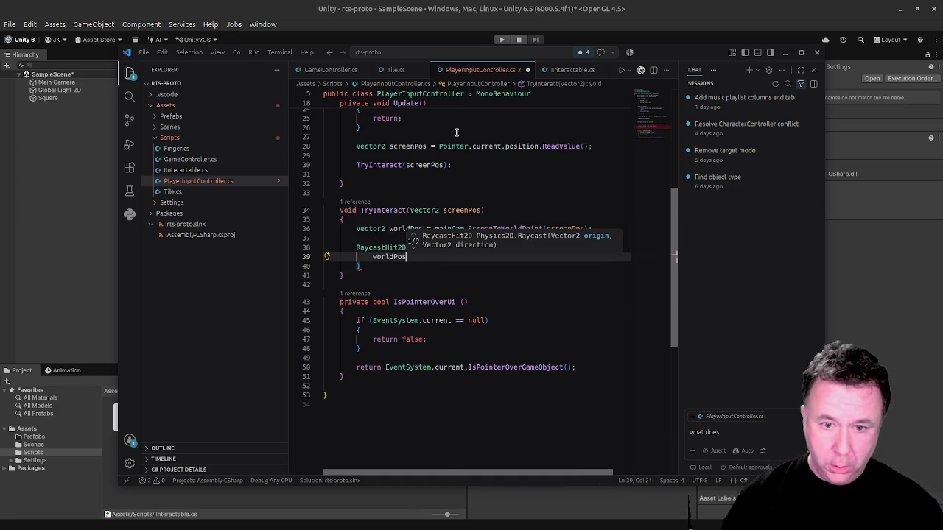
text(.Equals)
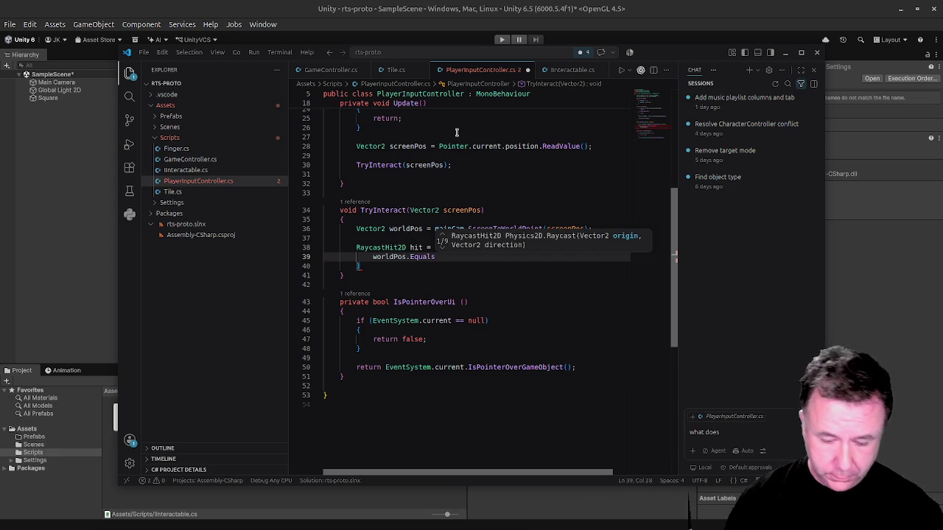
text(Veco)
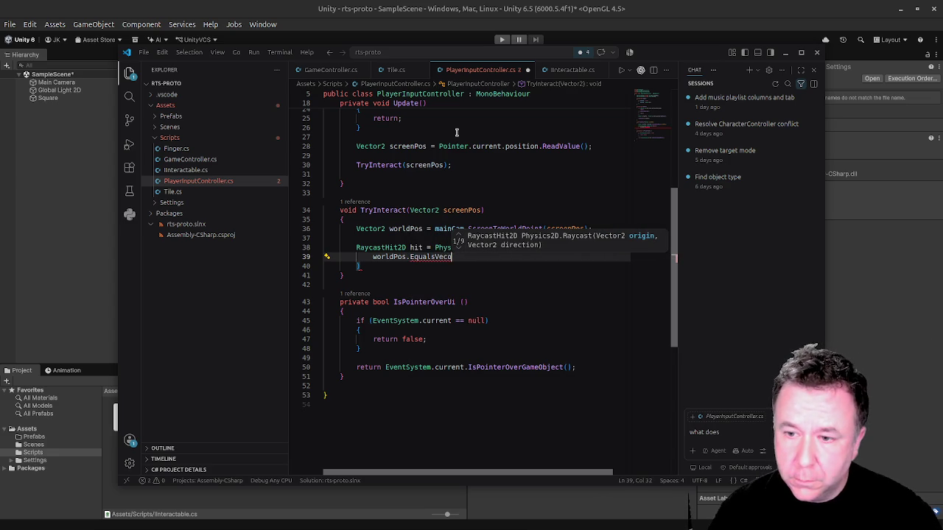
key(BackSpace)
key(BackSpace)
key(BackSpace)
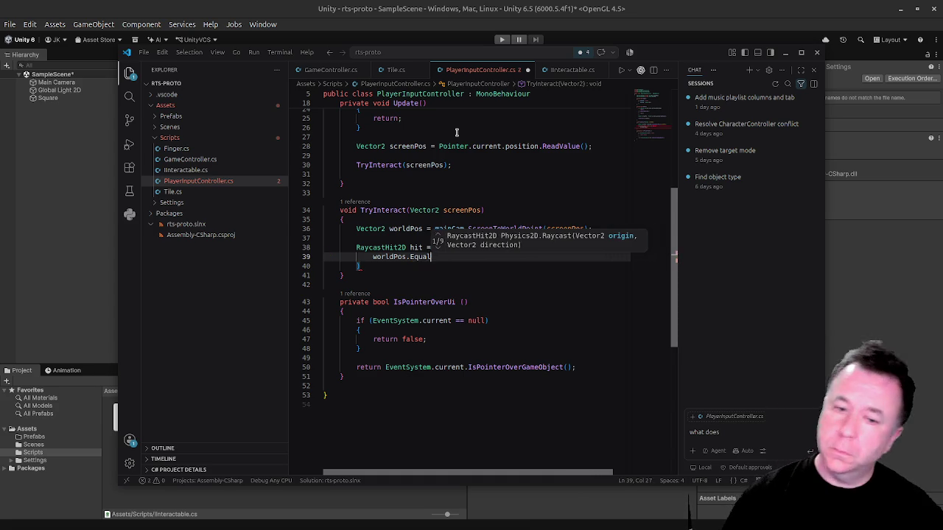
key(Return)
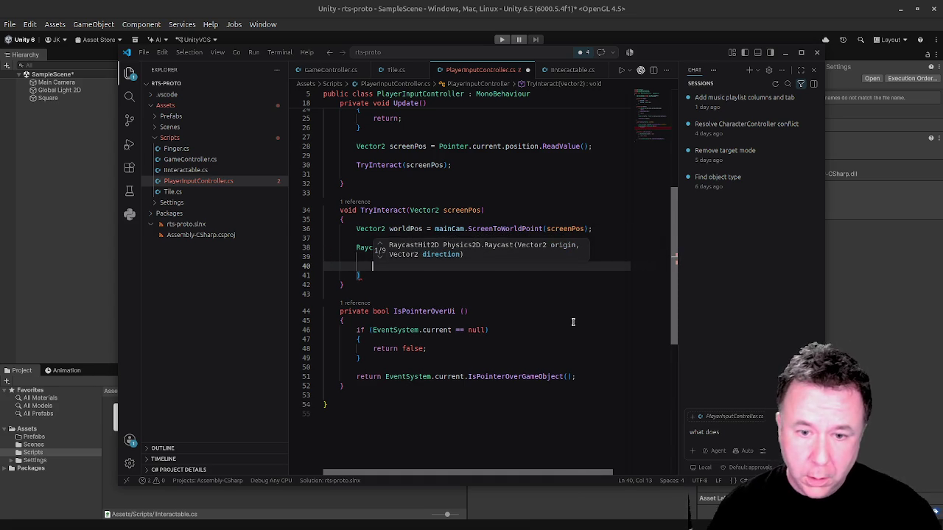
Add Vector2.zero, 100f and layerMask as the remaining Raycast arguments, one per line.
text(Vec)
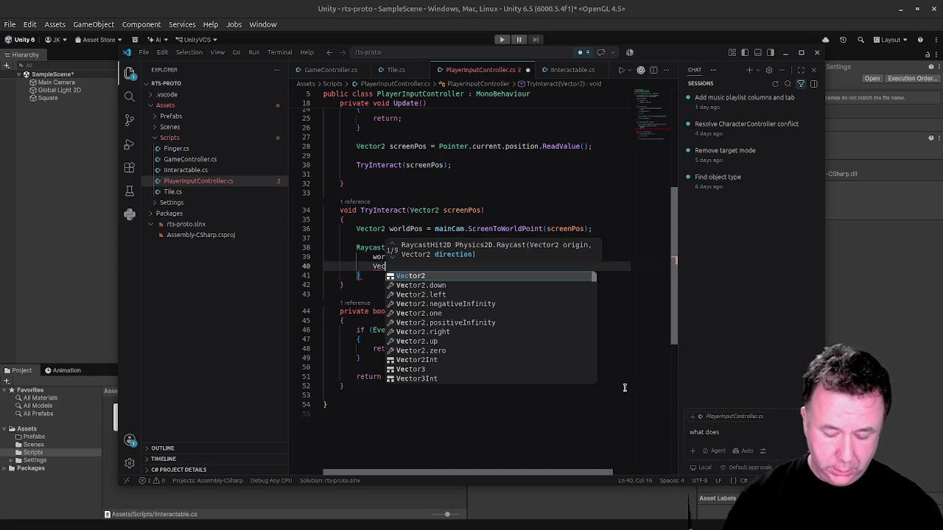
text(tor2.z)
key(Tab)
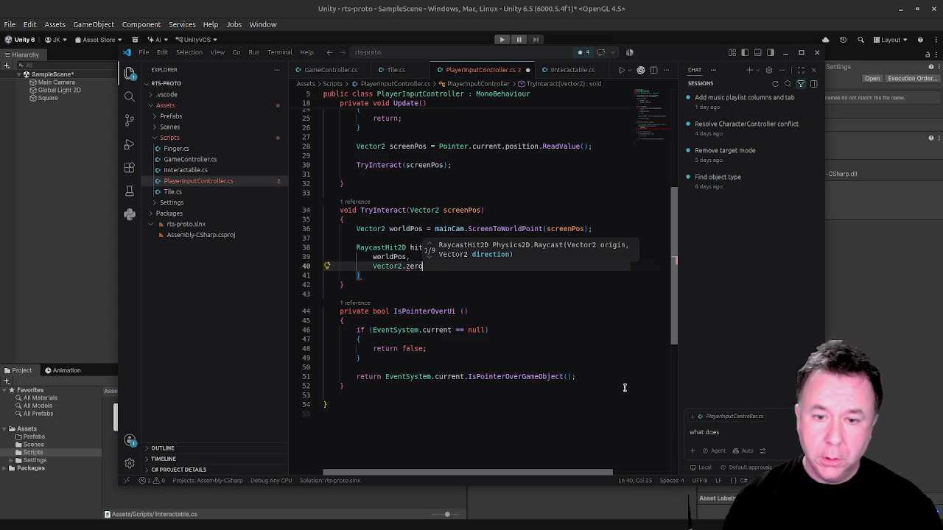
text(,)
key(Return)
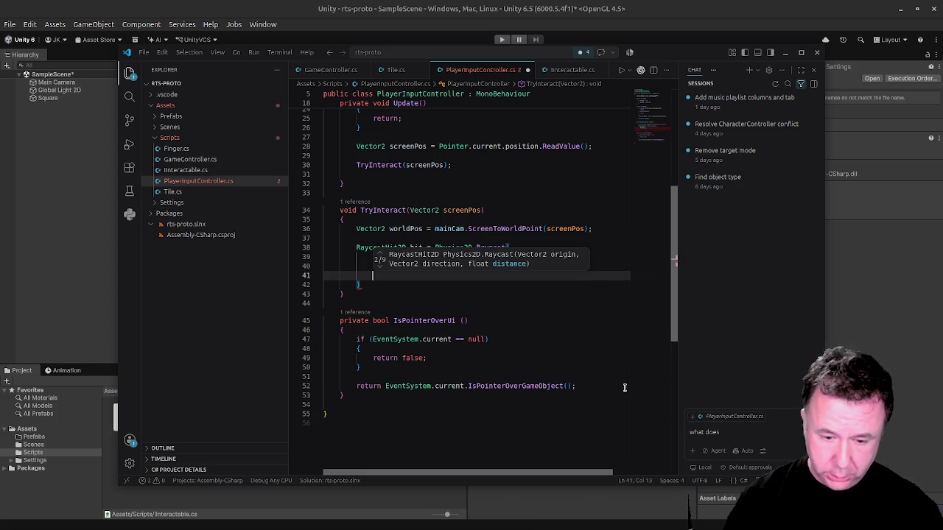
text(100f)
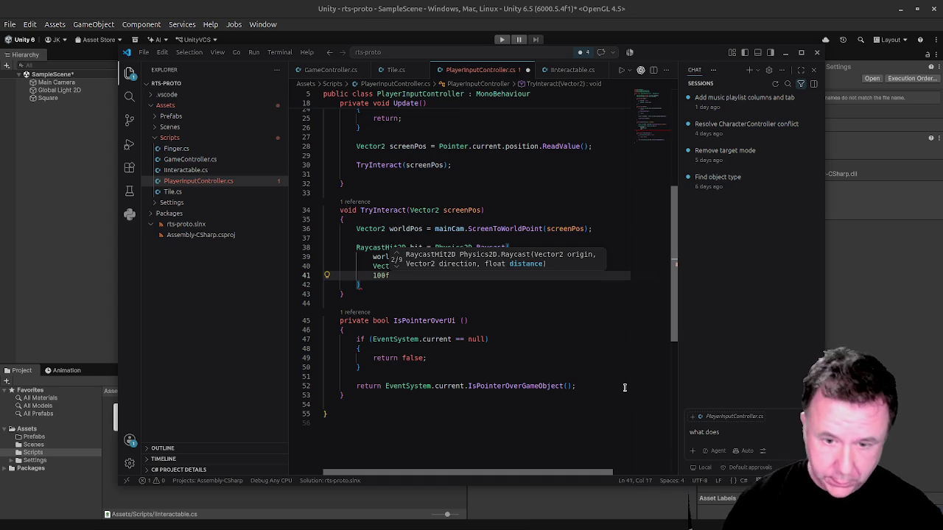
text(,)
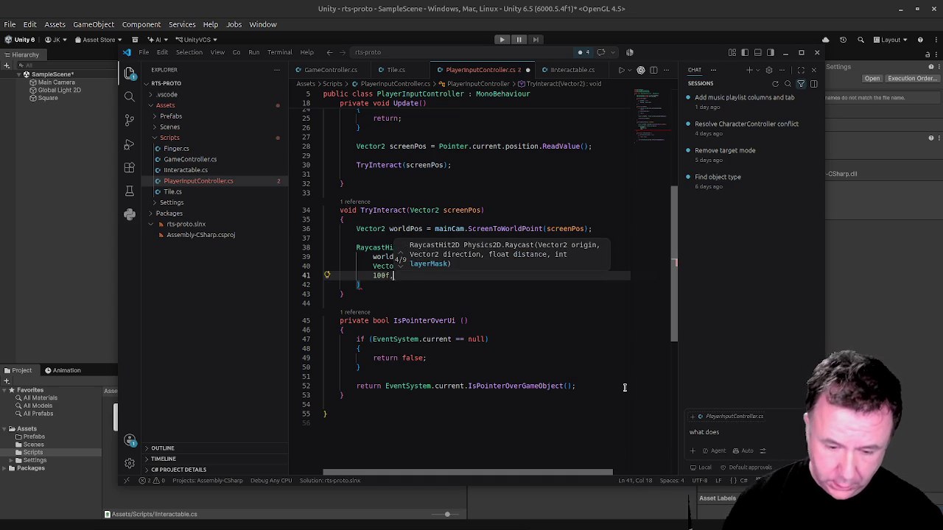
key(Return)
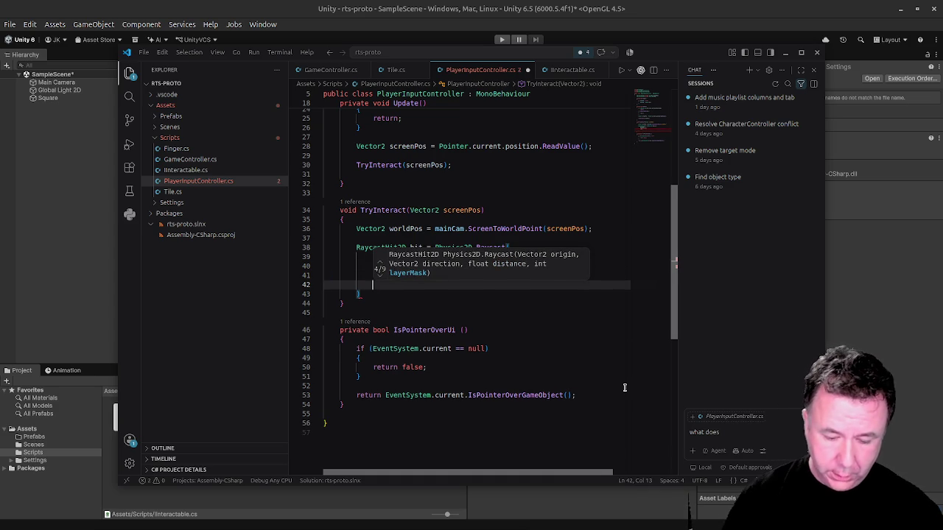
text(la)
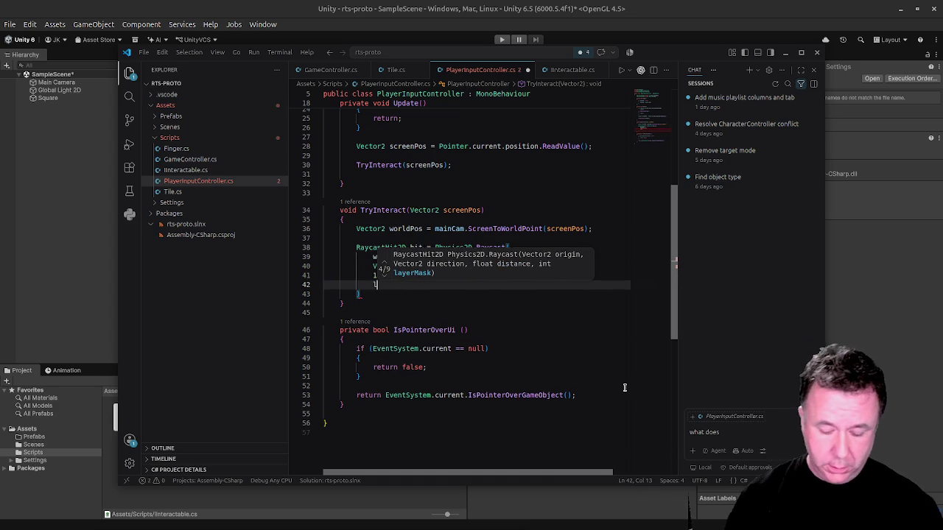
key(Tab)
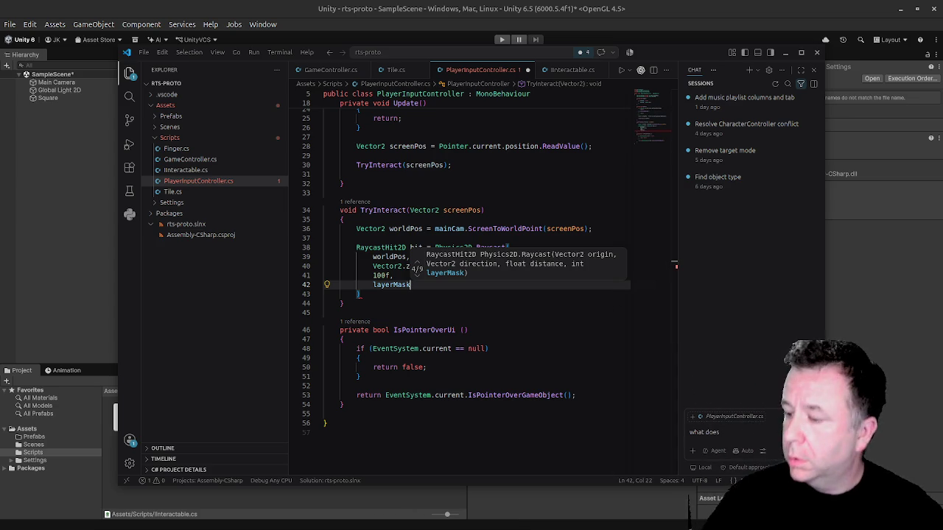
key(Escape)
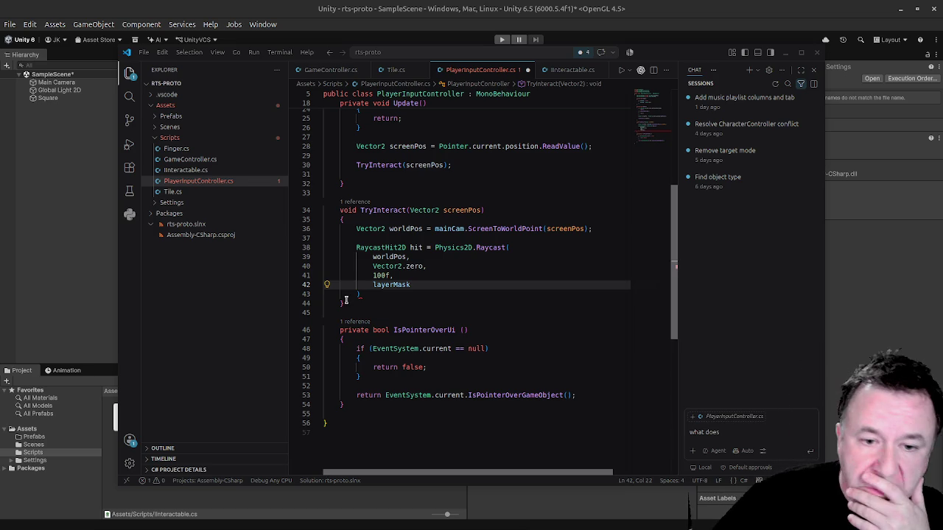
click(377, 295)
Terminate the Raycast statement with a semicolon, removing the stray backslash line.
key(Return)
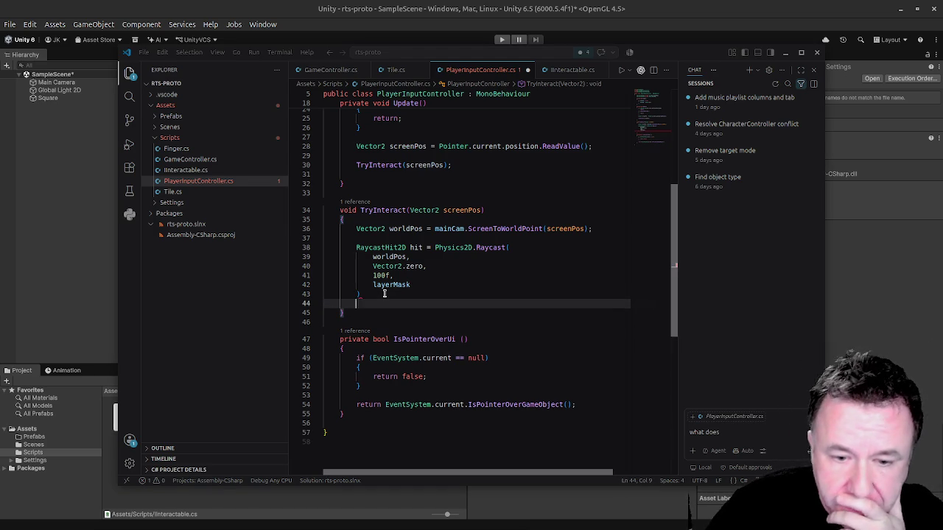
key(Right)
key(Right)
key(Right)
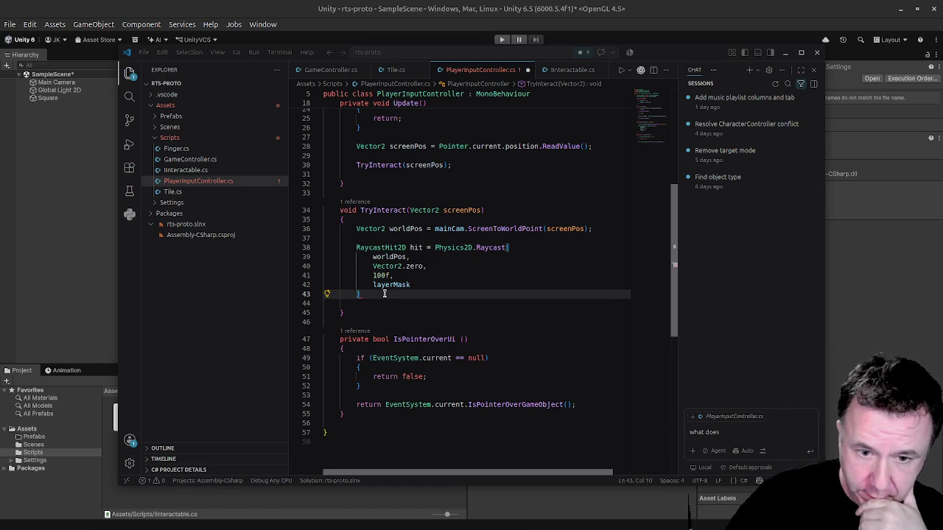
text(;)
key(Return)
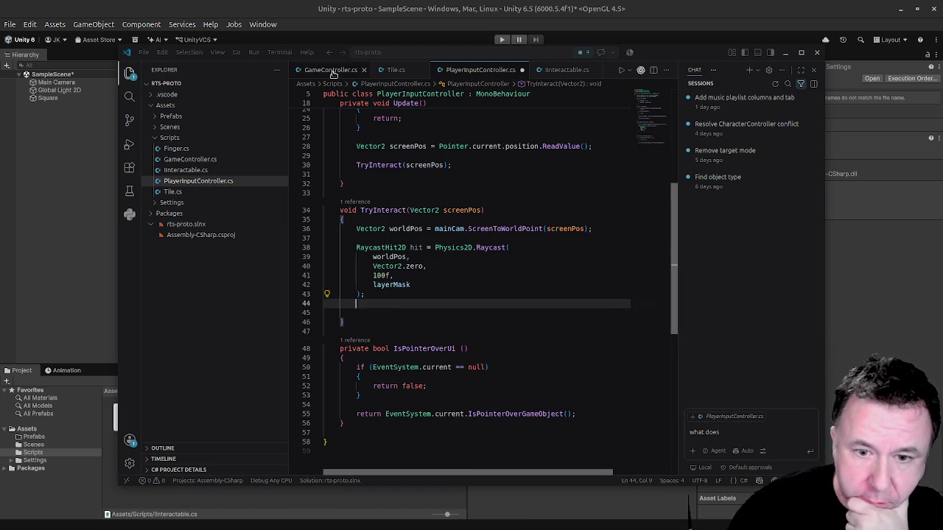
text(\)
key(Return)
key(BackSpace)
key(BackSpace)
key(BackSpace)
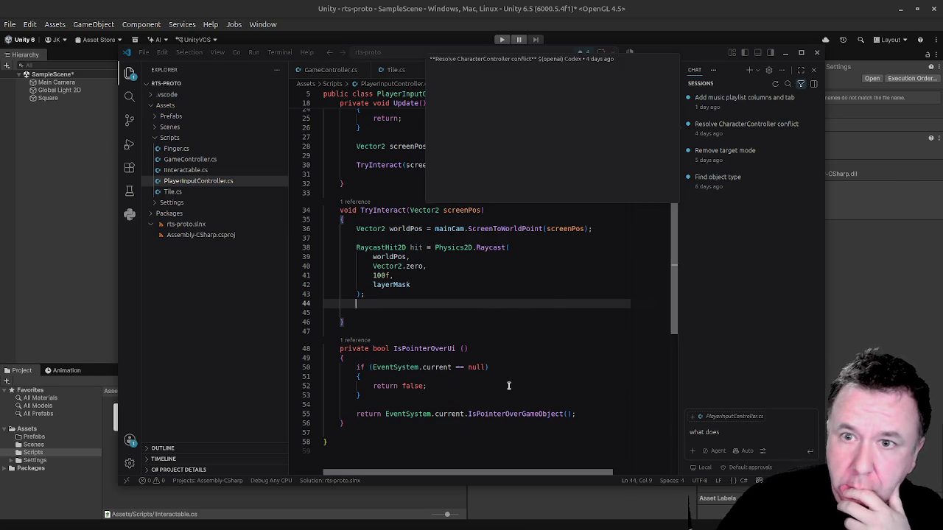
click(556, 292)
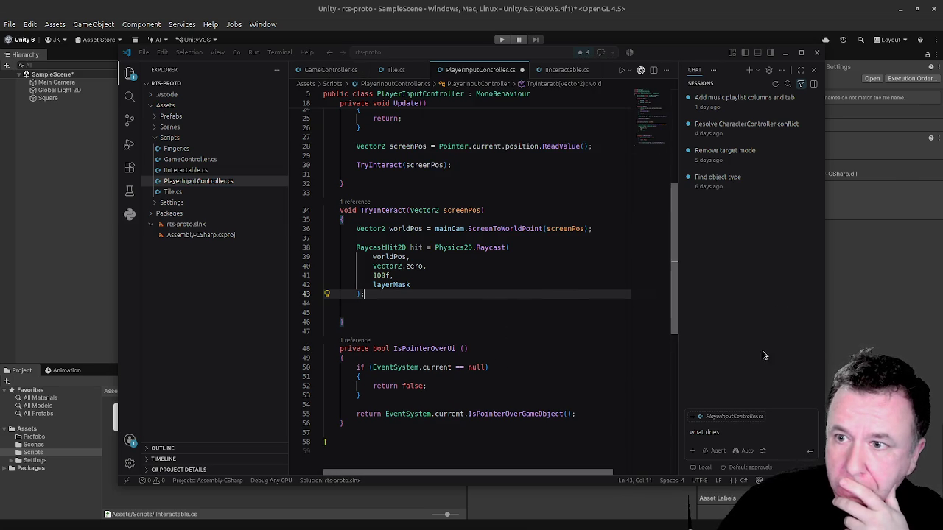
Trim the chat question and hide the chat side panel with Ctrl+Alt+B.
click(743, 426)
key(BackSpace)
key(BackSpace)
key(BackSpace)
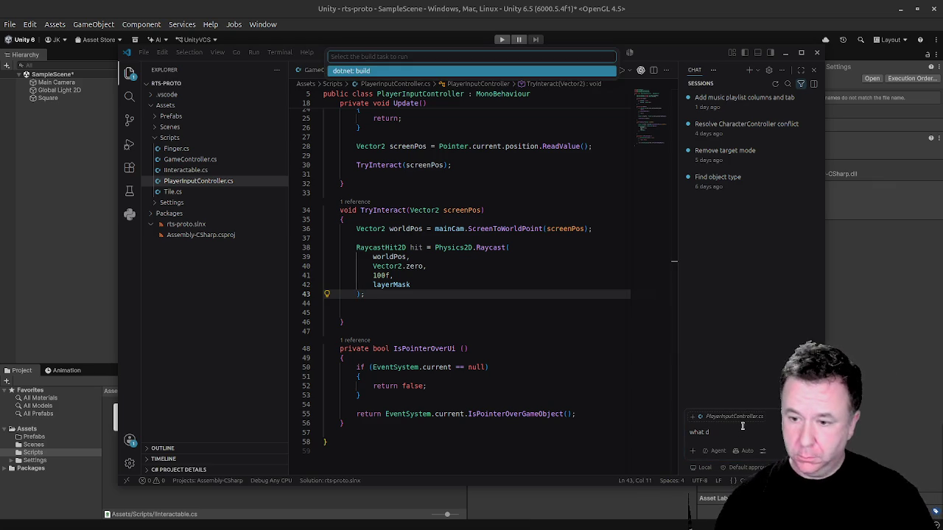
key(ctrl+alt+b)
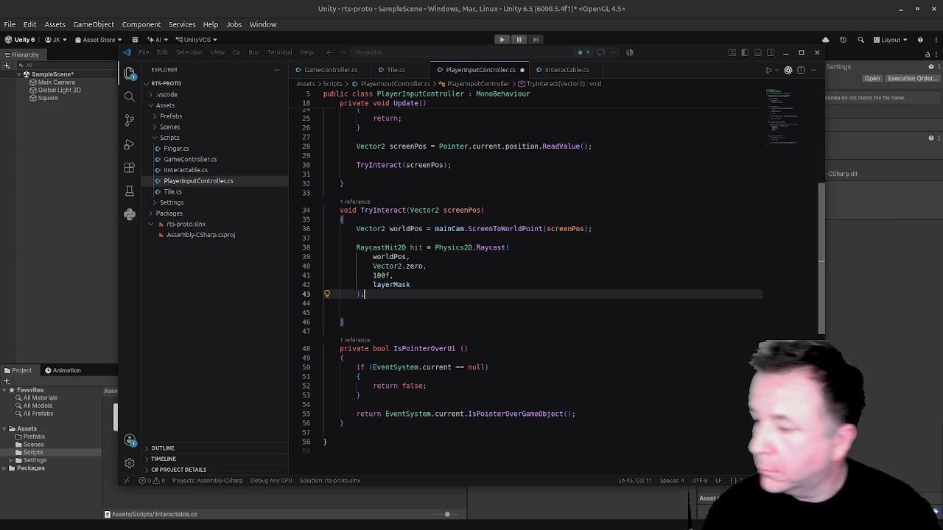
Add 'if (hit.collider == null) return;' right below the Raycast call in TryInteract.
key(Return)
key(Return)
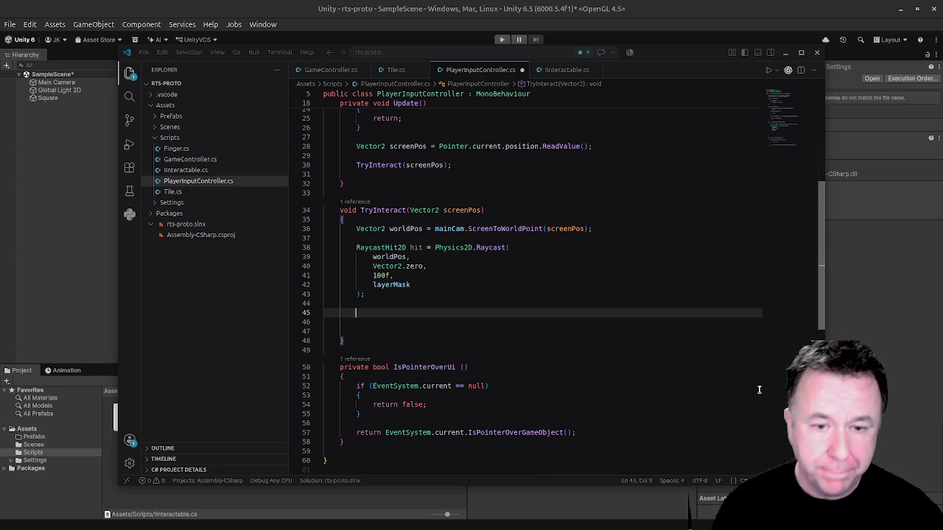
text(if ()
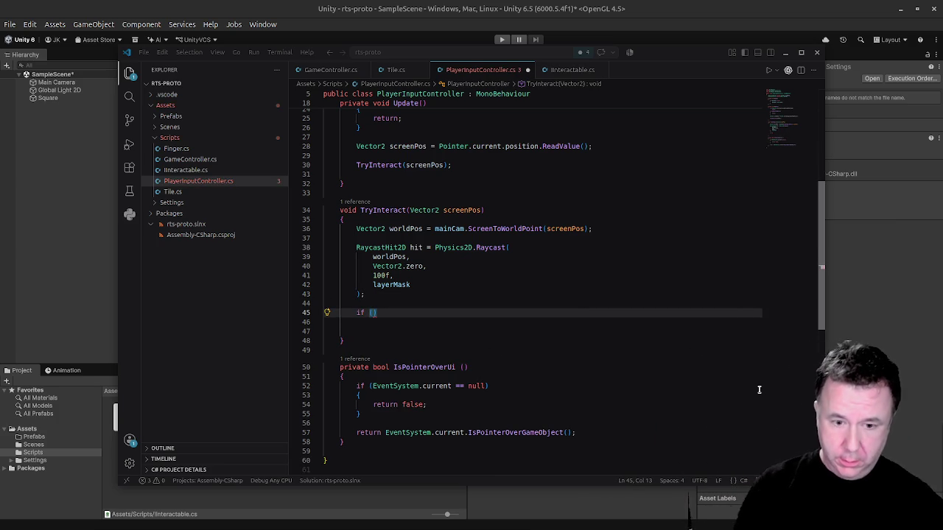
text(hit.collider)
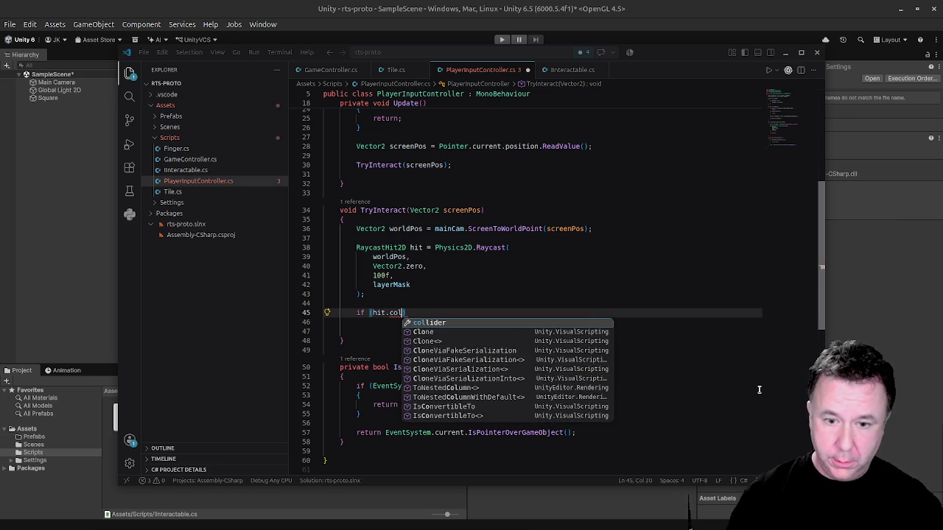
text( == nul)
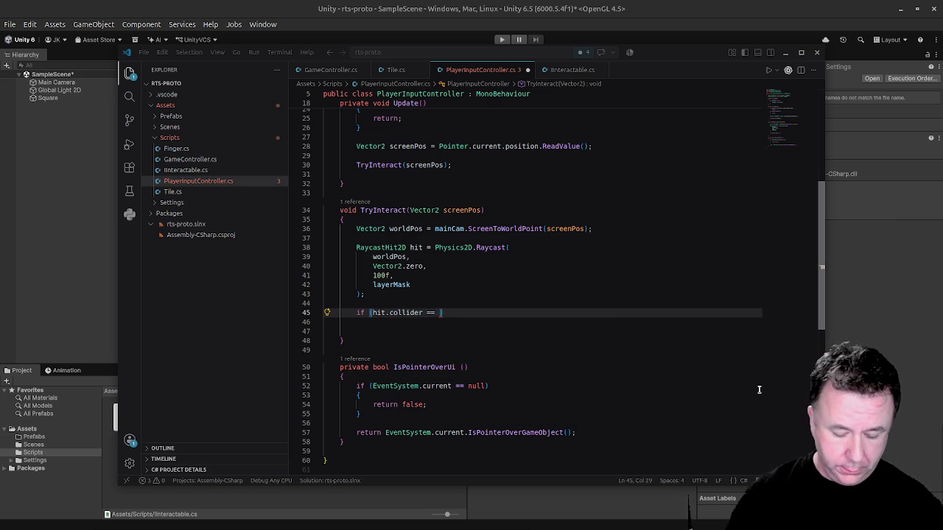
text(l))
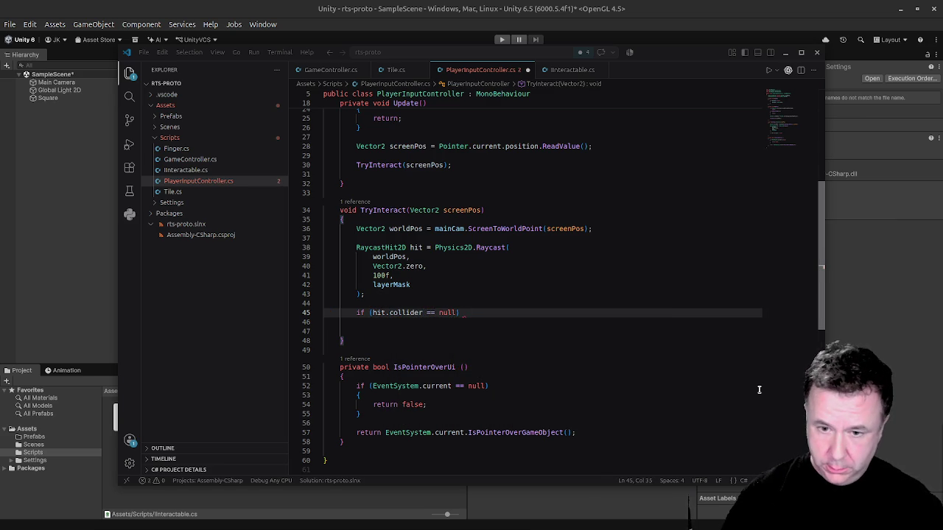
key(Return)
text(return)
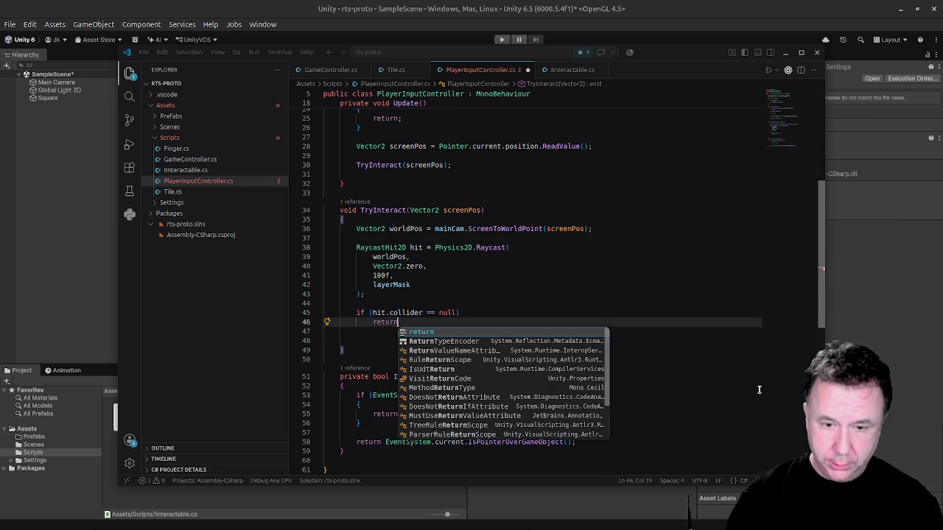
text(;)
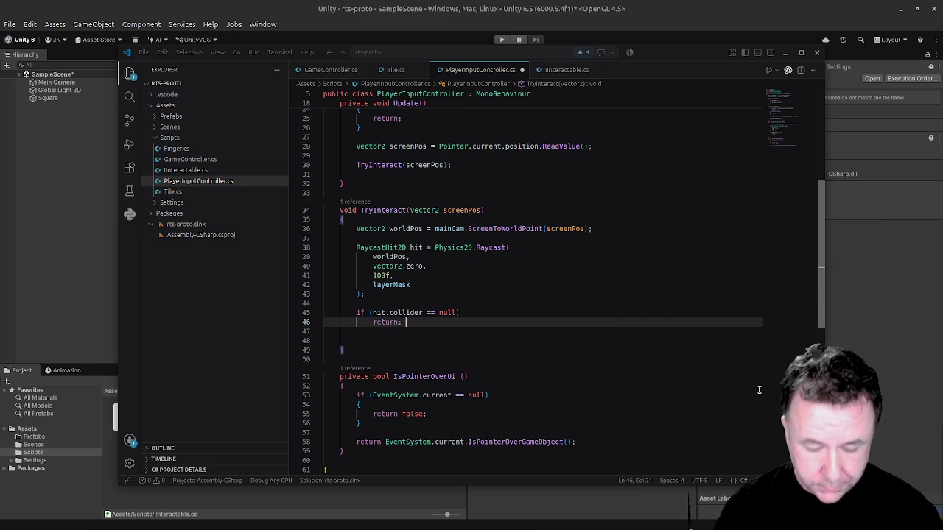
key(Return)
key(Return)
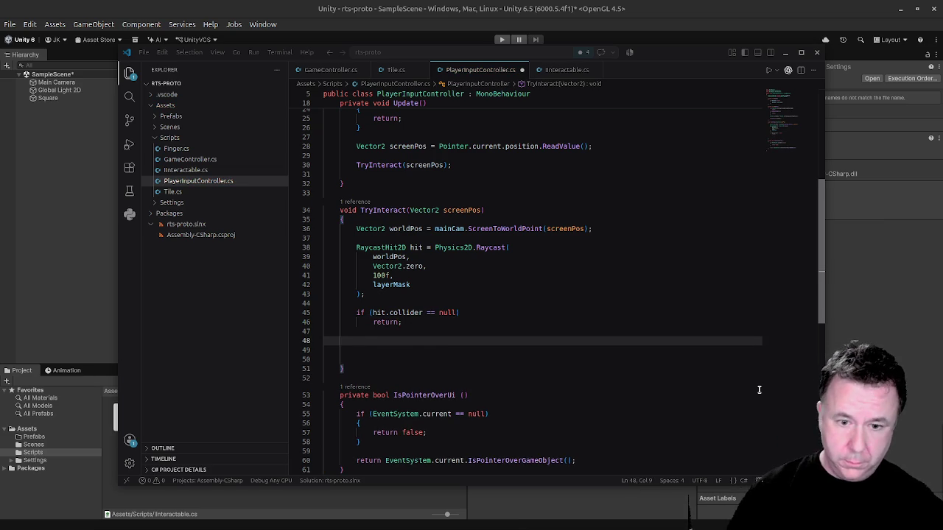
Below the null check, declare 'IInteractable interactable = hit.collider.GetComponent<IInteractable>();'.
text(IIn)
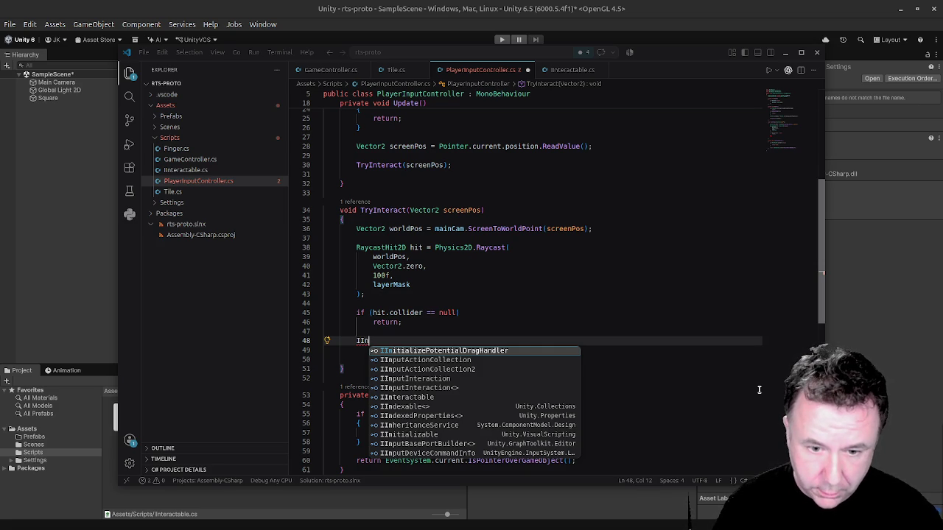
text(teractable)
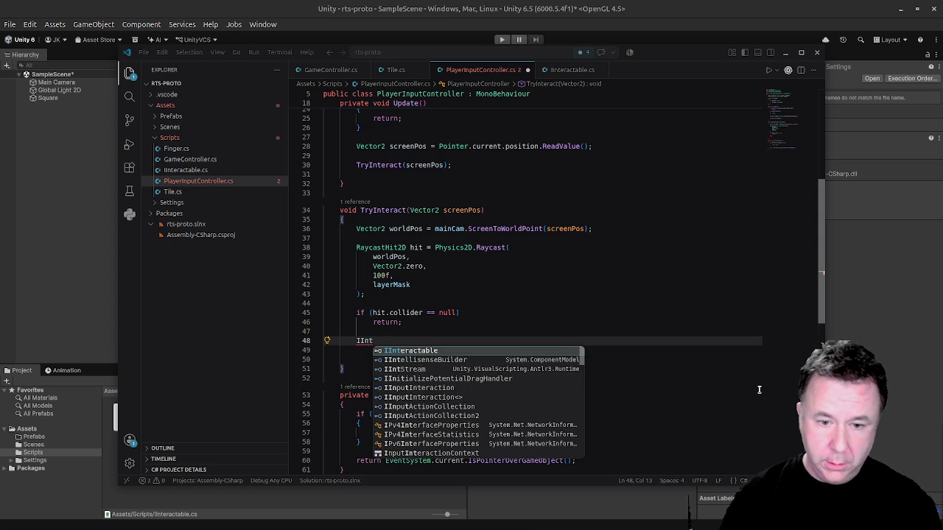
key(Tab)
text(interac)
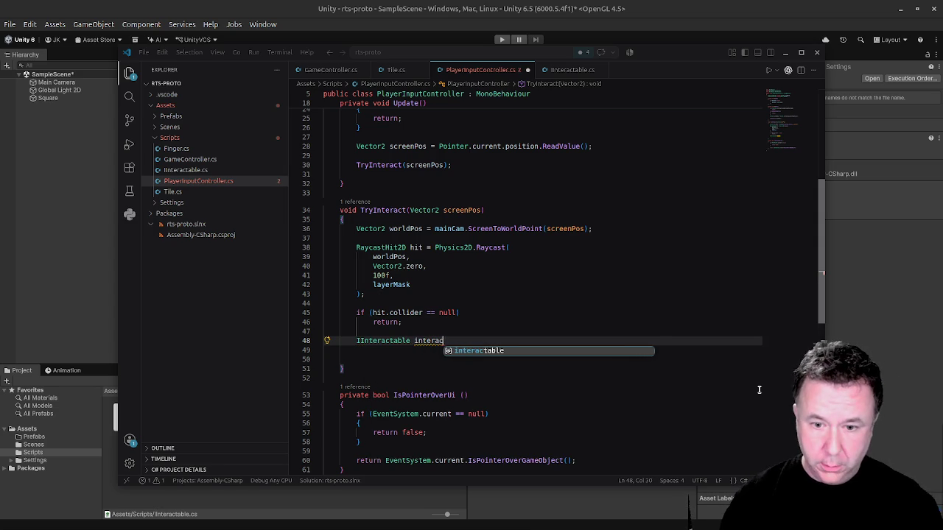
key(Tab)
text(= )
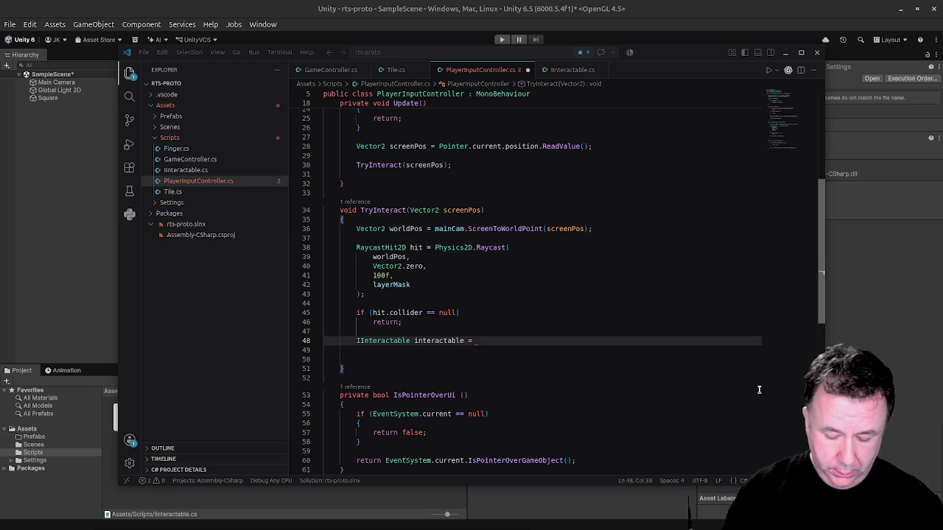
text(hit.collider)
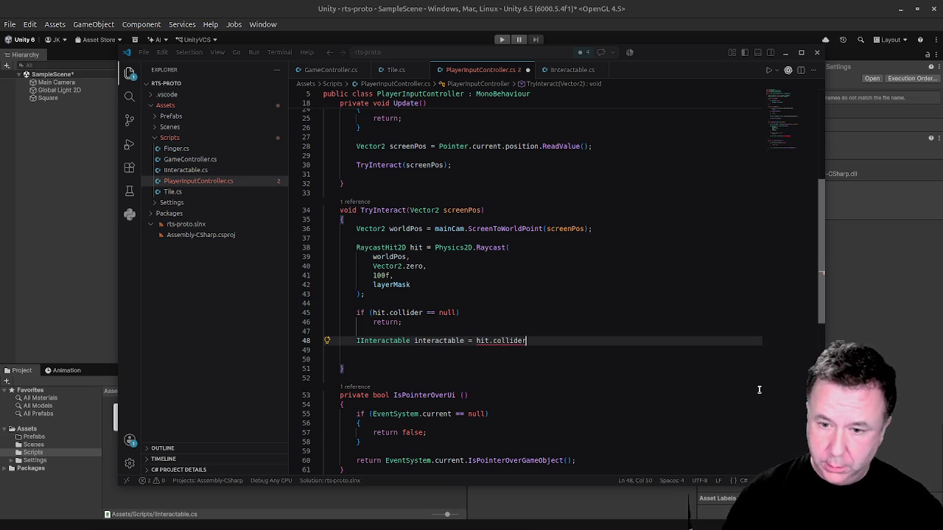
text(.Get)
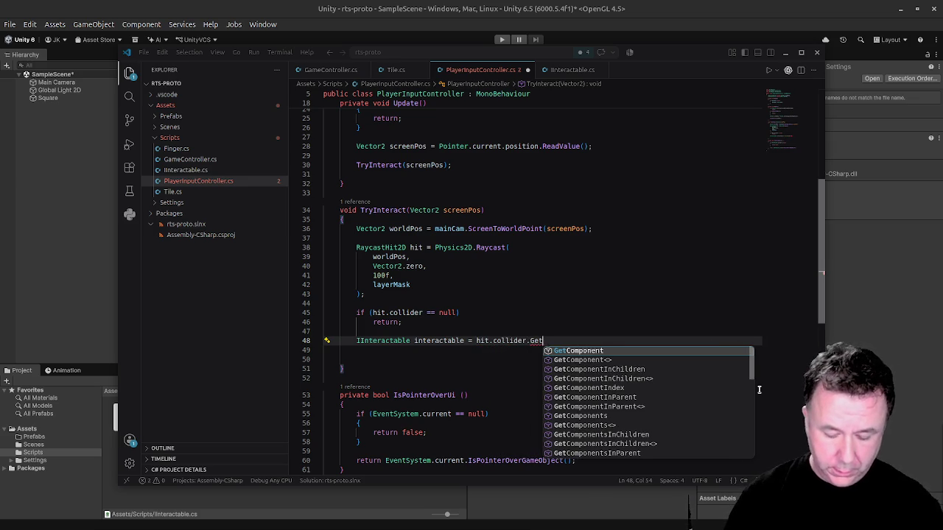
key(Tab)
text(<IInt)
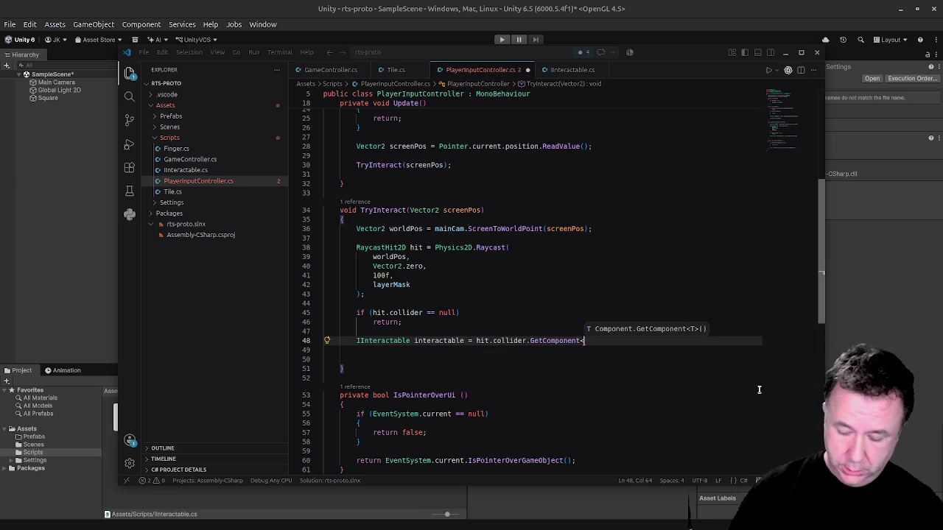
key(Tab)
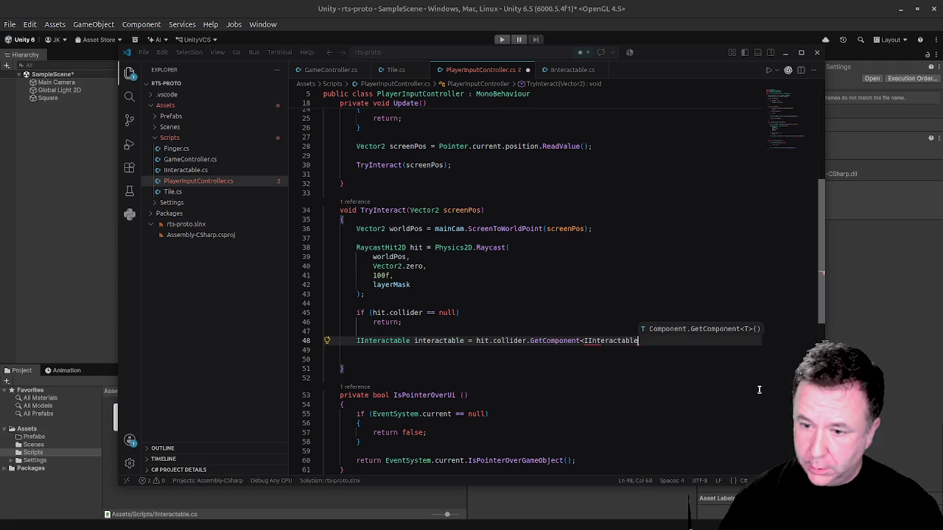
text(>)
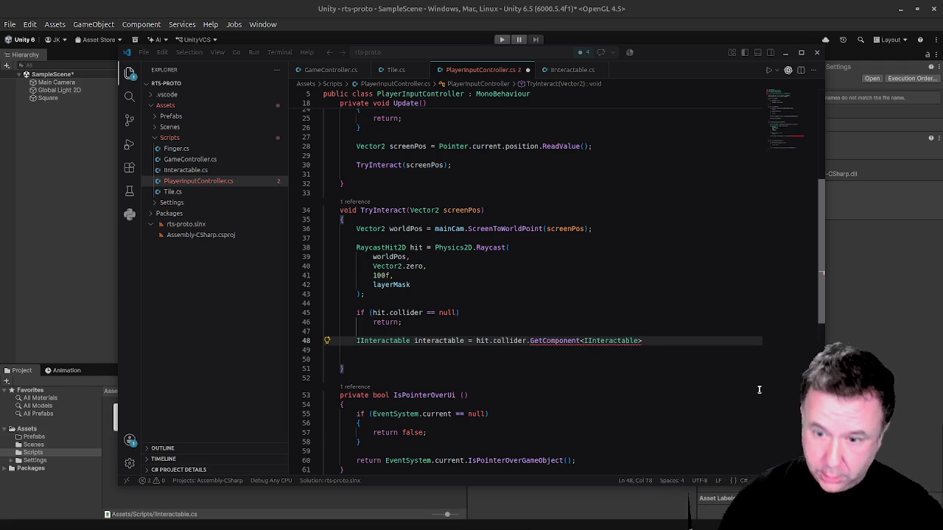
text(())
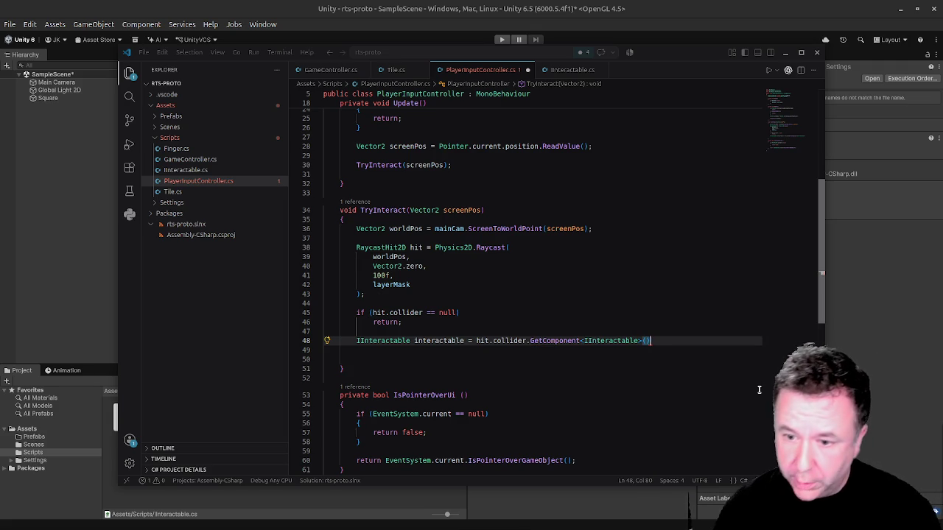
text(;)
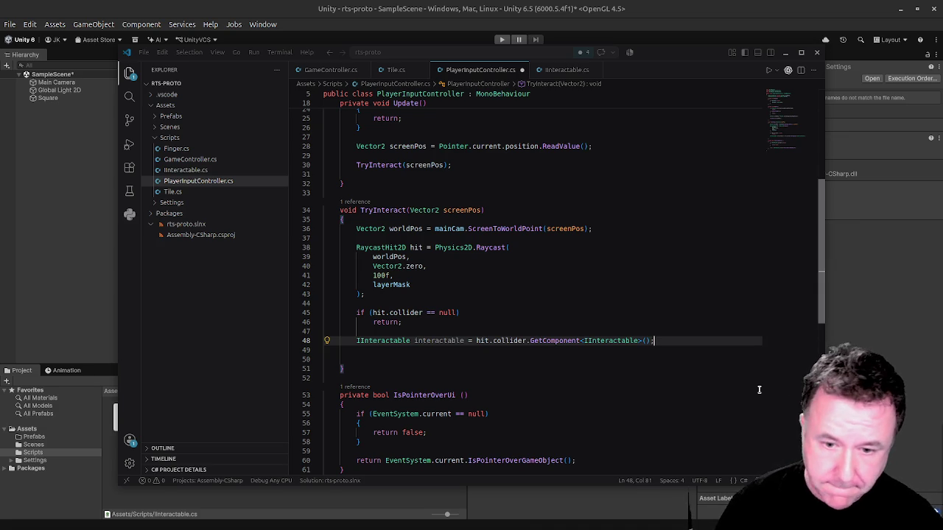
key(Return)
key(Return)
Add 'interactable?.Interact();' at the end of TryInteract and save the script.
text(interac)
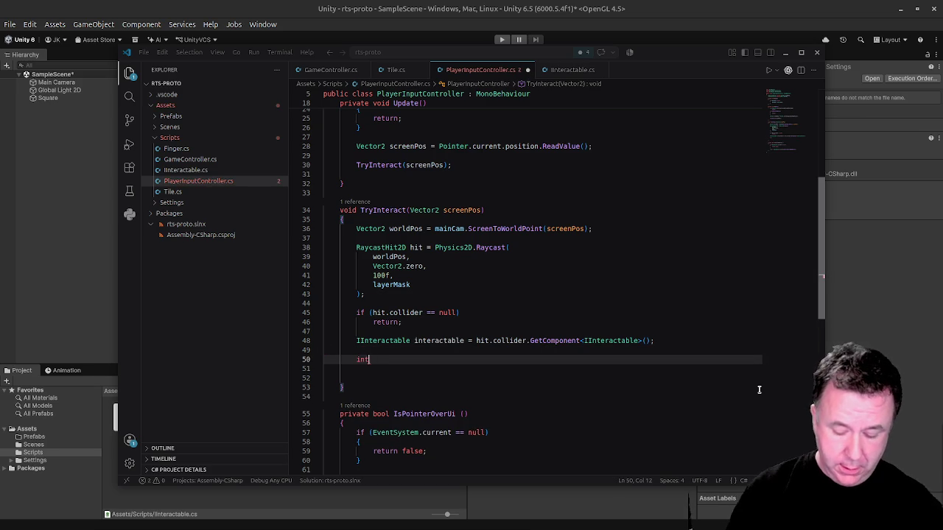
key(Tab)
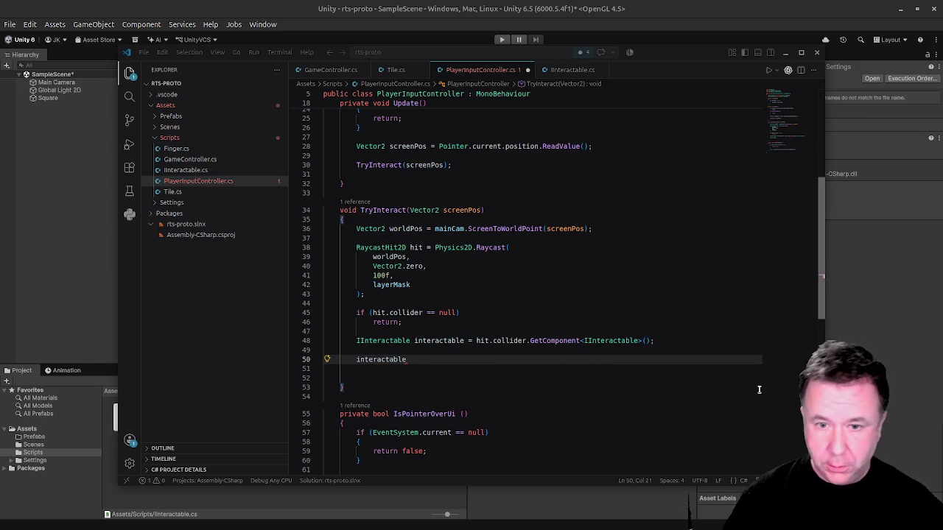
text(?)
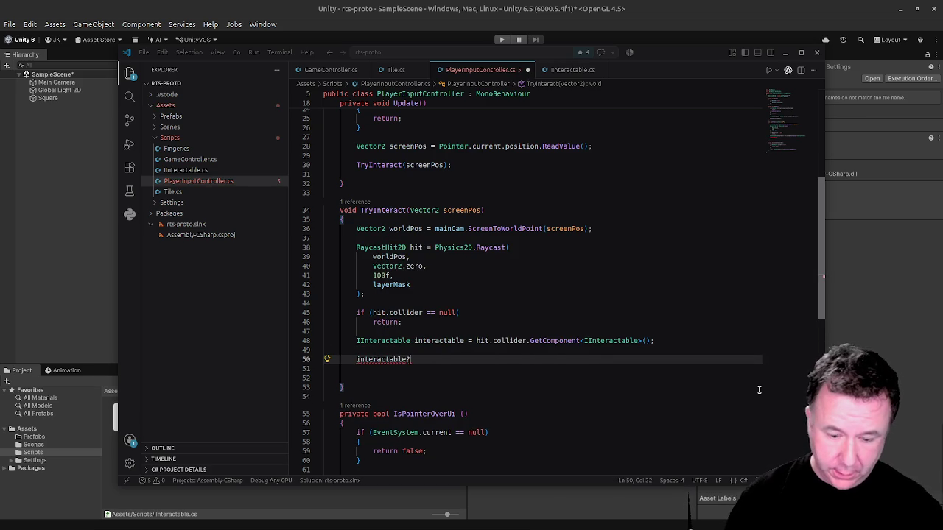
text(.Inter)
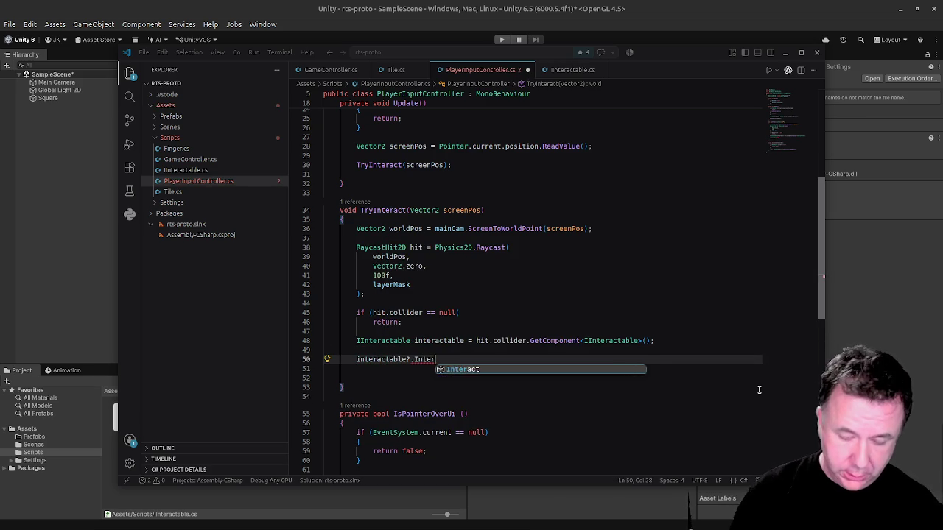
text(act();)
key(ctrl+s)
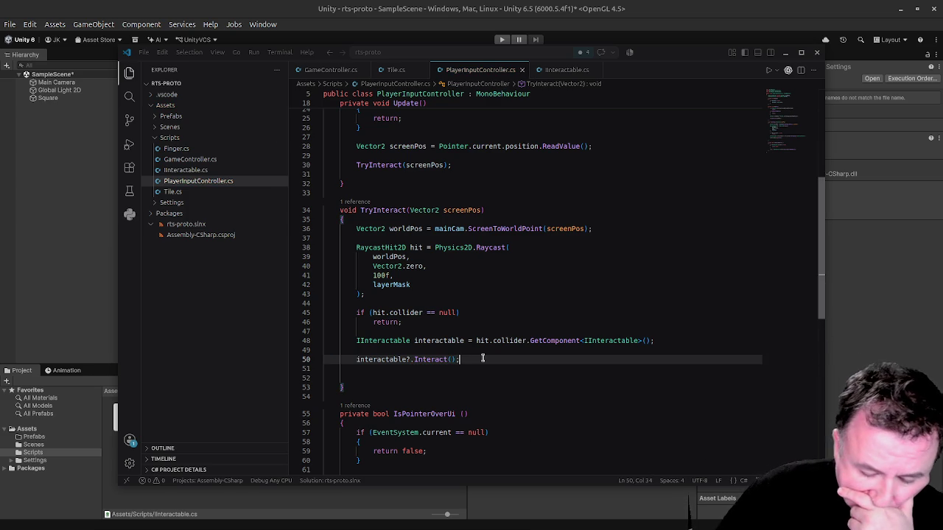
Open fresh blank lines right after the collider null check.
scroll(461, 326, down, 3)
scroll(461, 327, up, 10)
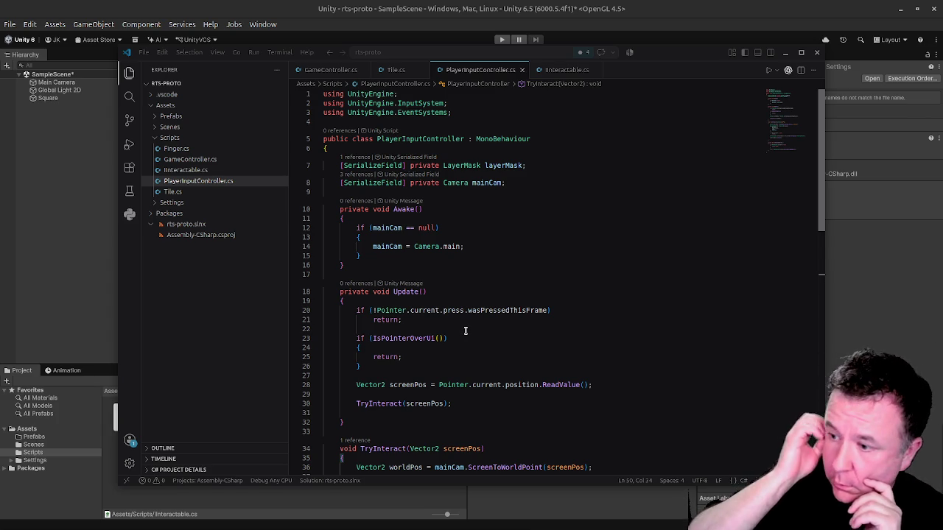
scroll(525, 218, down, 5)
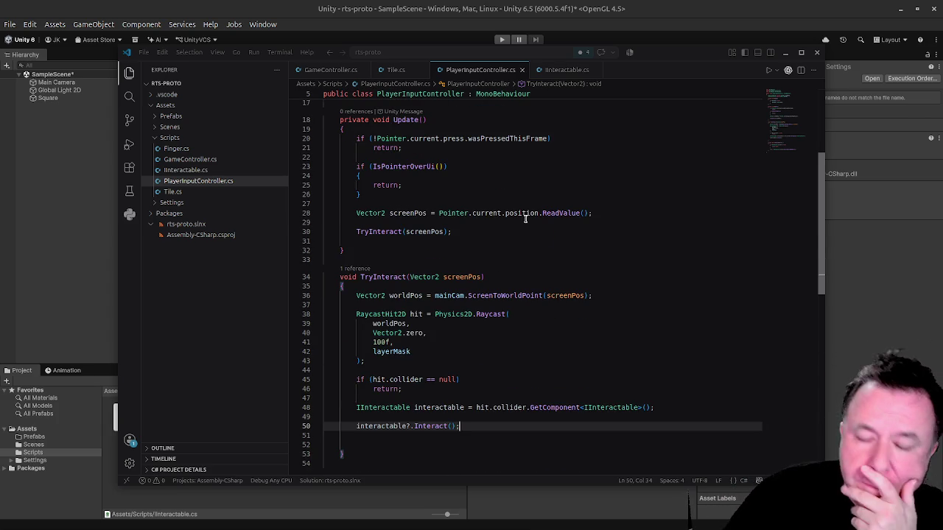
scroll(525, 218, up, 3)
scroll(550, 259, down, 5)
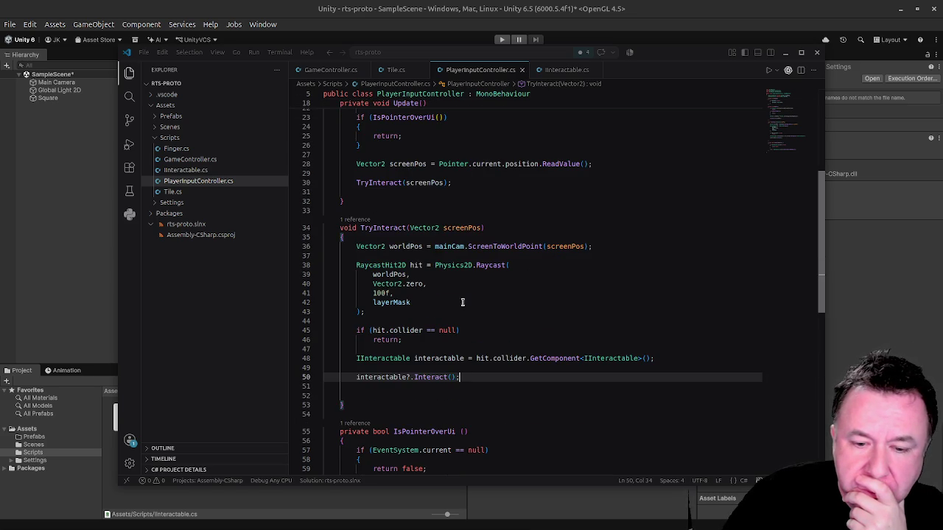
click(431, 340)
key(Return)
key(Return)
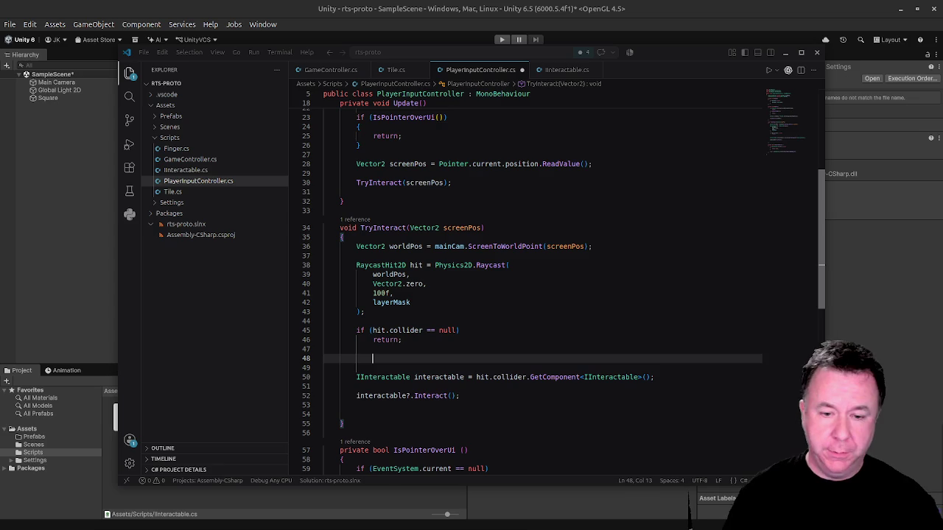
Write GameController.instance.Log("Hit collider") and move it below the GetComponent line.
text(GameCo)
key(Tab)
text(.in)
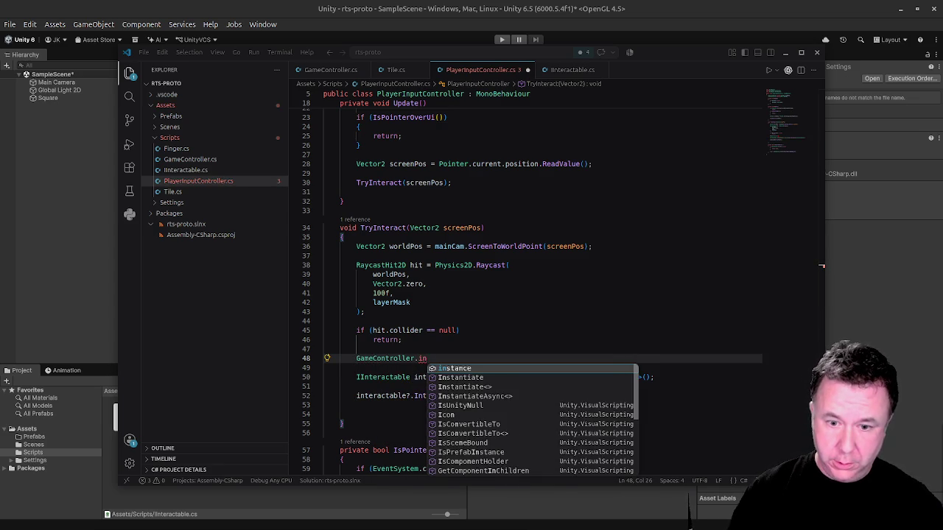
key(Tab)
text(.Log(")
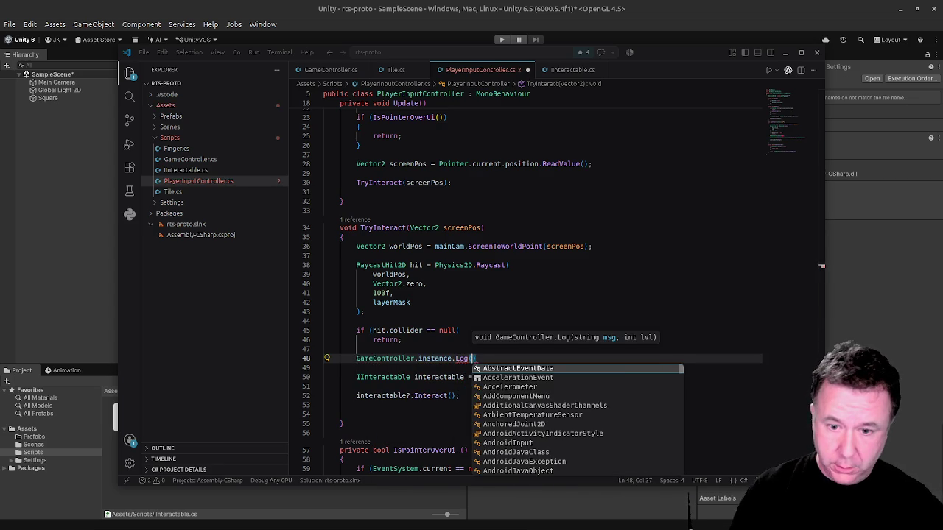
text(Hit)
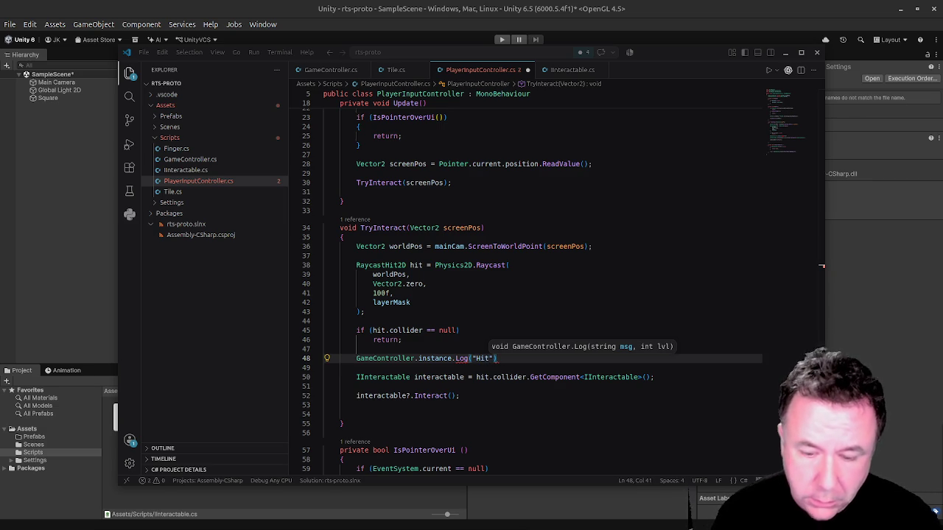
text(collider")
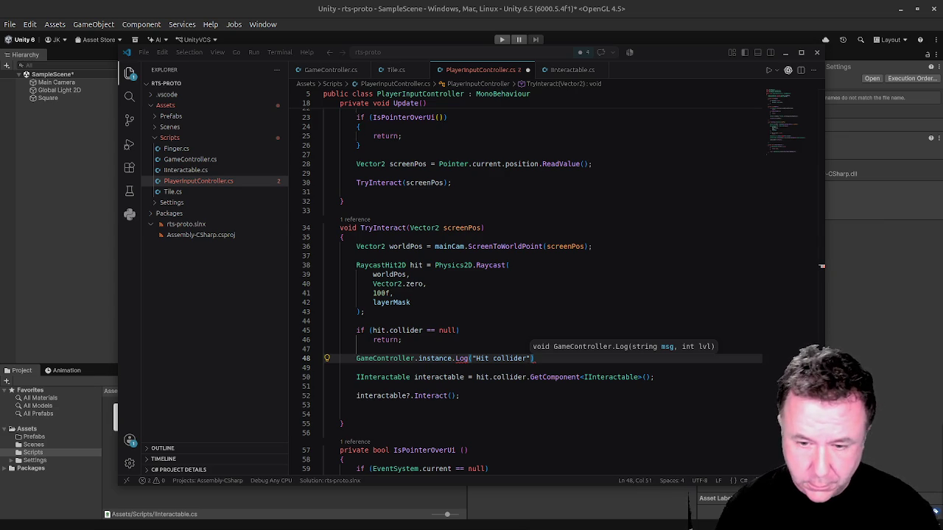
key(alt+Down)
key(alt+Down)
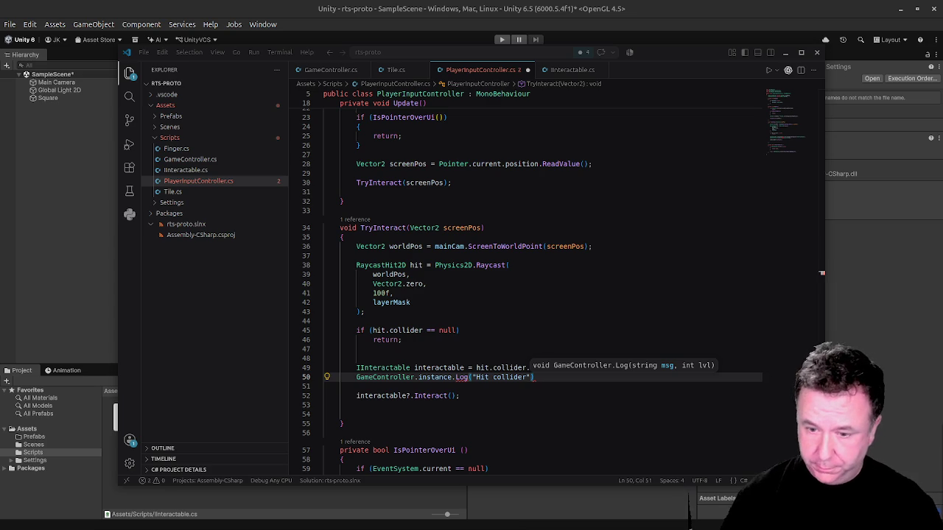
Insert indented blank lines above the log call and begin an if condition.
key(Home)
key(Insert)
key(Return)
key(Up)
key(Return)
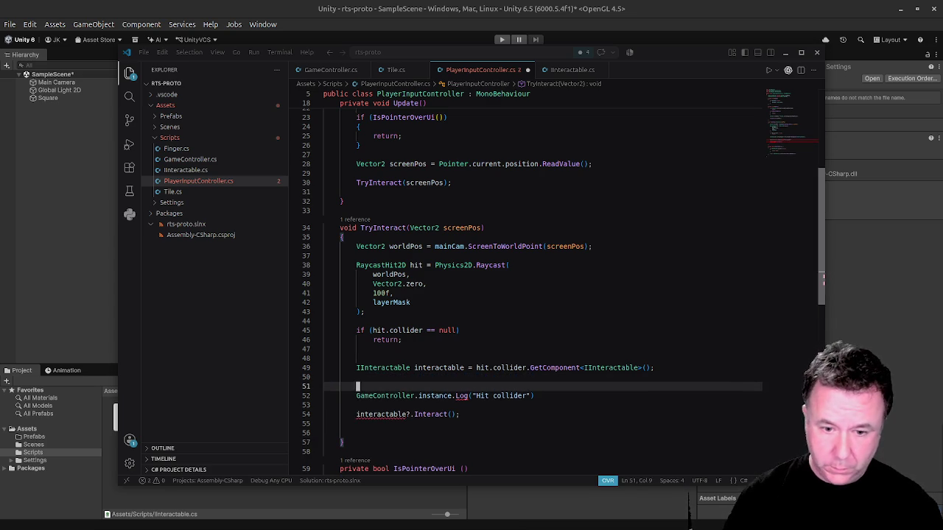
key(Tab)
key(Tab)
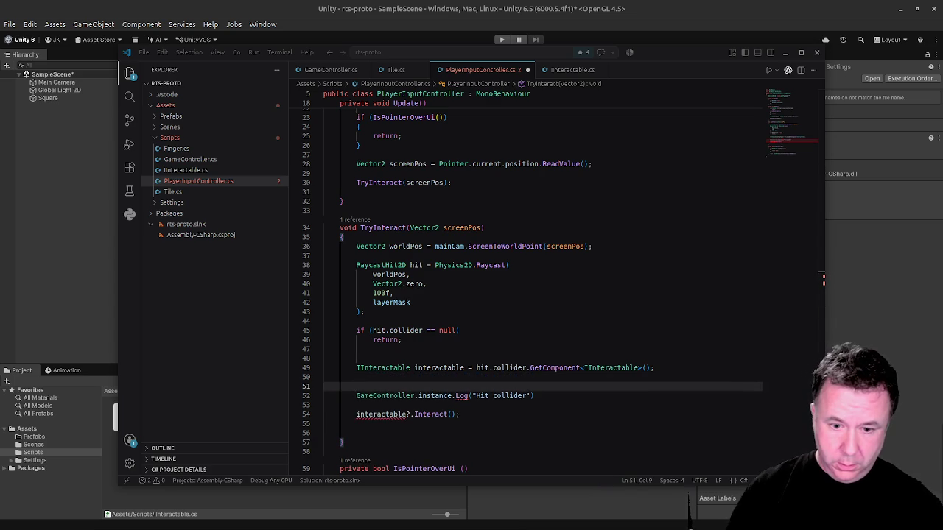
text(if int)
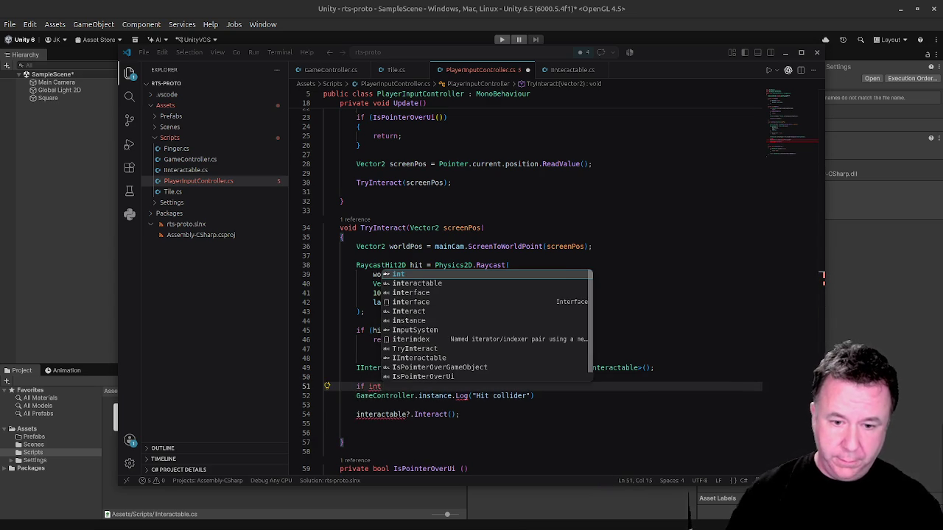
Complete the condition as 'if (interactable != null)' above the log line.
key(BackSpace)
key(BackSpace)
key(BackSpace)
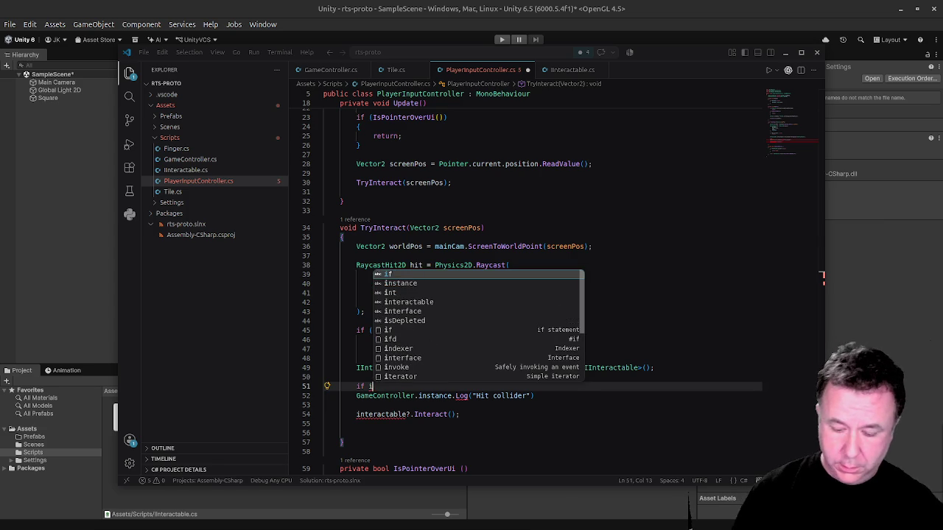
text((int)
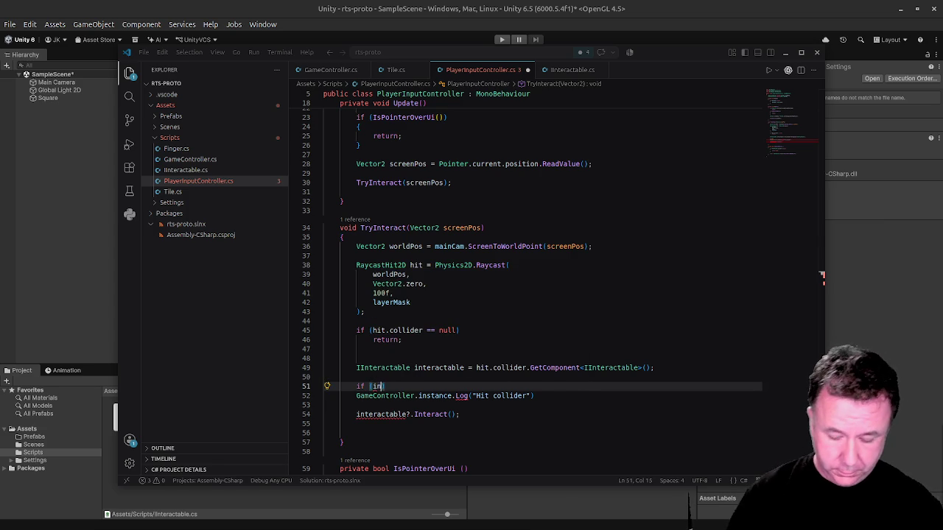
text(er)
key(Tab)
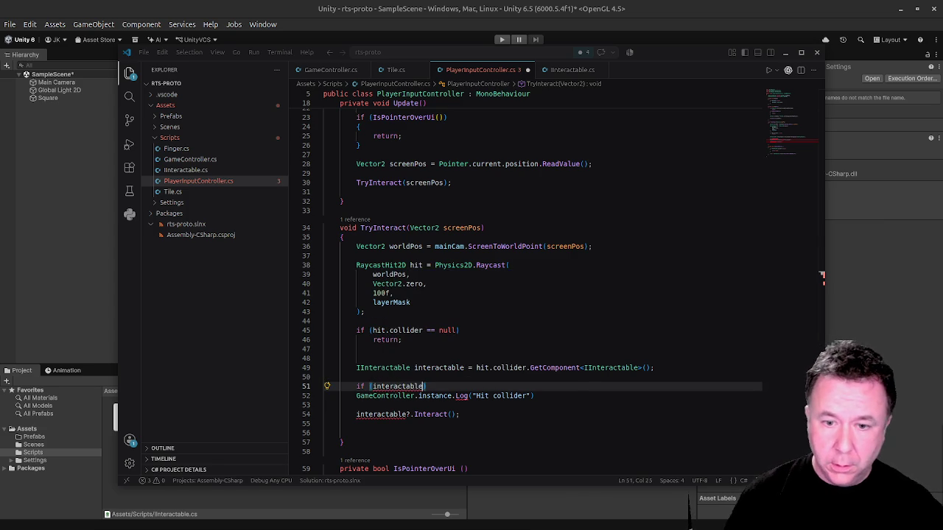
text(!= nul)
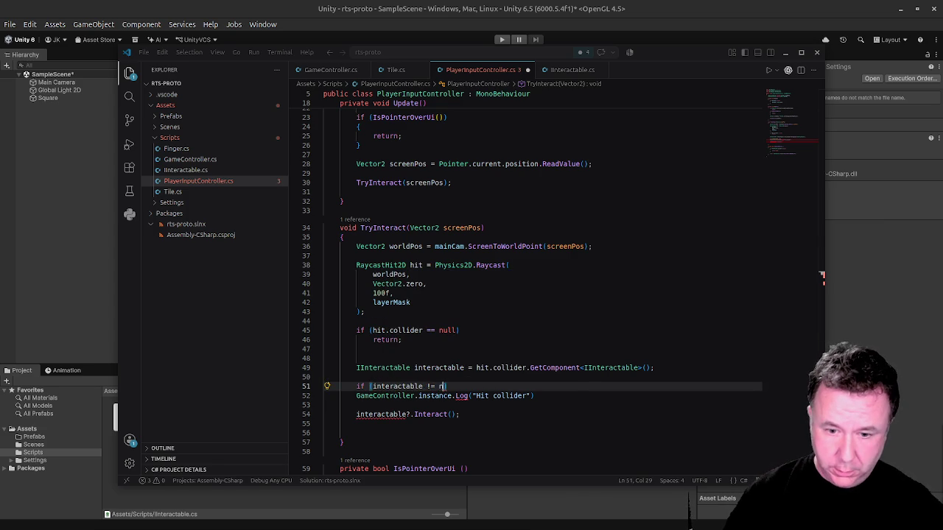
text(l))
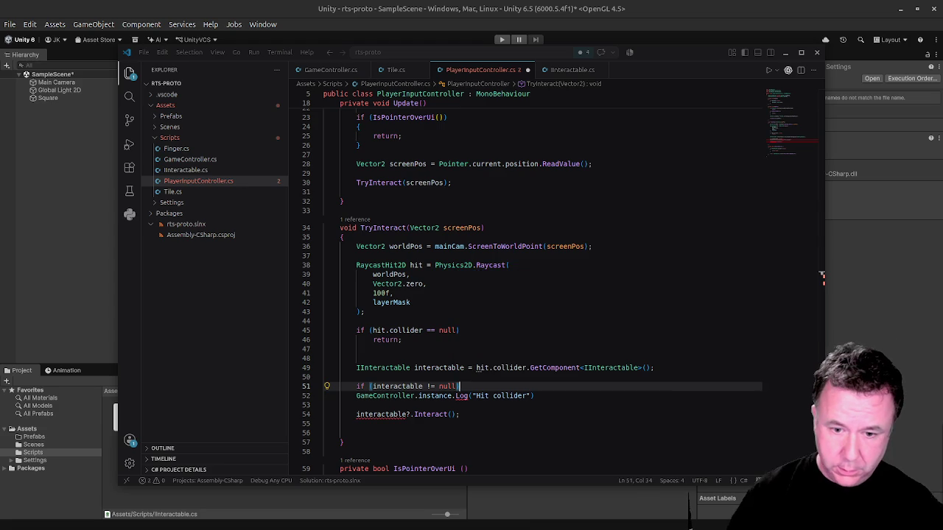
Indent the log line under the if, pass 5 as its second argument, and save.
key(Down)
key(Home)
key(Tab)
key(End)
key(BackSpace)
key(Left)
key(Left)
text(",)
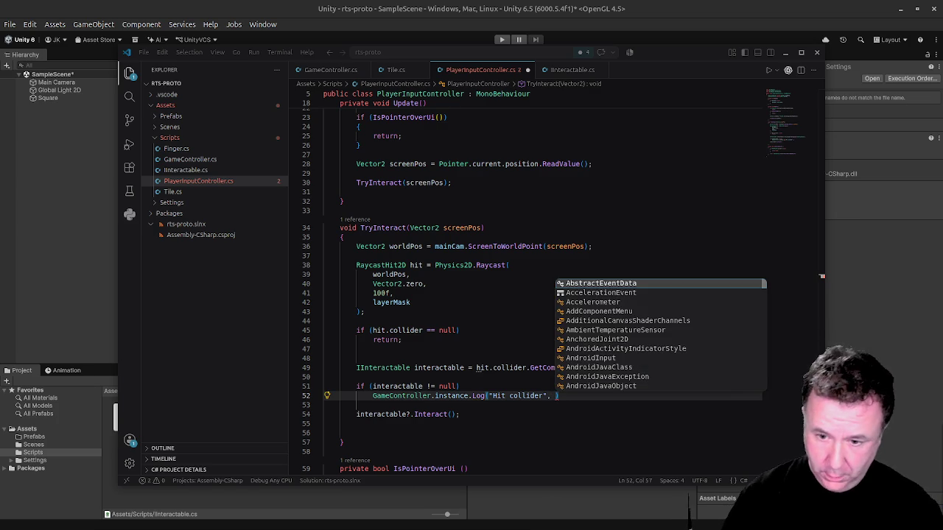
text(5)
text(;)
key(ctrl+s)
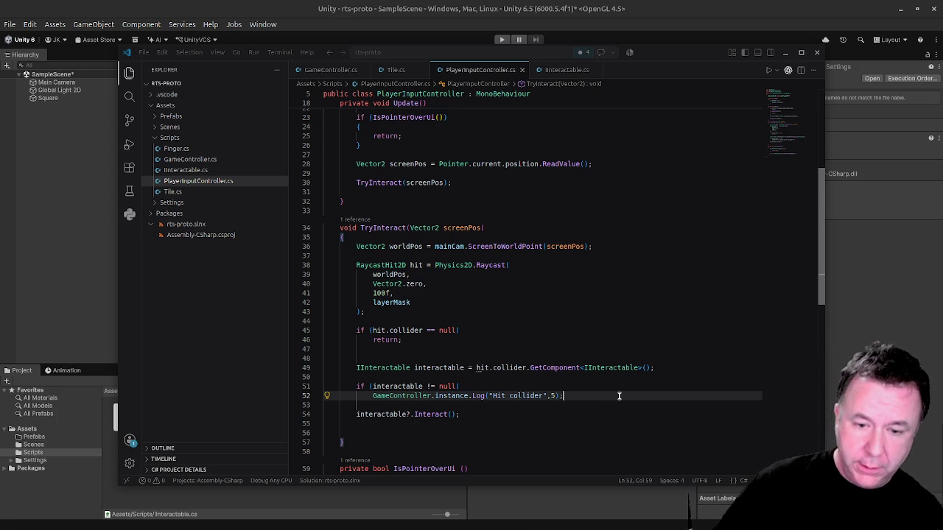
key(Down)
key(Down)
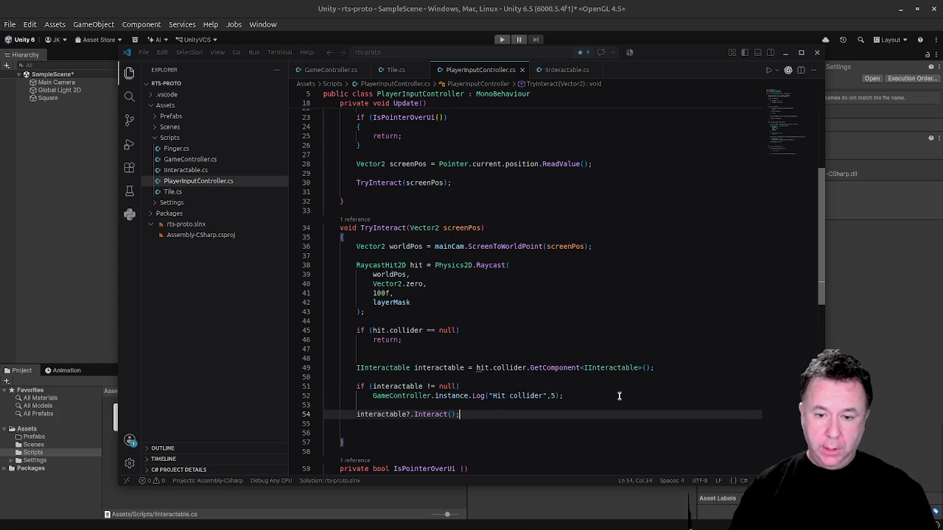
Delete the extra blank line after 'interactable?.Interact();' and save the script.
scroll(371, 363, down, 3)
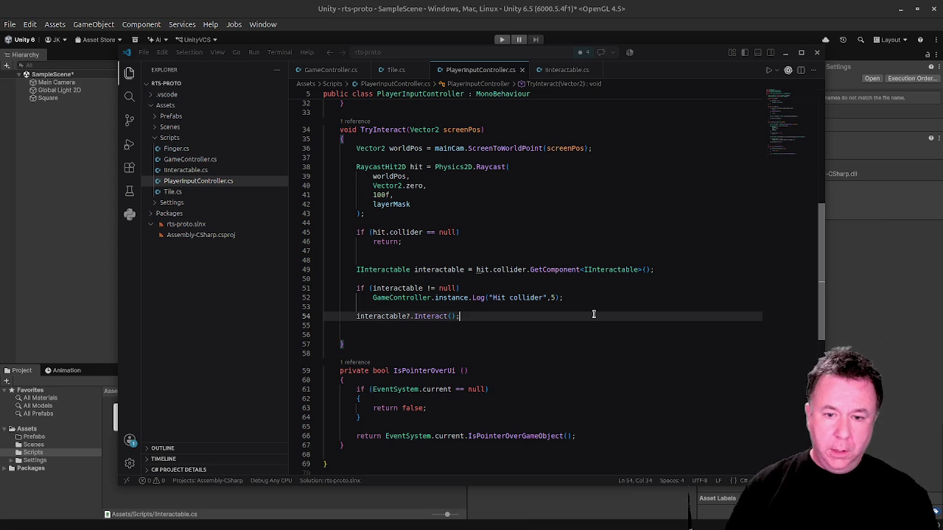
key(Down)
key(Delete)
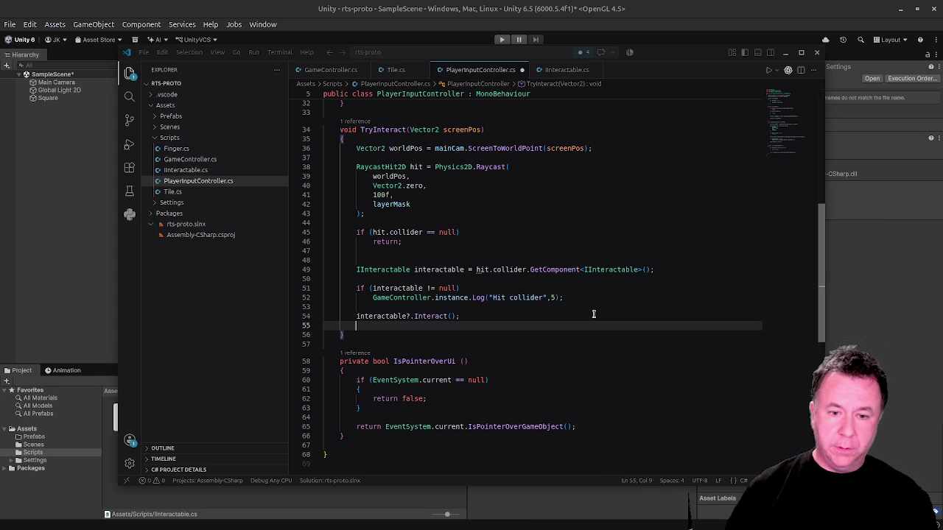
key(ctrl+s)
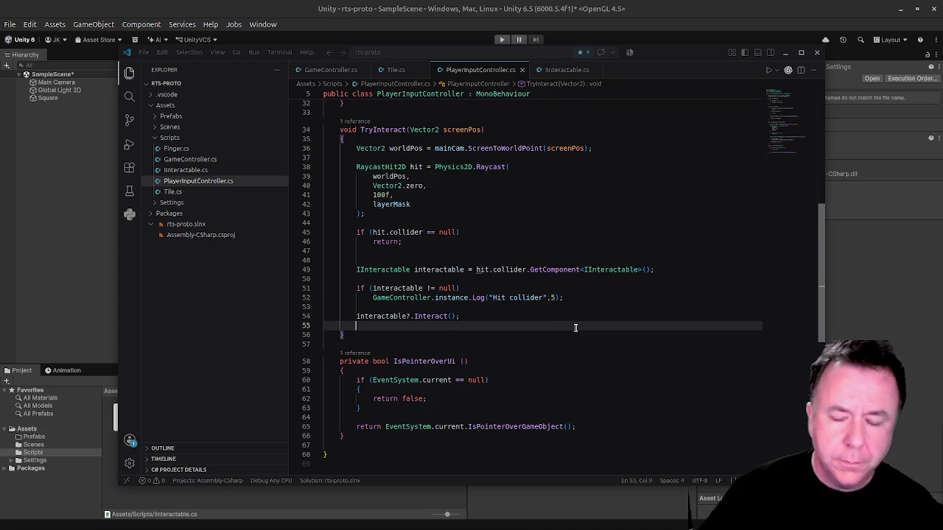
Switch back to the Unity Editor so the script compiles.
scroll(566, 313, down, 2)
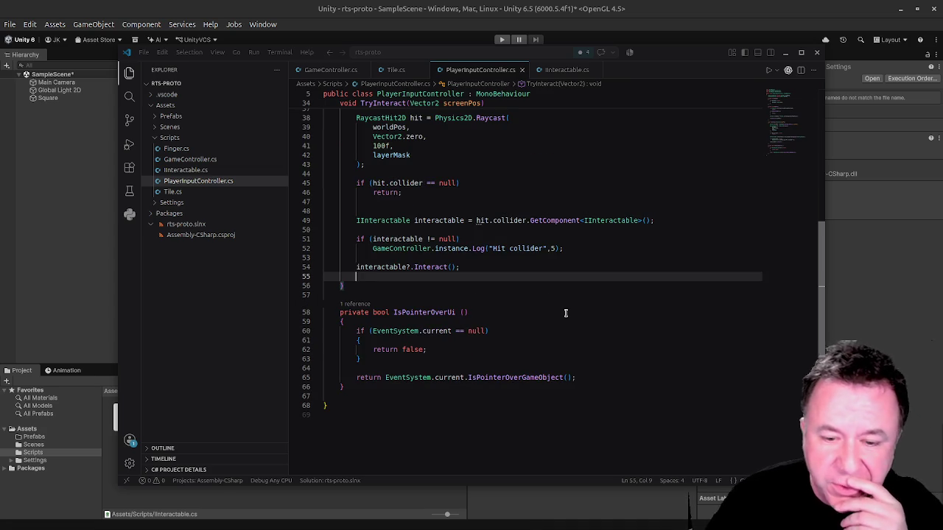
scroll(565, 313, up, 6)
scroll(565, 313, down, 4)
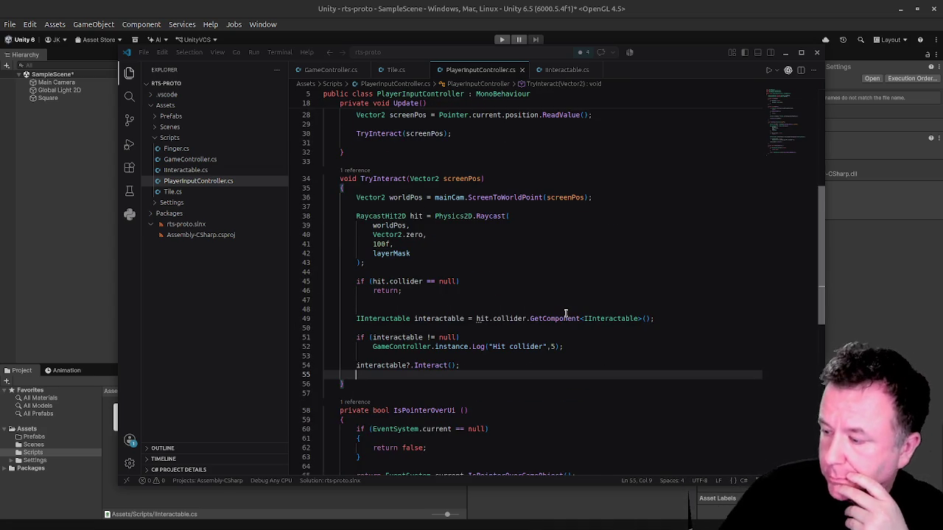
scroll(563, 317, down, 4)
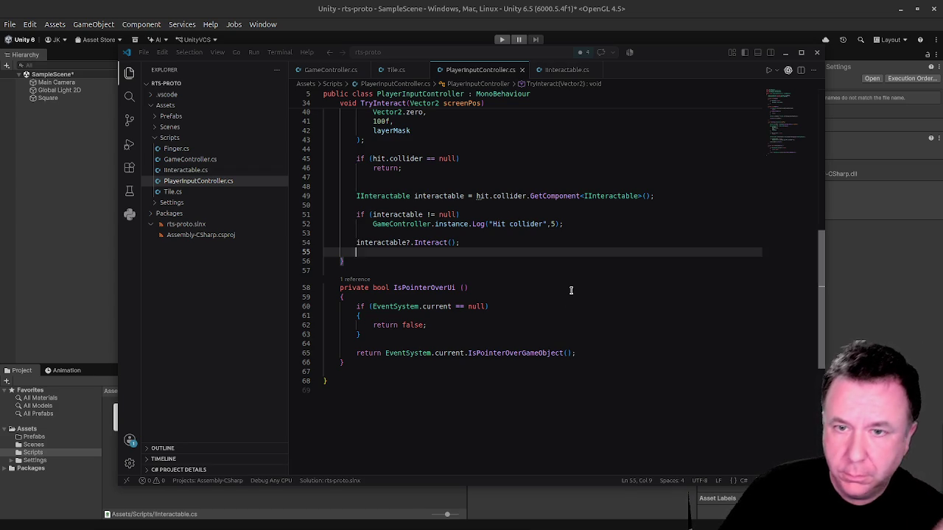
click(60, 259)
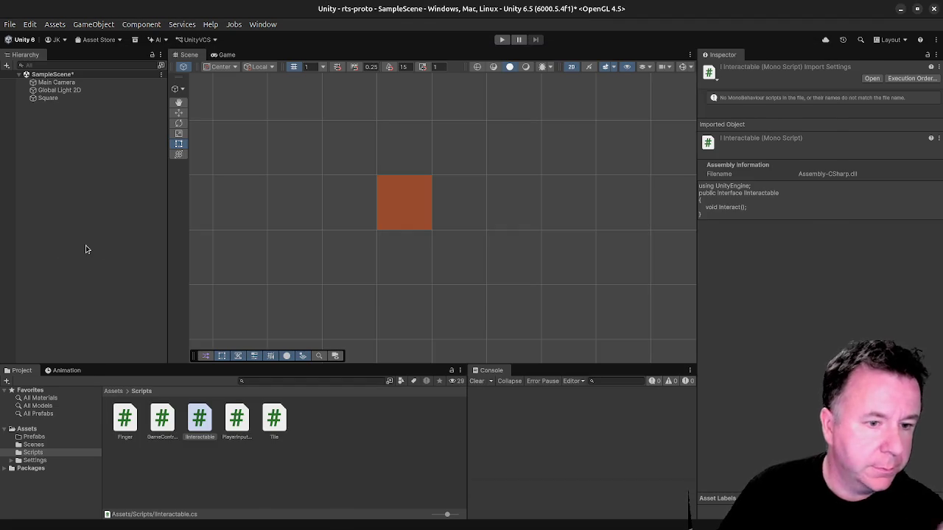
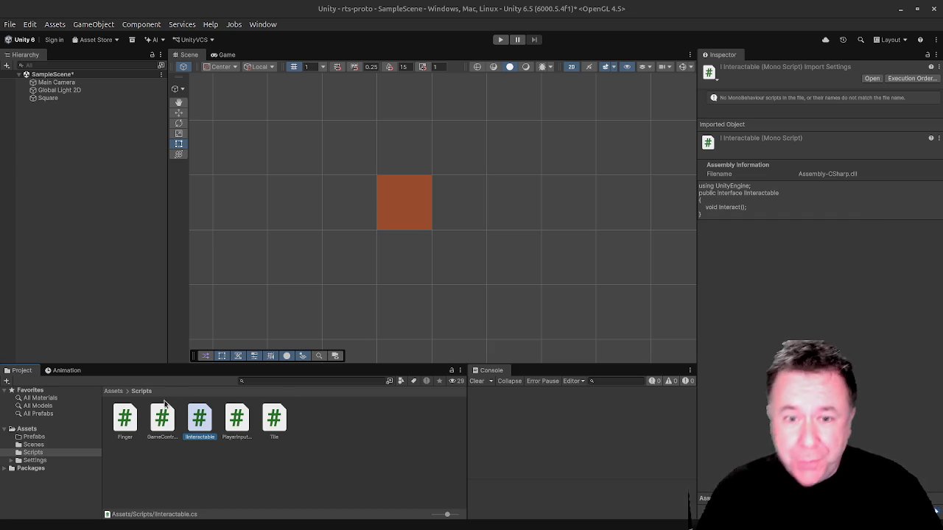
Put Square on the Ground layer and collapse its Sprite Renderer and Box Collider 2D panels.
scroll(467, 246, down, 5)
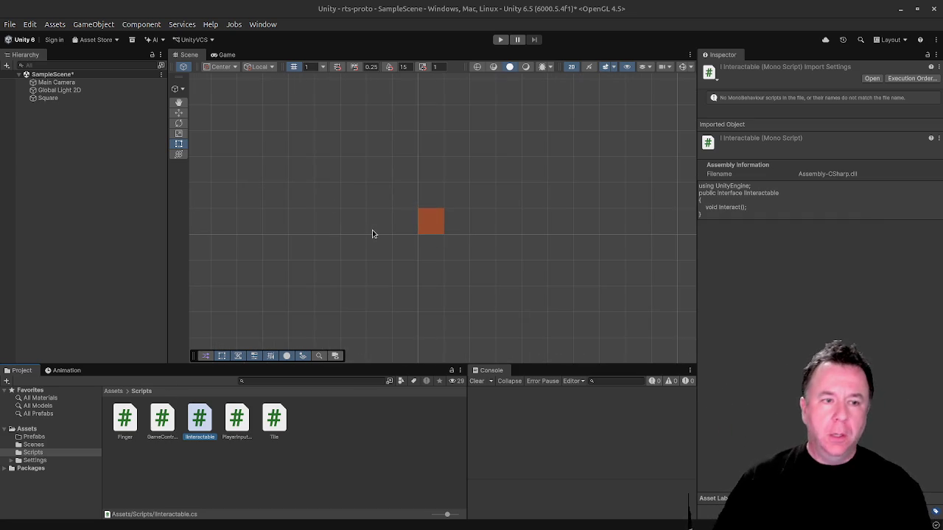
click(49, 100)
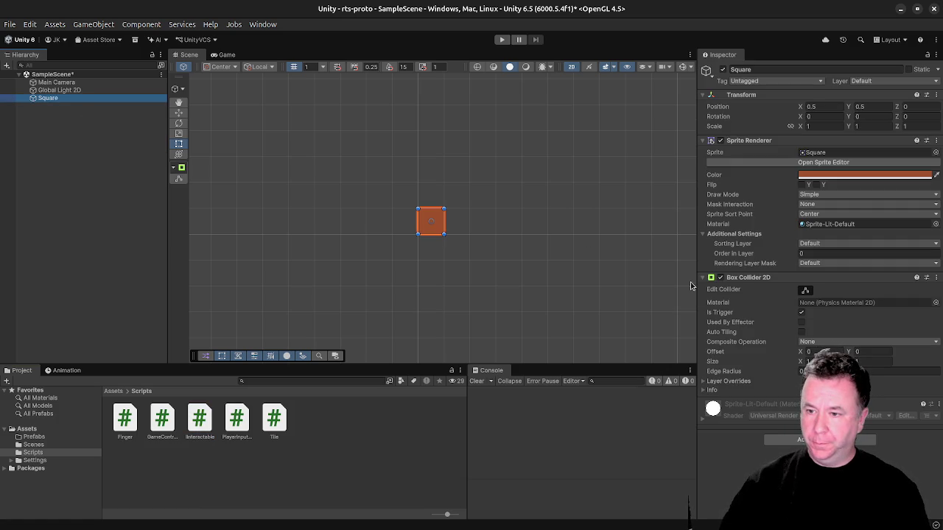
click(900, 82)
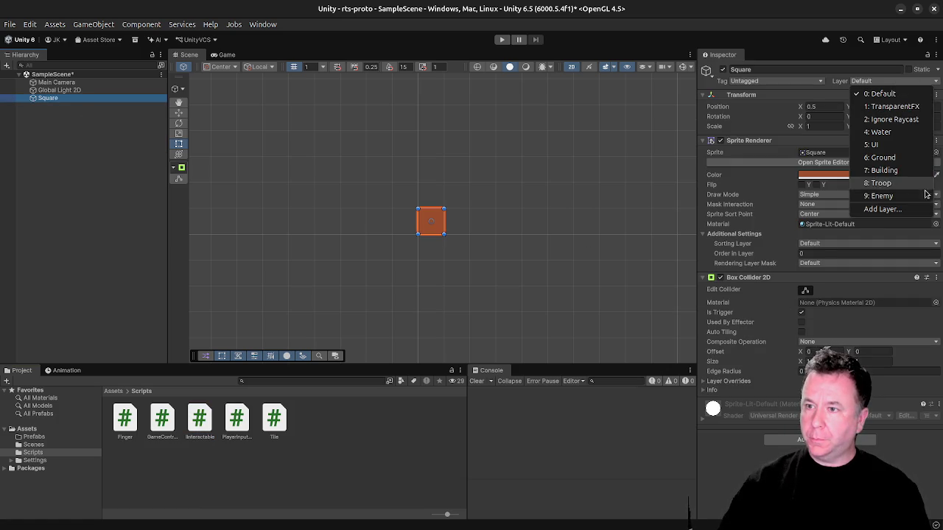
click(903, 157)
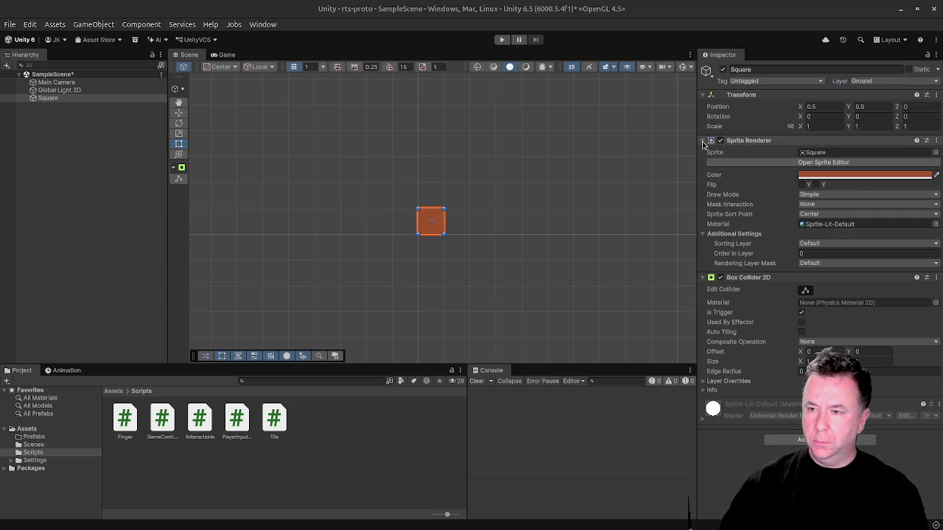
click(703, 141)
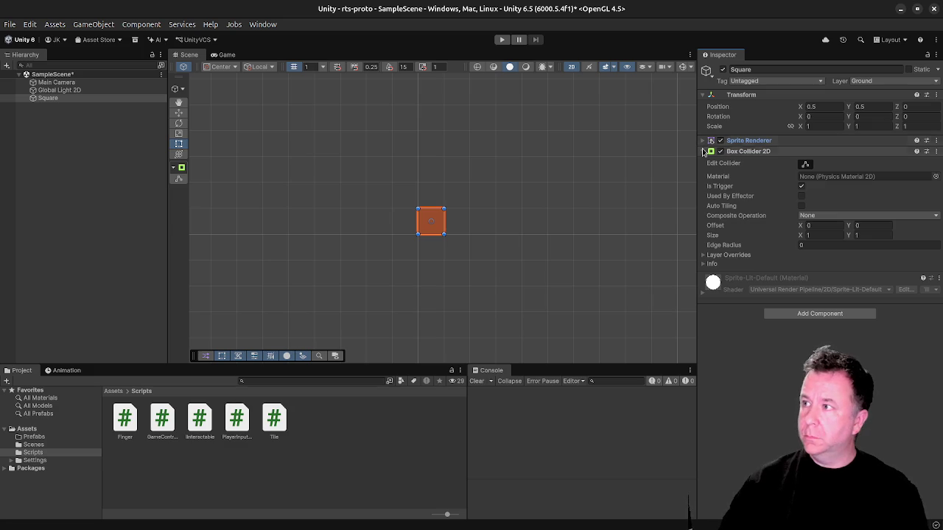
click(703, 151)
Add the Tile script component to Square by searching 'Tile' in Add Component.
click(815, 200)
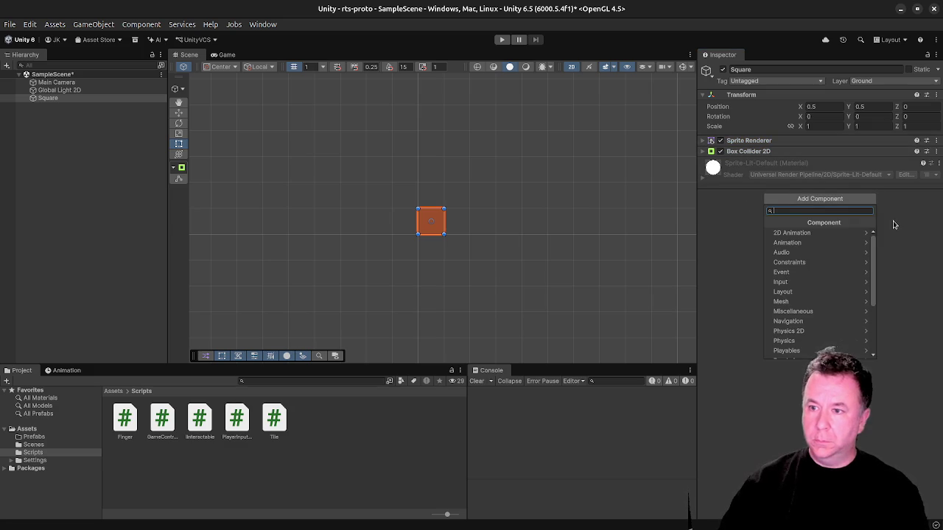
text(Tile)
key(Return)
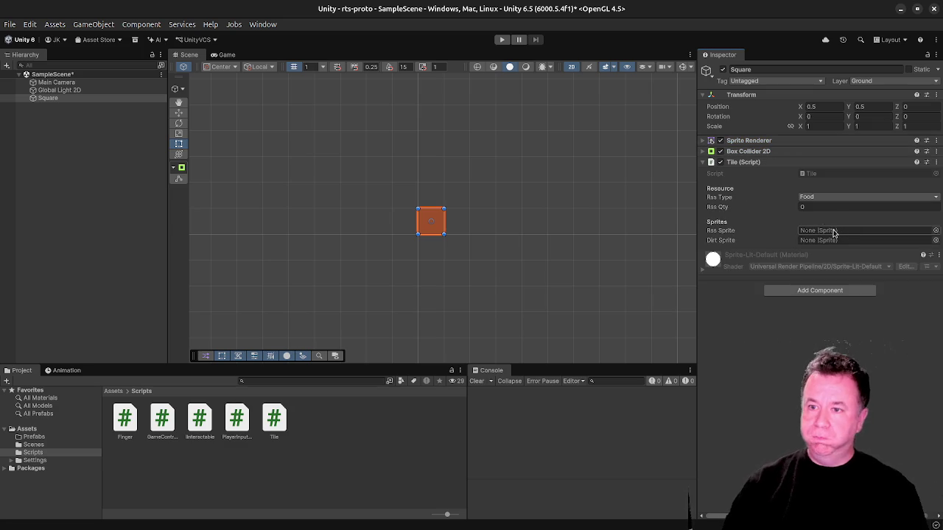
key(super)
click(425, 238)
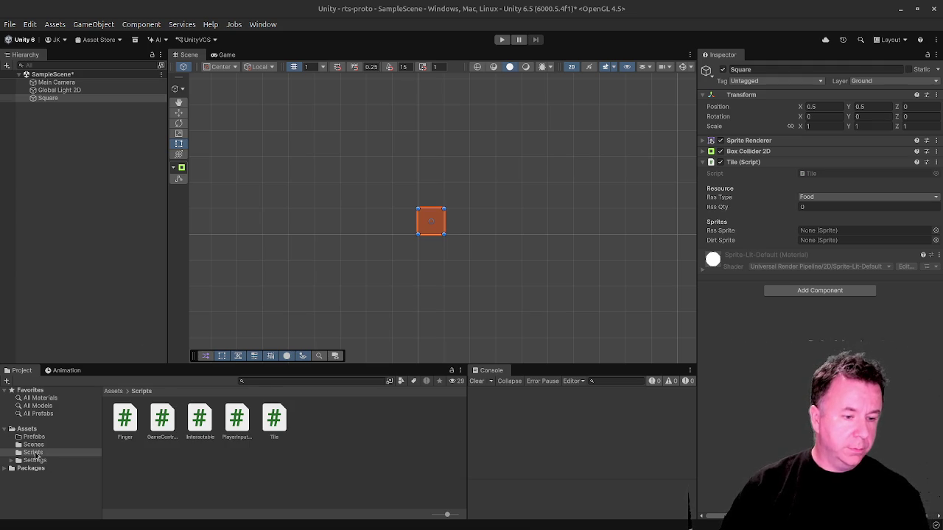
Create a new folder named Sprites in Assets and open it.
right_click(292, 462)
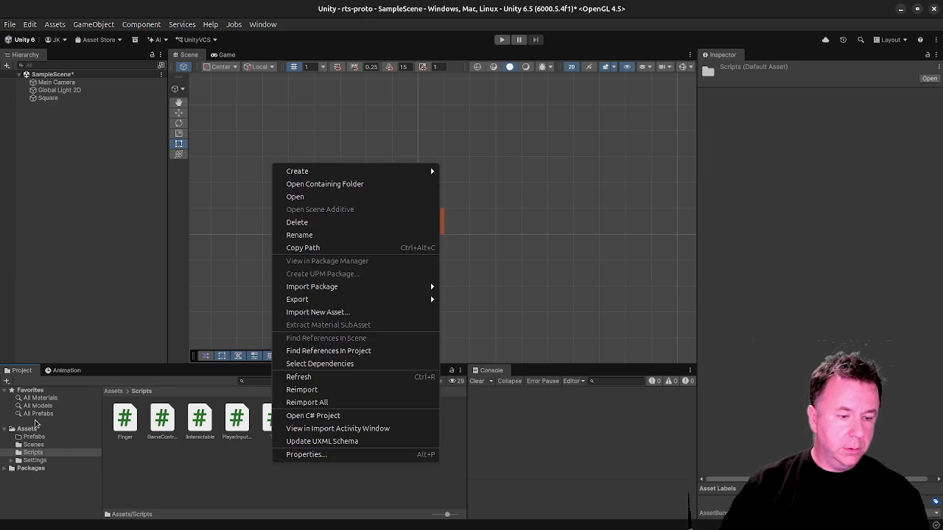
click(34, 434)
click(31, 432)
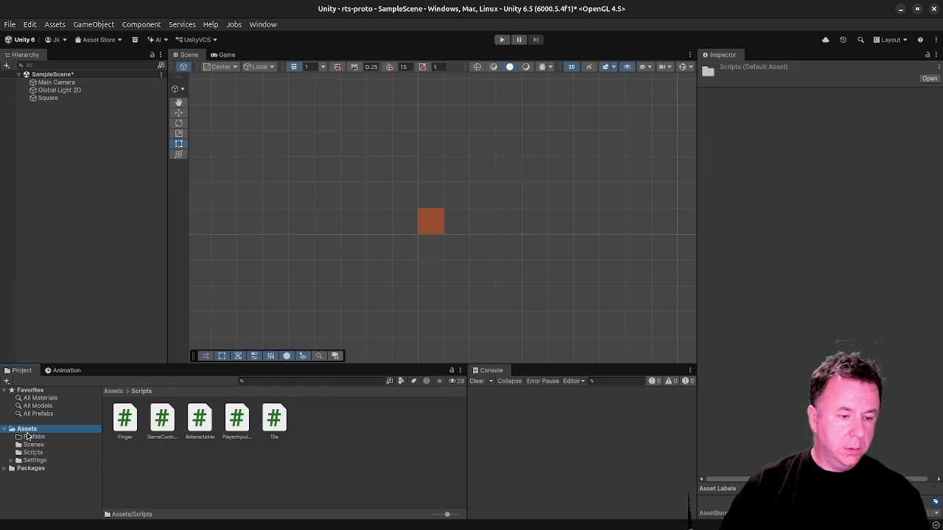
right_click(308, 441)
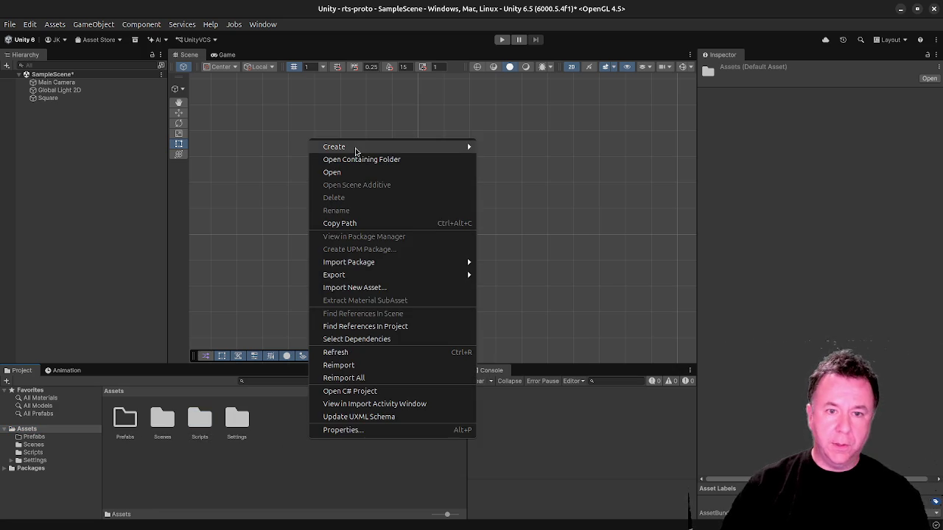
mouse_move(360, 149)
click(526, 146)
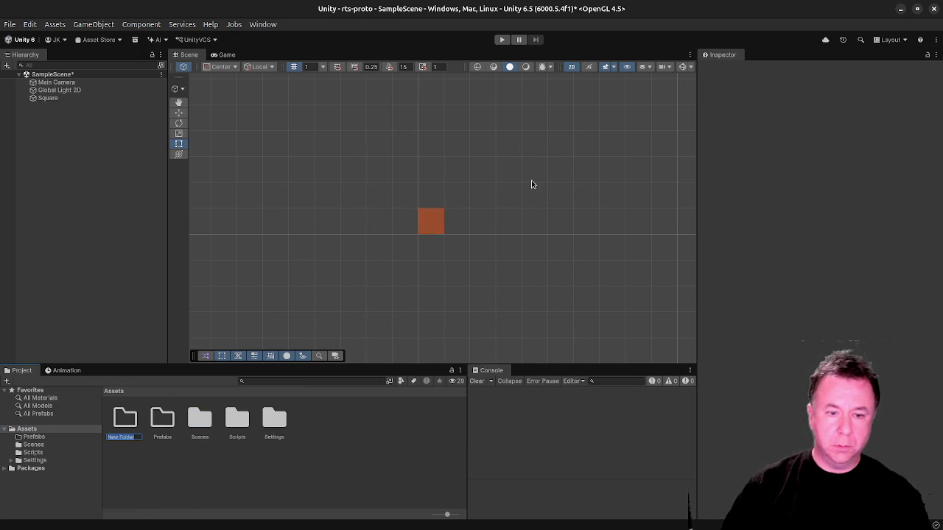
text(Sprites)
key(Return)
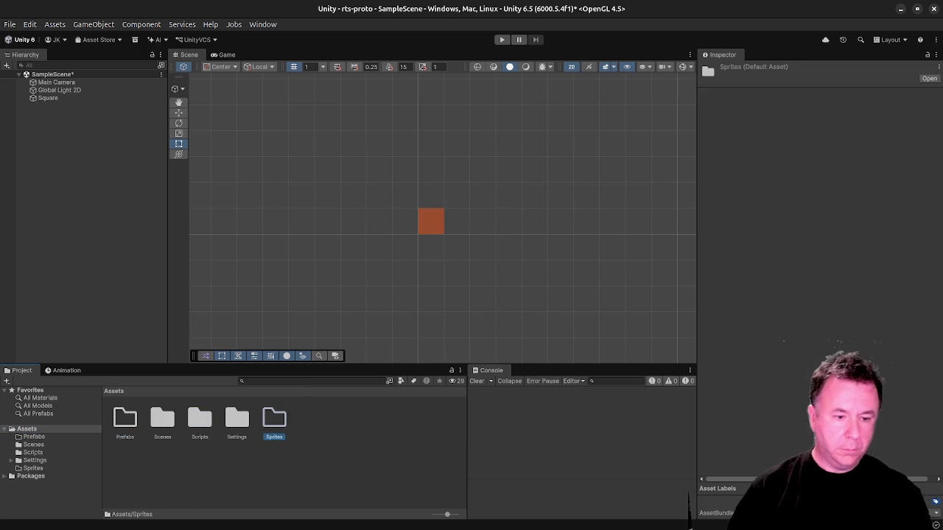
double_click(281, 427)
Create a 2D Square sprite asset inside Sprites and name it Dirt.
right_click(232, 420)
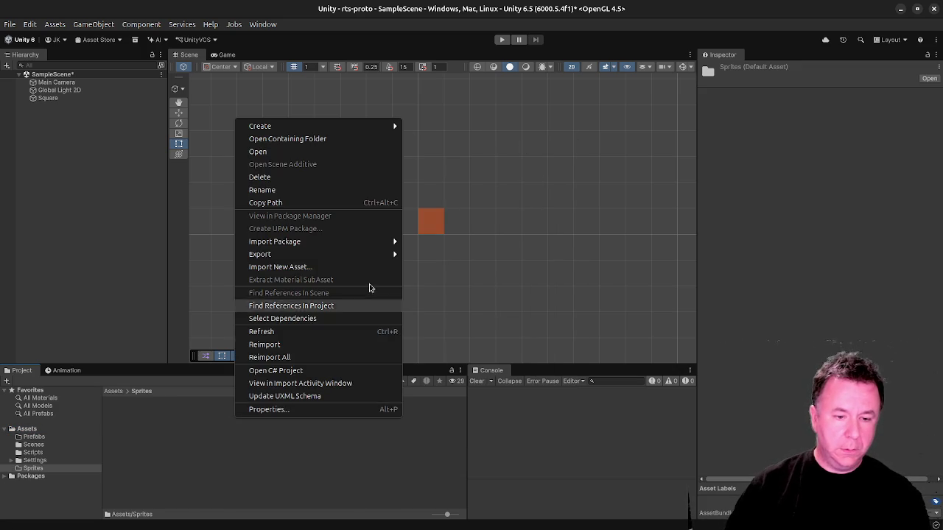
mouse_move(349, 128)
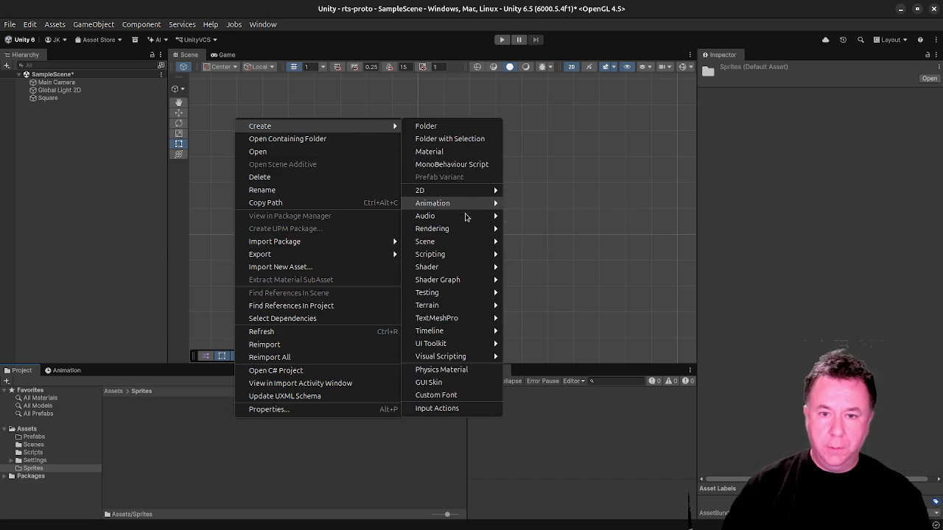
mouse_move(466, 218)
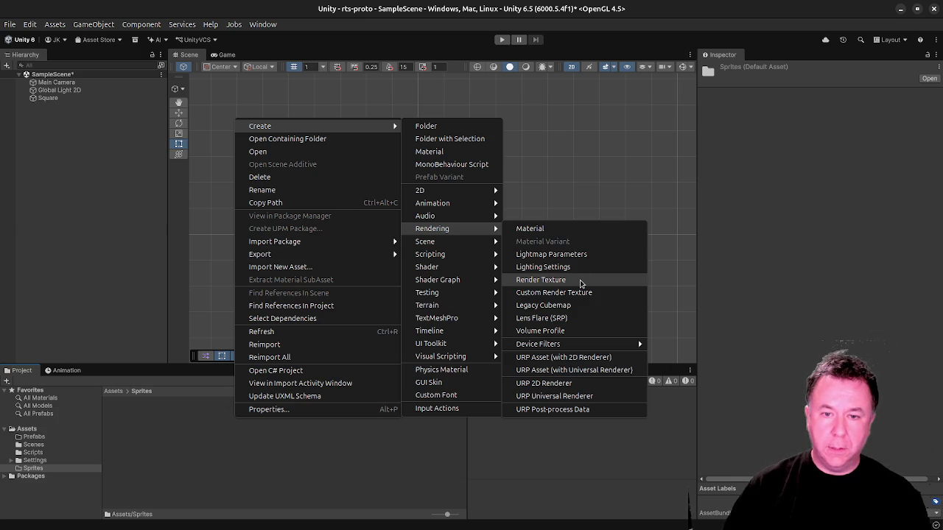
mouse_move(479, 193)
mouse_move(552, 197)
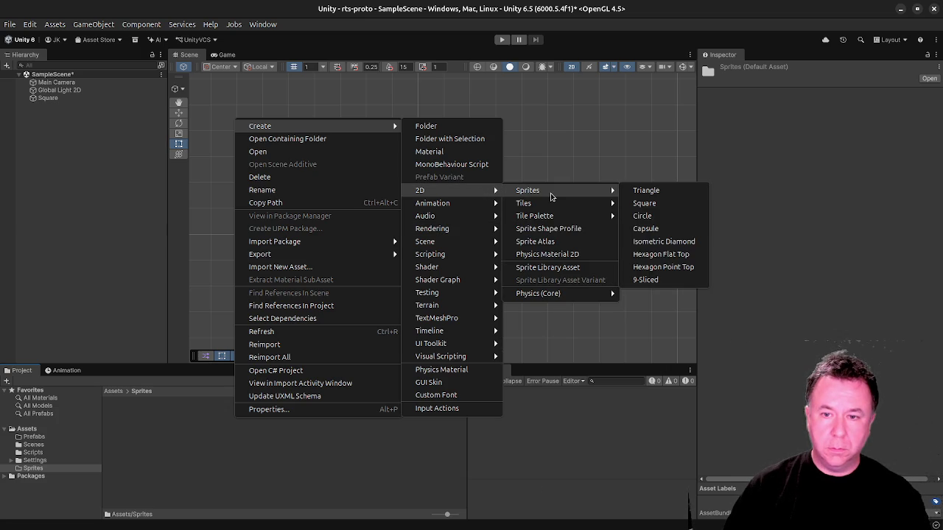
click(653, 207)
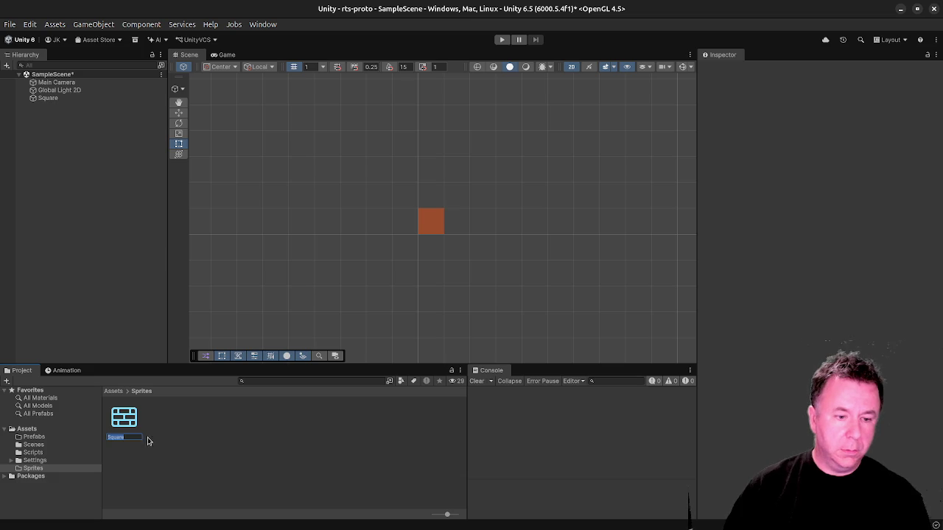
text(U)
key(Return)
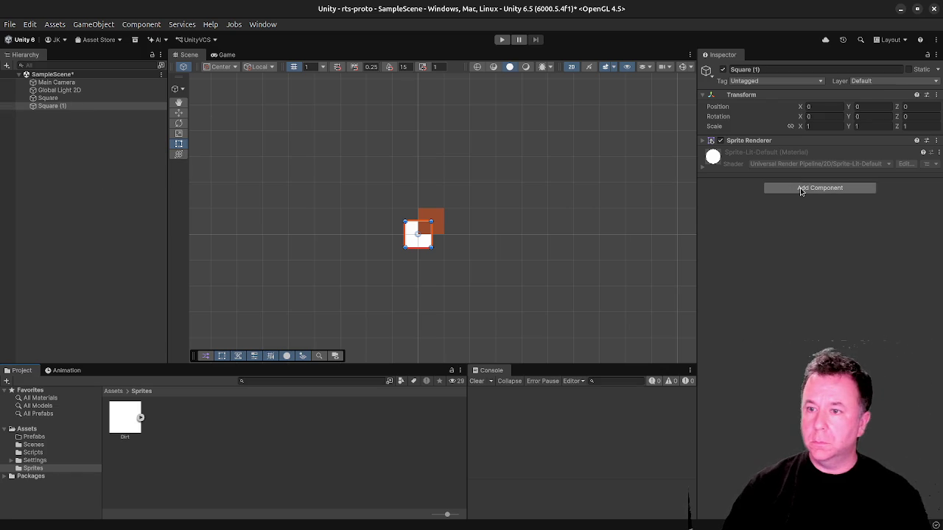
Tint Square (1)'s Sprite Renderer colour to a medium brown.
click(702, 141)
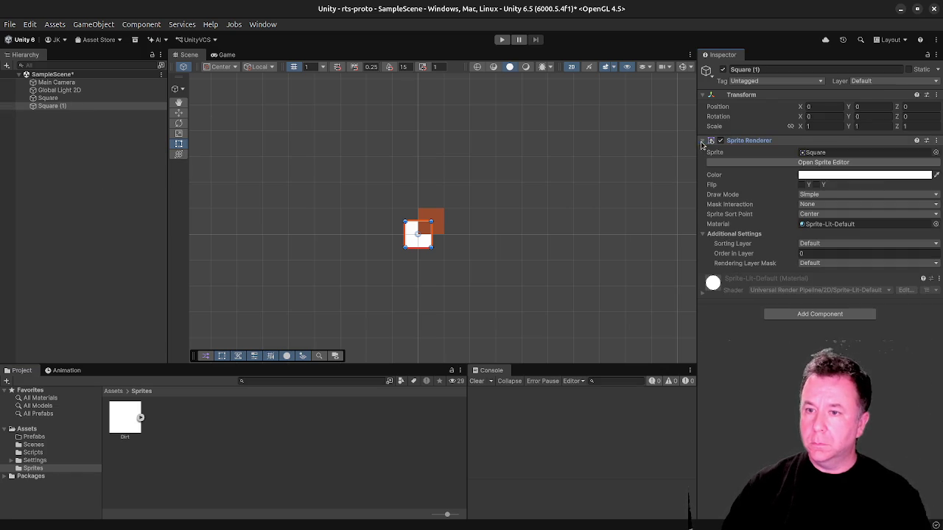
click(880, 178)
drag(875, 238, 880, 262)
drag(932, 248, 927, 227)
click(880, 261)
drag(880, 261, 888, 251)
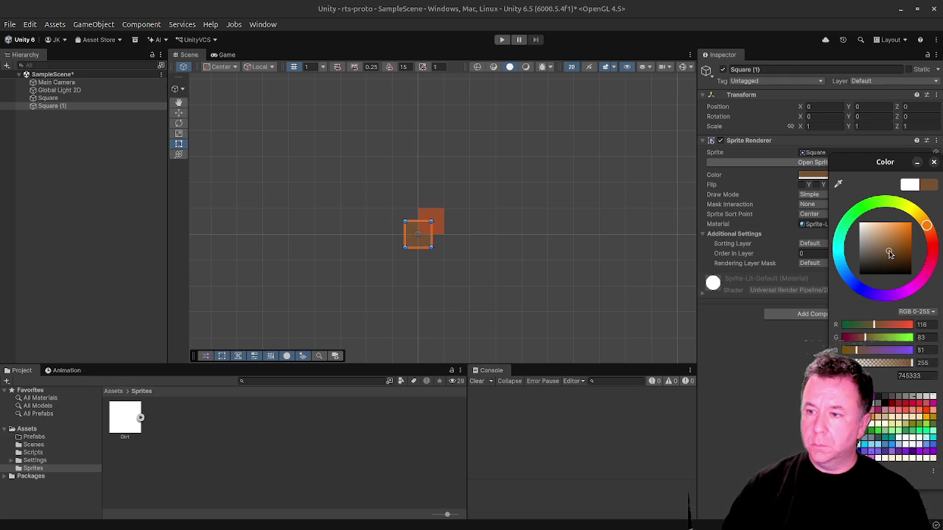
click(934, 163)
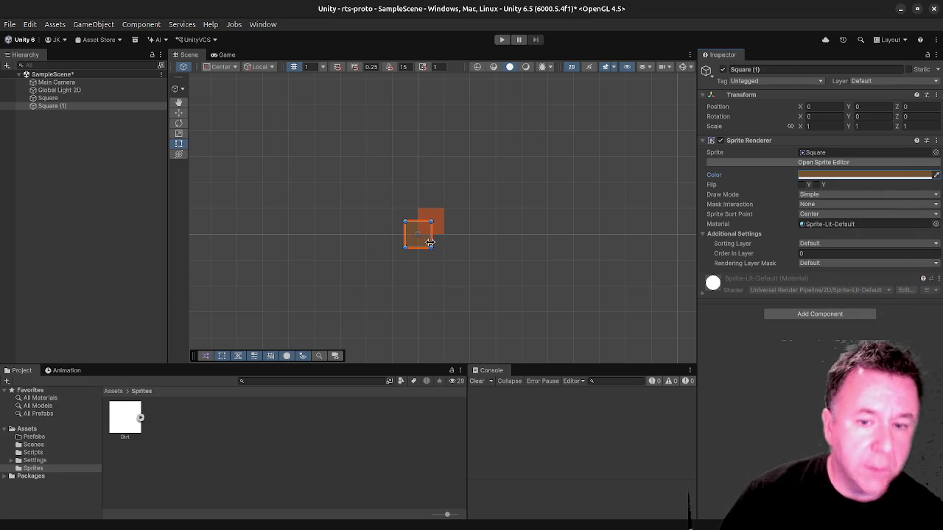
Move Square (1) up and left of the orange tile, undoing an accidental widening.
drag(404, 239, 388, 242)
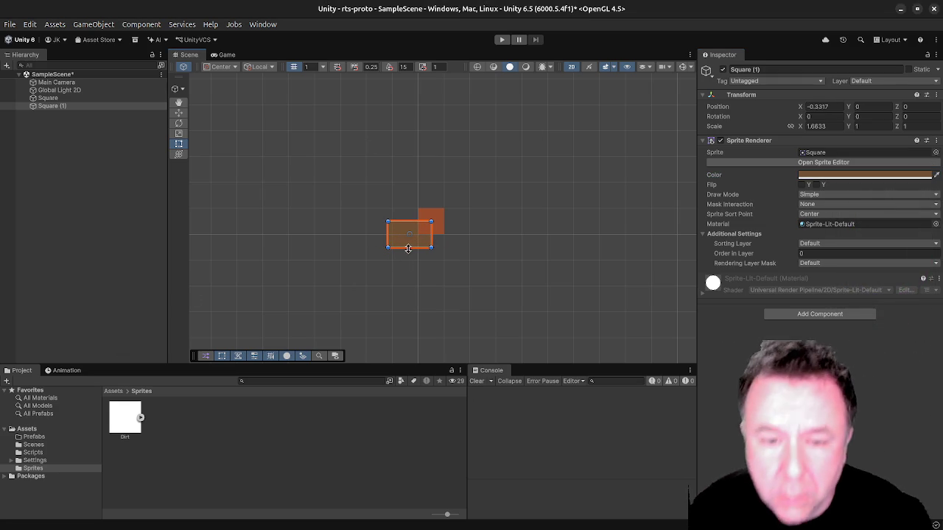
key(ctrl+z)
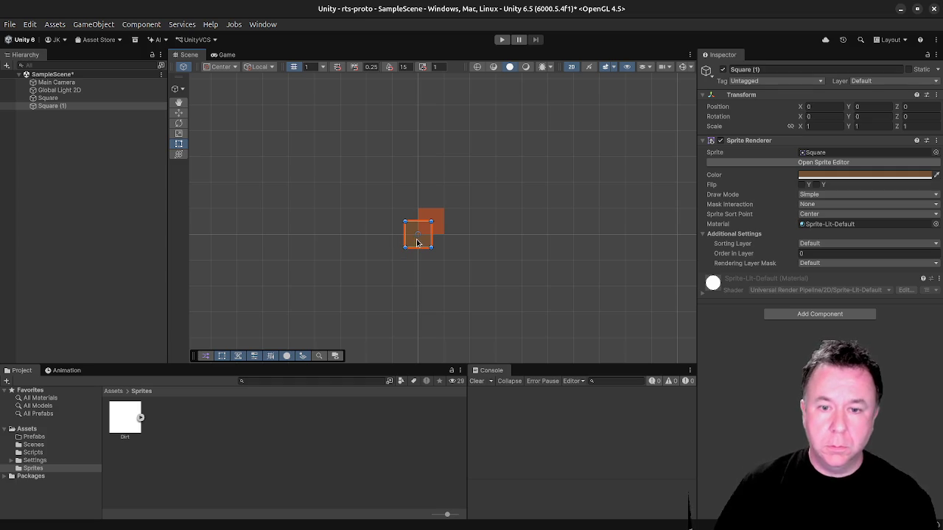
key(w)
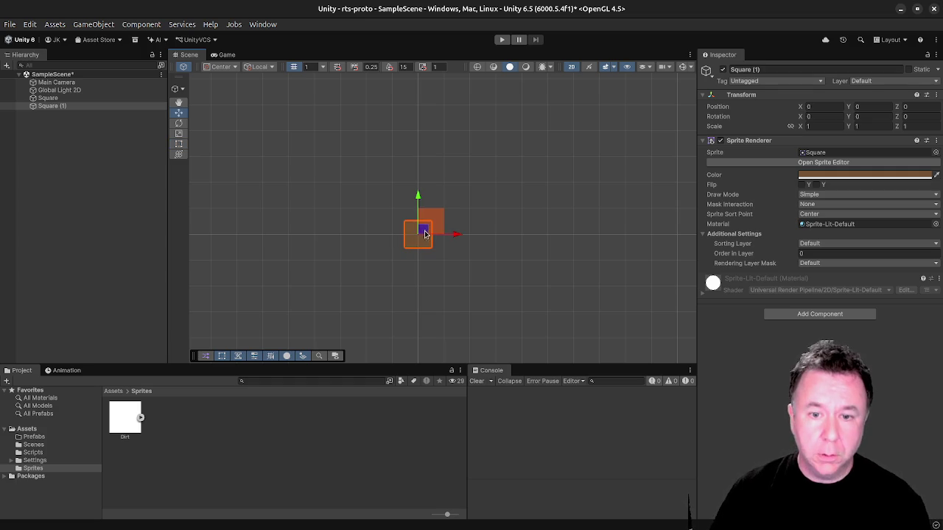
drag(419, 234, 342, 213)
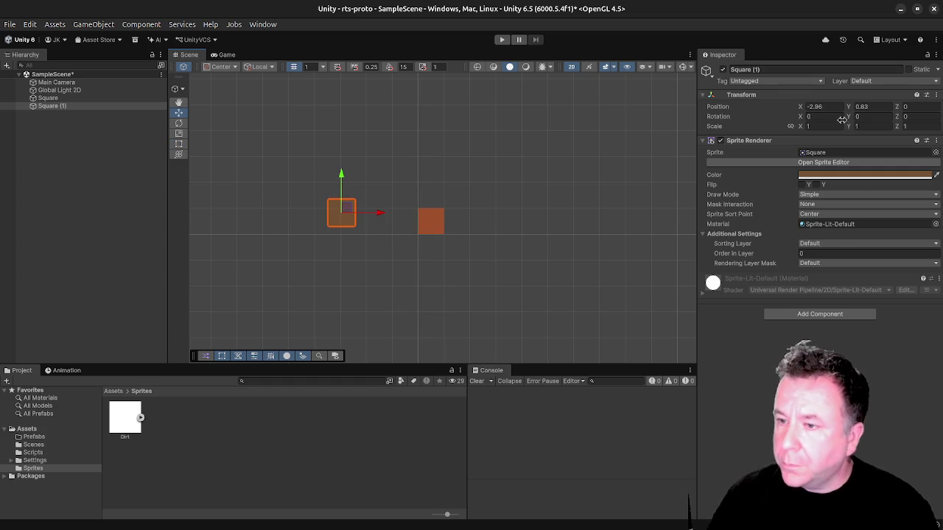
click(828, 177)
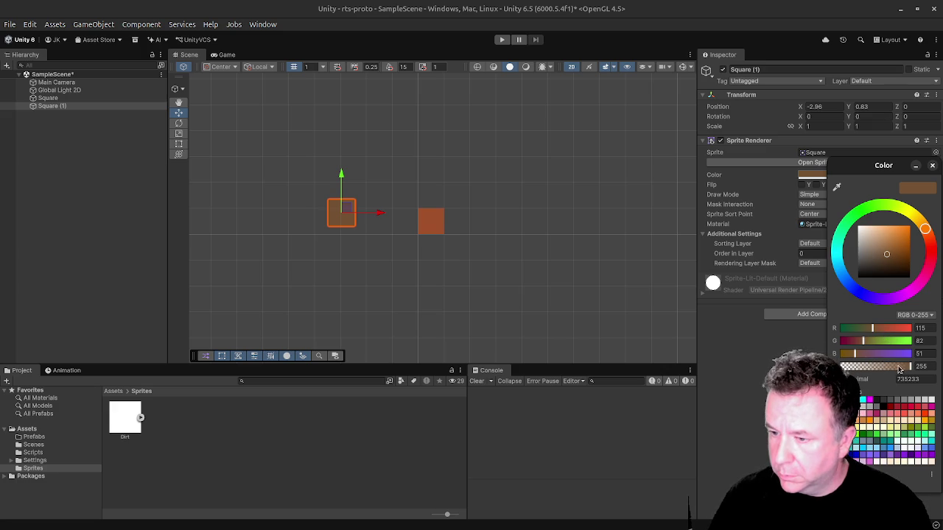
click(322, 240)
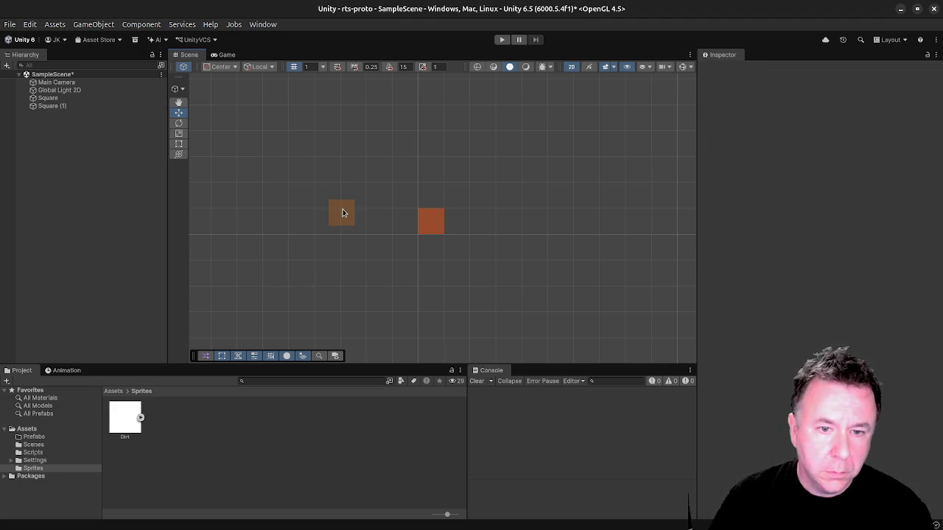
click(342, 212)
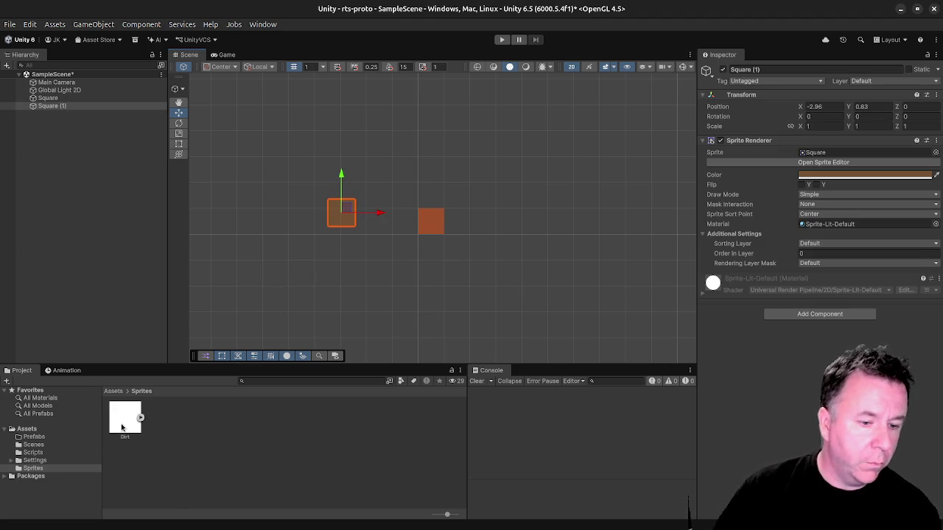
View the Dirt sprite's import settings, then delete Square (1).
click(122, 427)
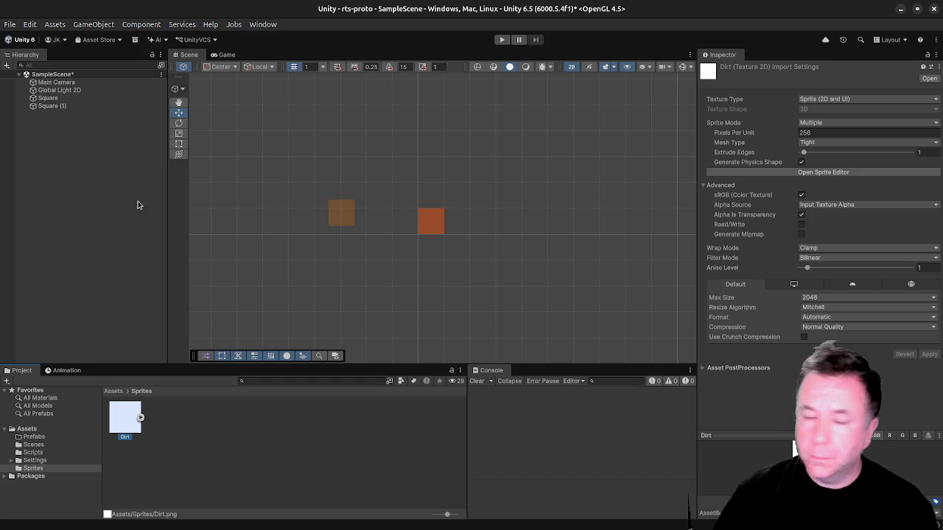
click(53, 107)
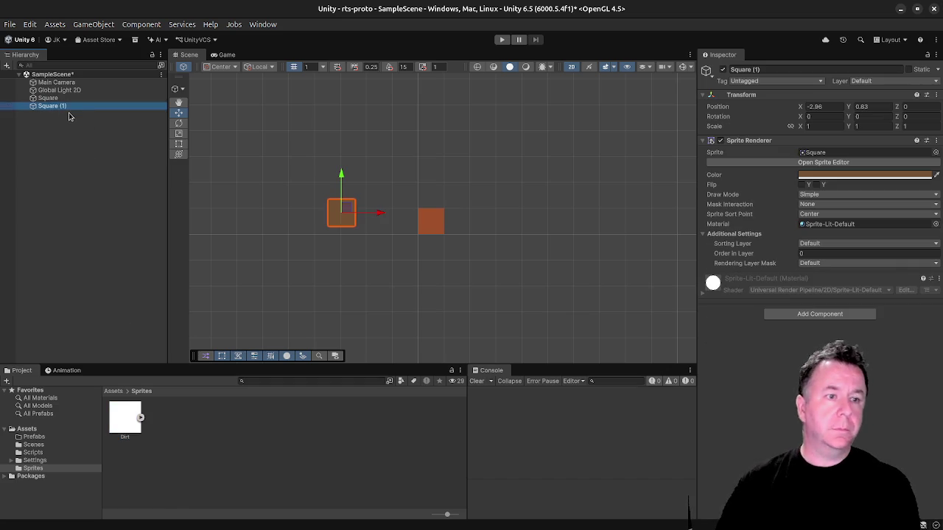
key(Delete)
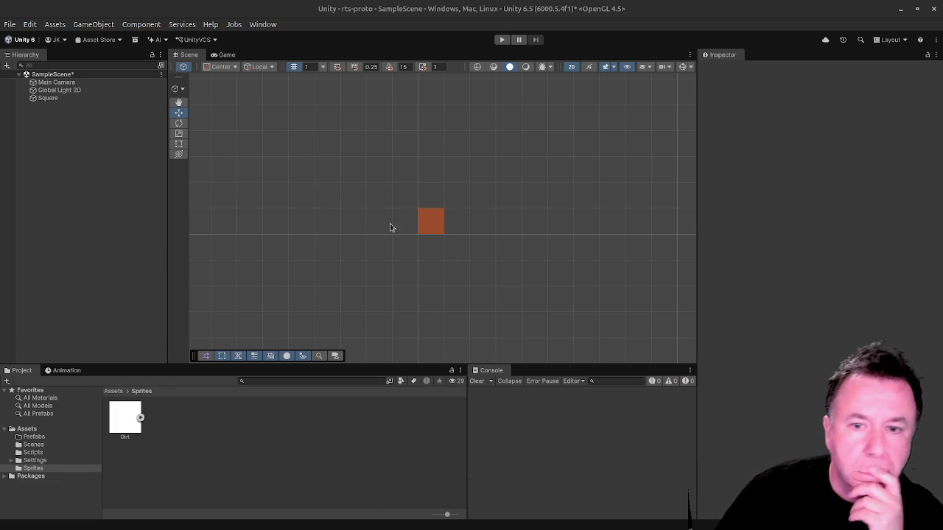
Select the remaining Square tile in the scene.
click(430, 221)
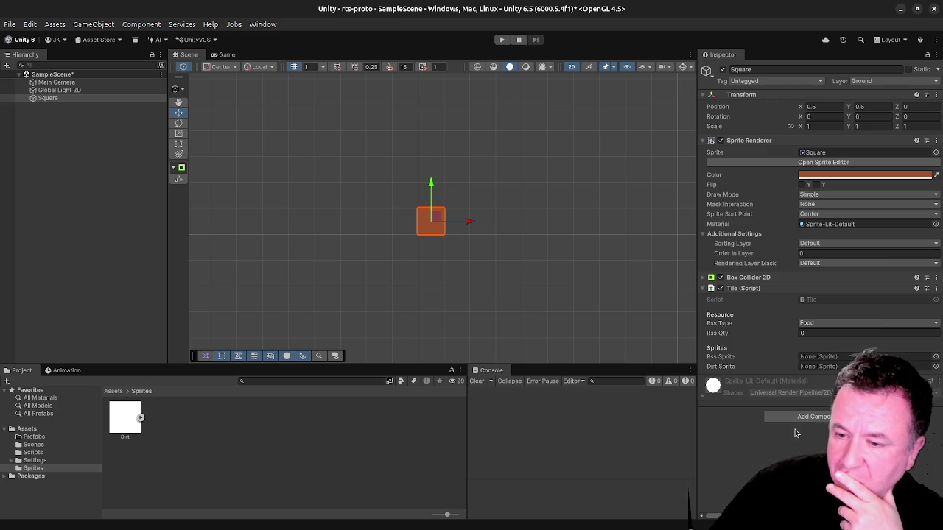
Change the Tile script's Rss Type from Food to None.
click(835, 325)
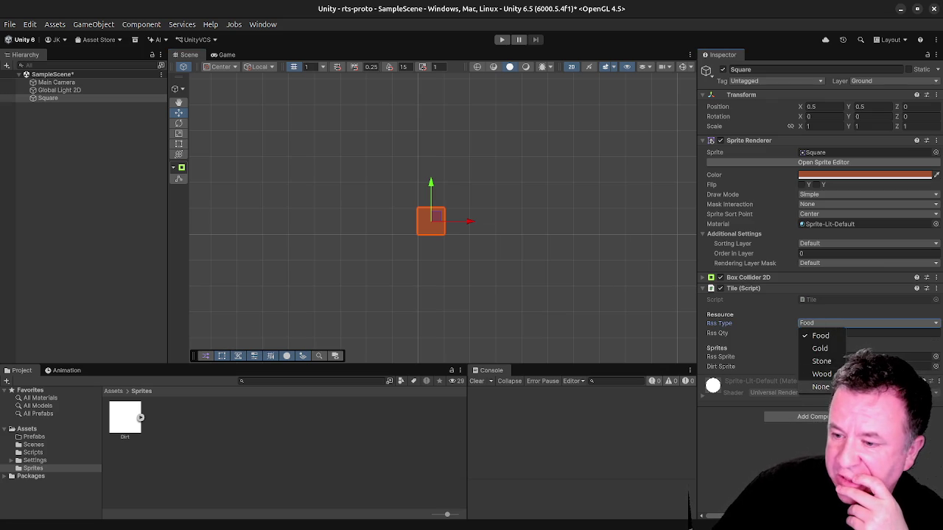
click(820, 387)
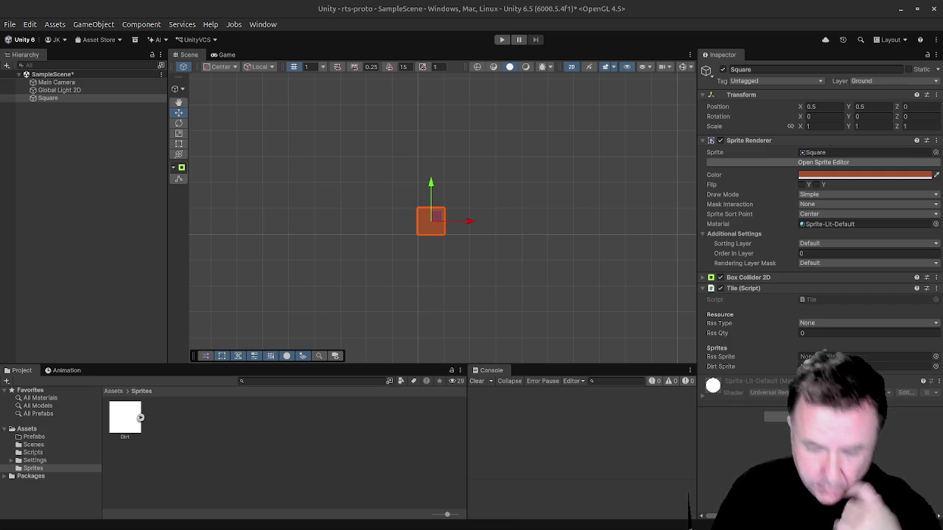
key(super)
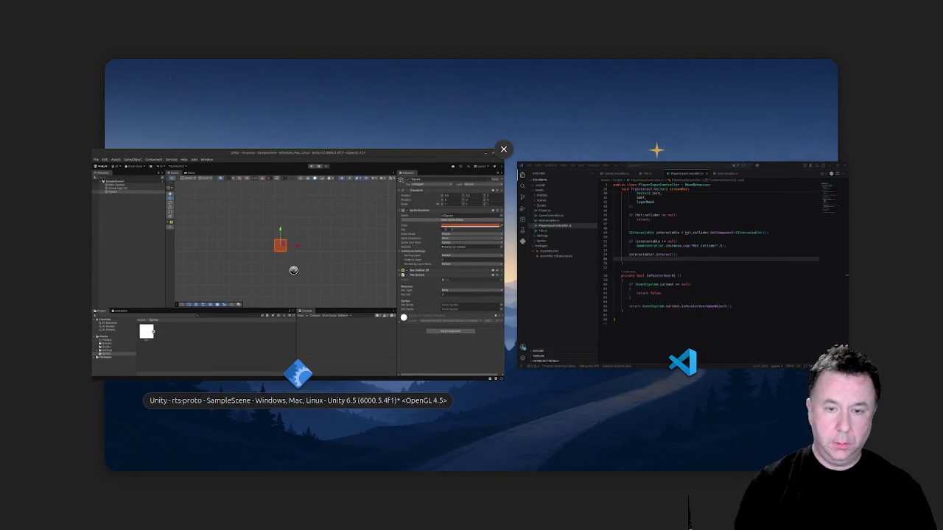
Open ground sprites.png from the Downloads folder in GIMP.
click(293, 271)
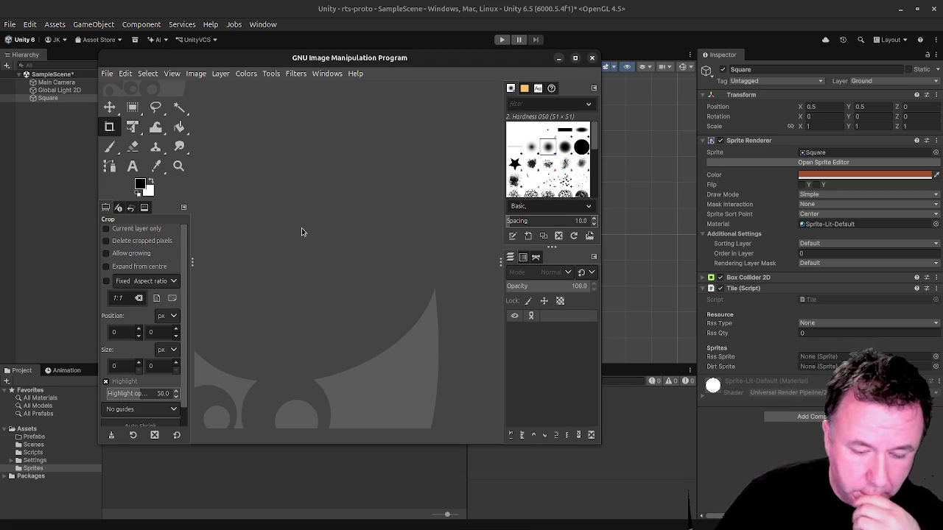
click(107, 74)
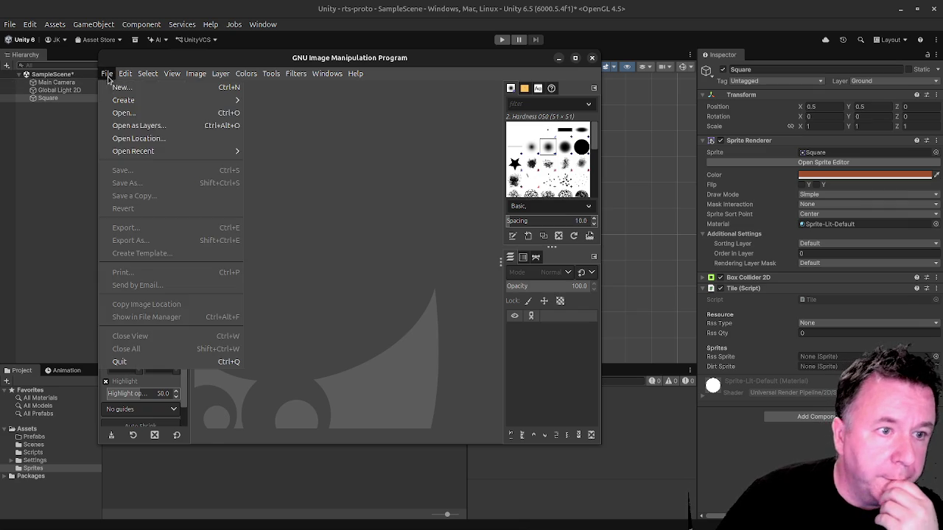
click(174, 112)
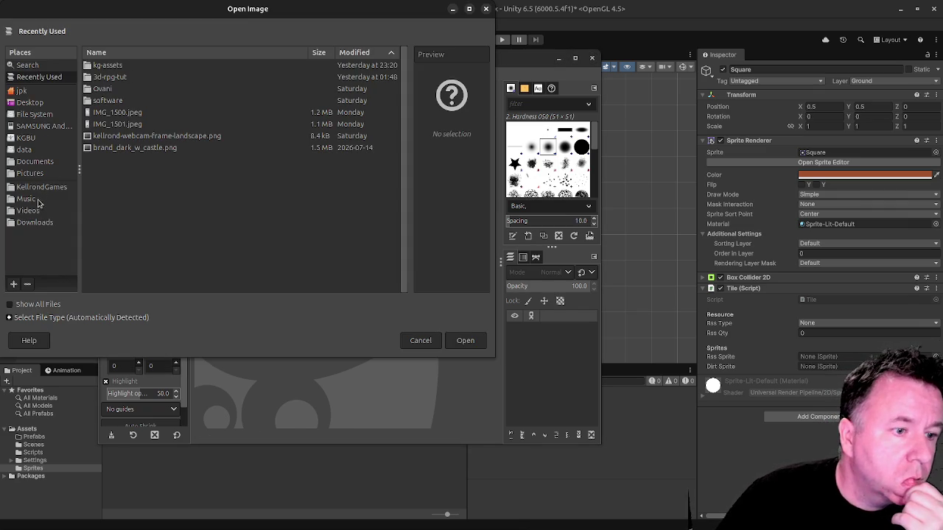
click(35, 223)
double_click(135, 90)
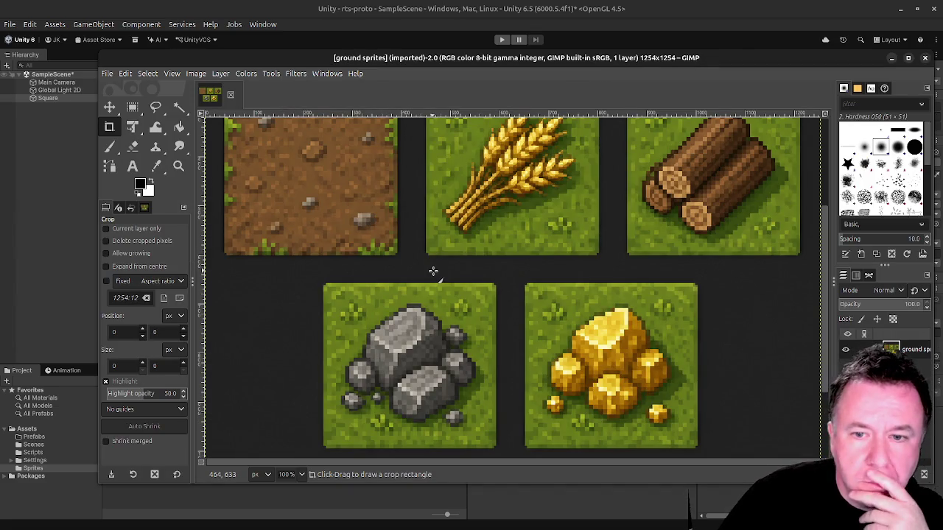
Fuzzy-select the empty background around the tiles and fill it white.
scroll(565, 278, down, 5)
scroll(565, 279, up, 2)
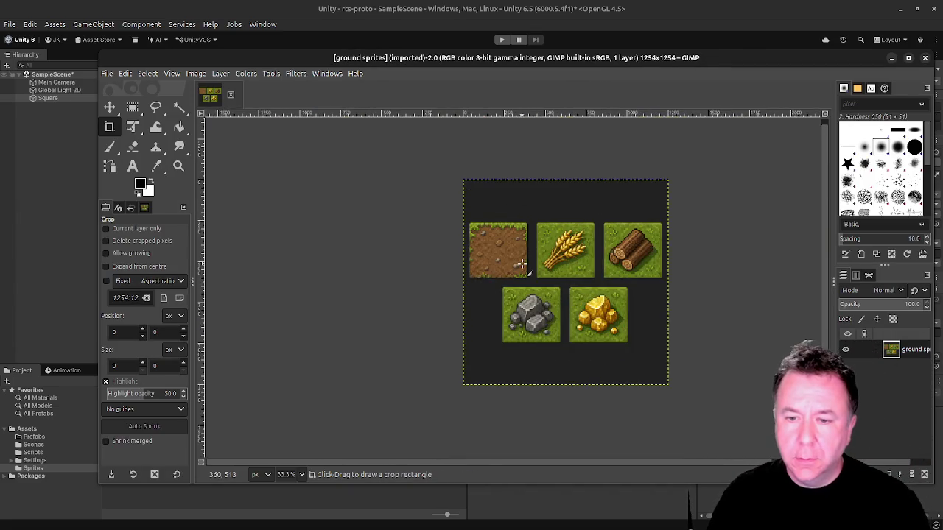
scroll(522, 263, up, 2)
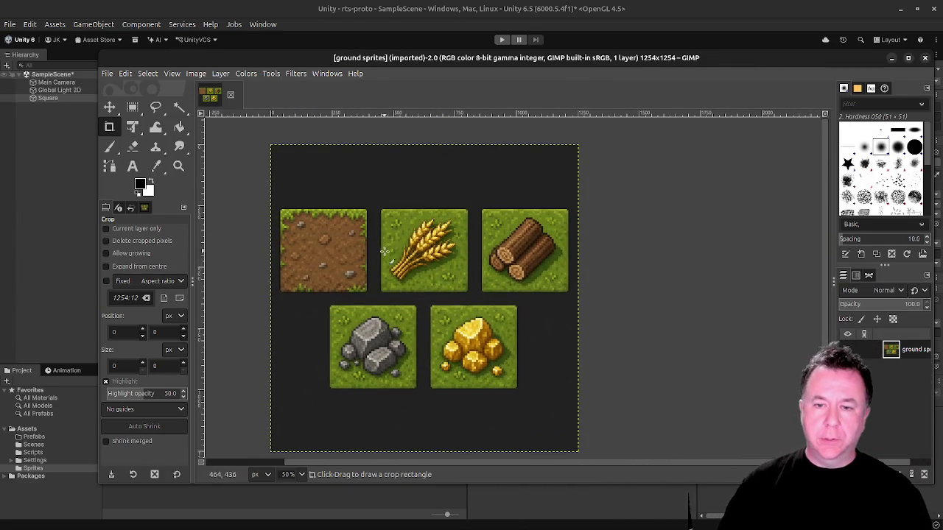
scroll(287, 239, up, 3)
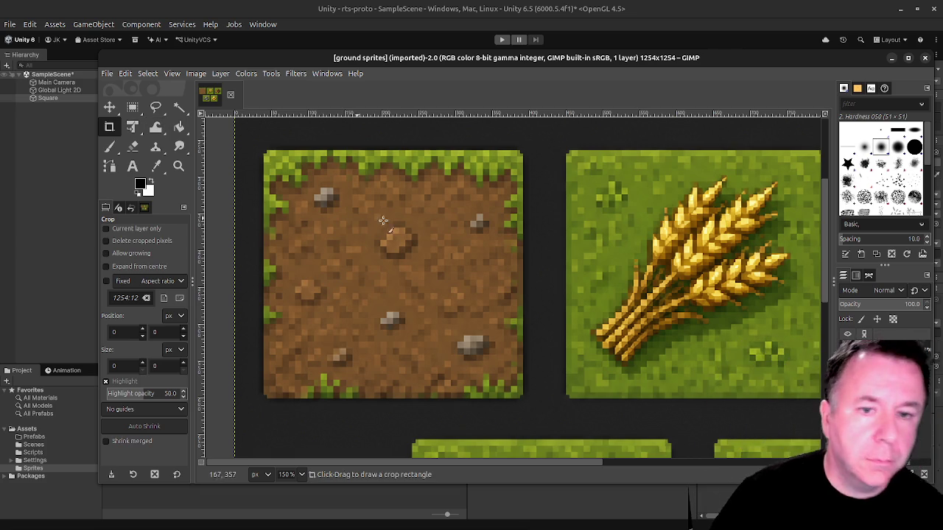
scroll(431, 216, down, 4)
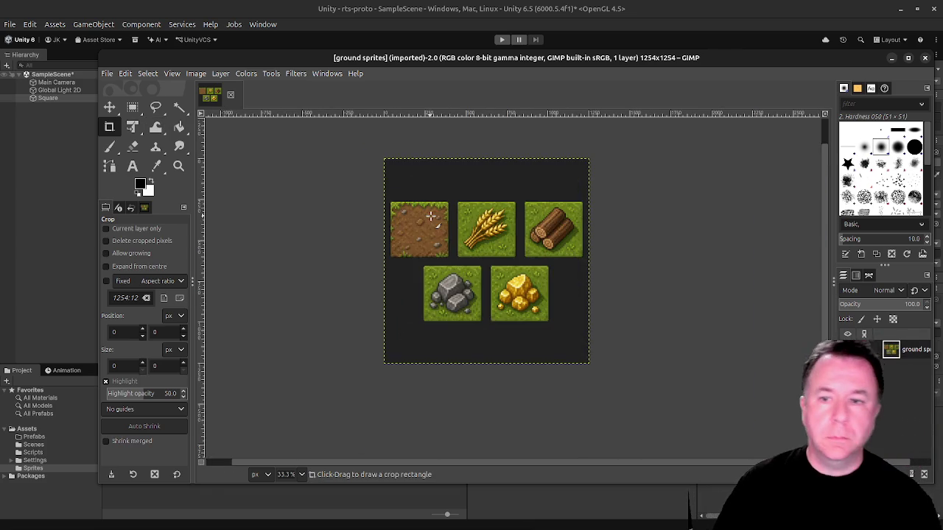
click(179, 106)
click(450, 178)
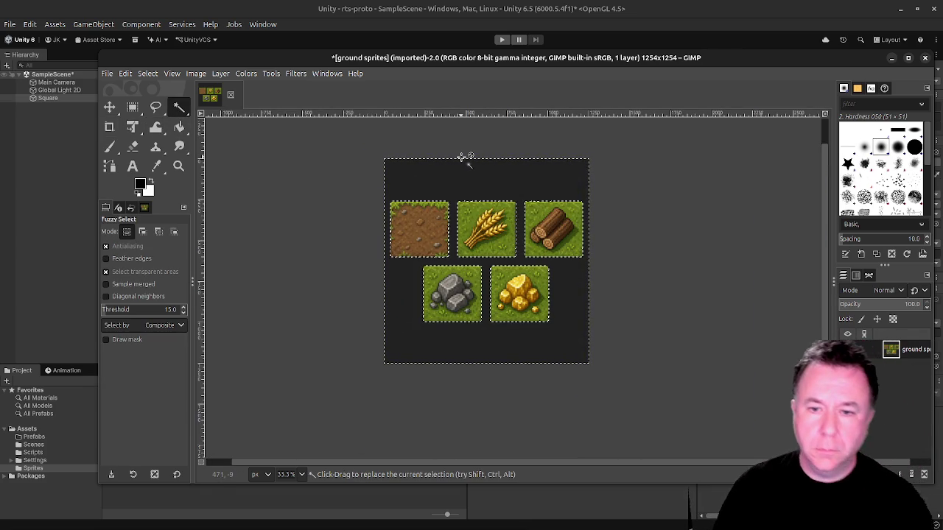
key(Delete)
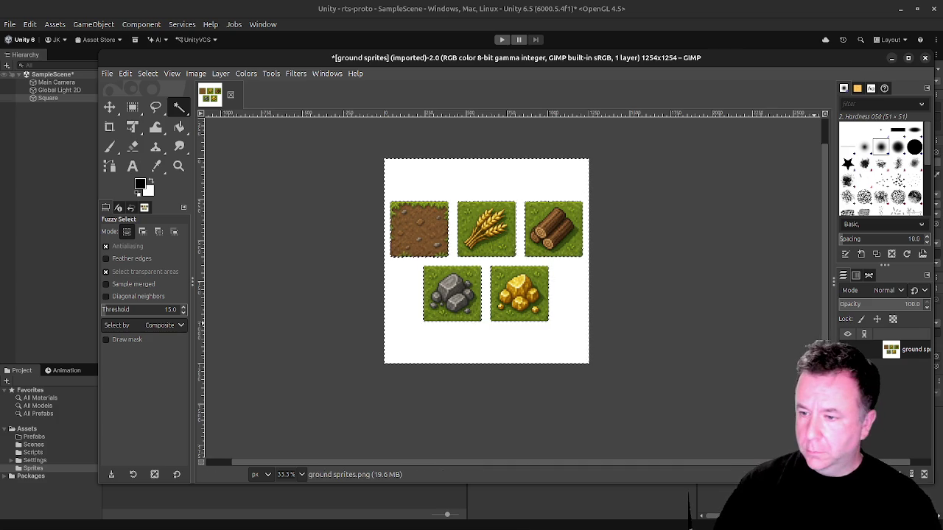
Clear the white background fill back to transparency.
drag(835, 288, 785, 291)
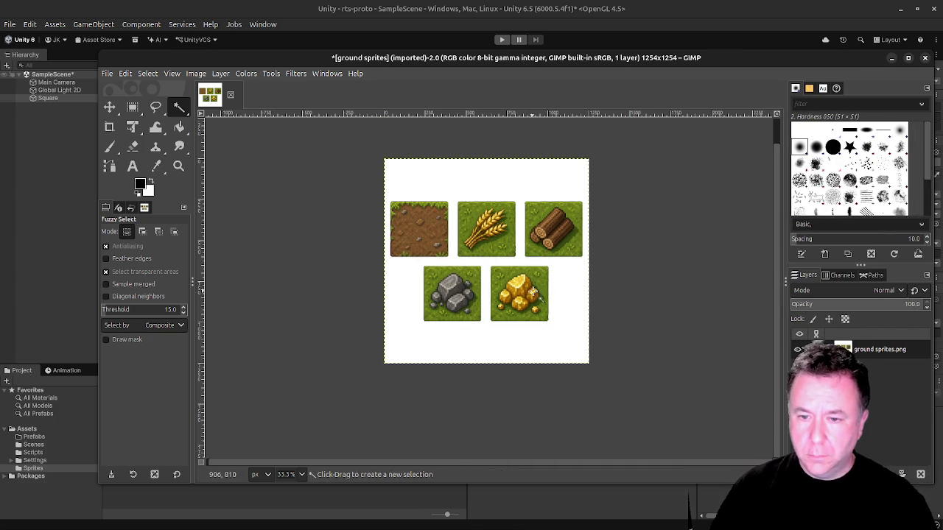
scroll(545, 291, up, 5)
scroll(556, 290, down, 3)
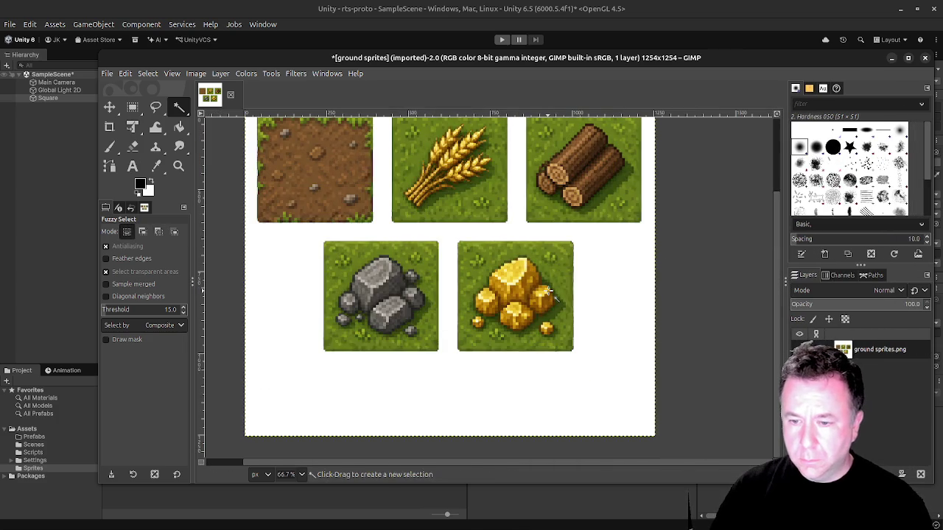
key(Delete)
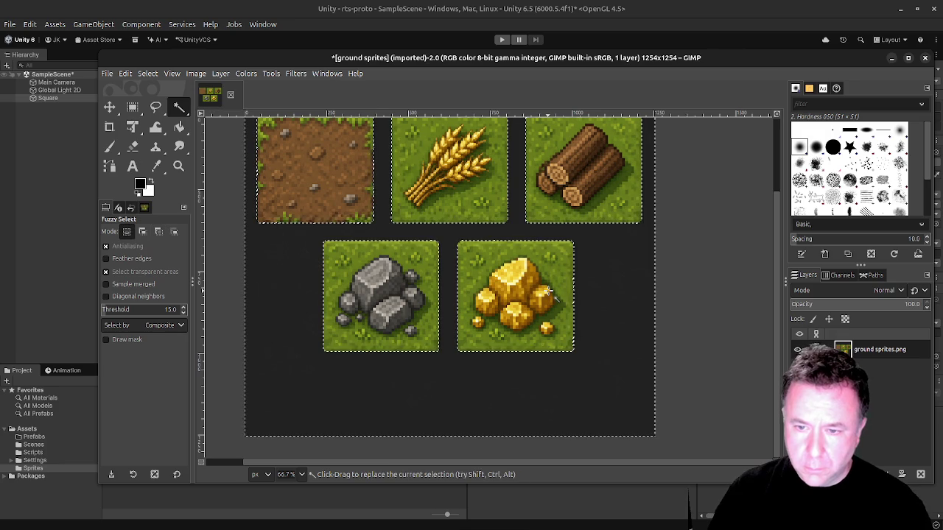
scroll(566, 274, up, 7)
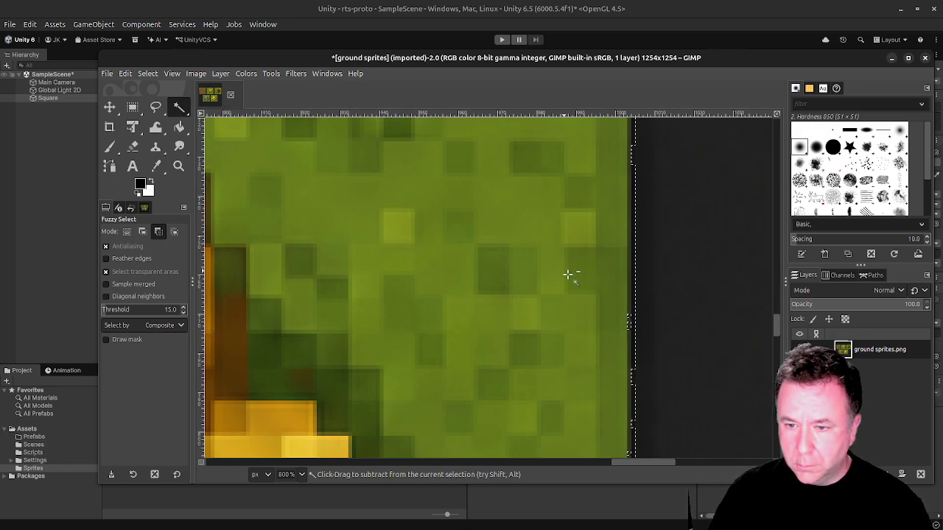
scroll(508, 274, down, 4)
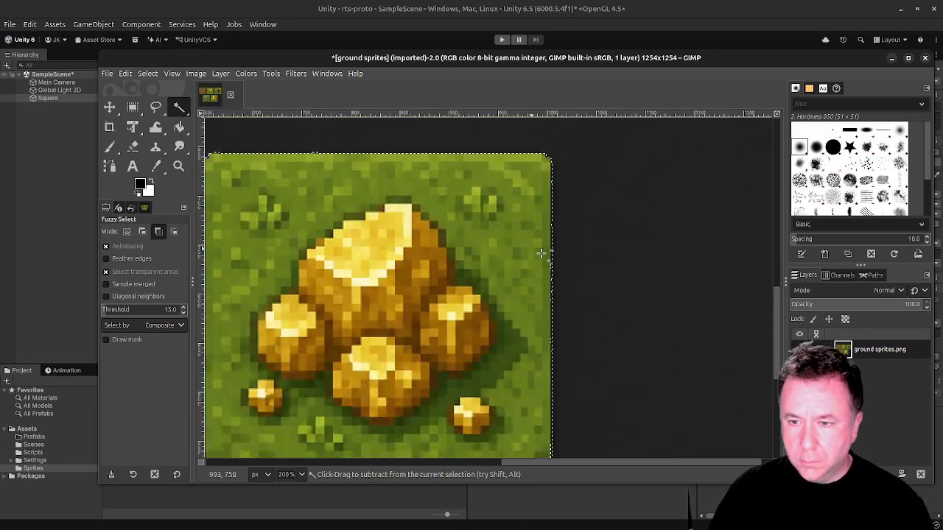
scroll(542, 254, down, 1)
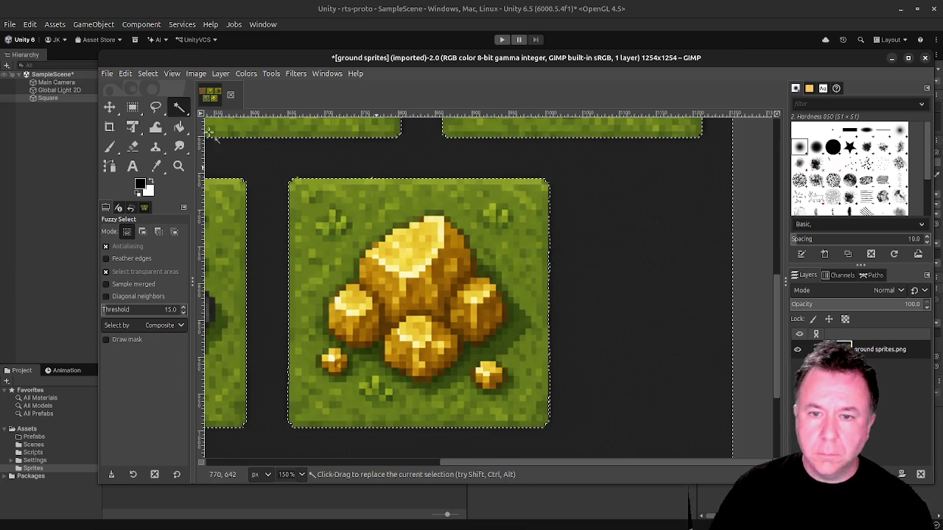
Switch to Rectangle Select and clear the selection around the tiles.
click(109, 106)
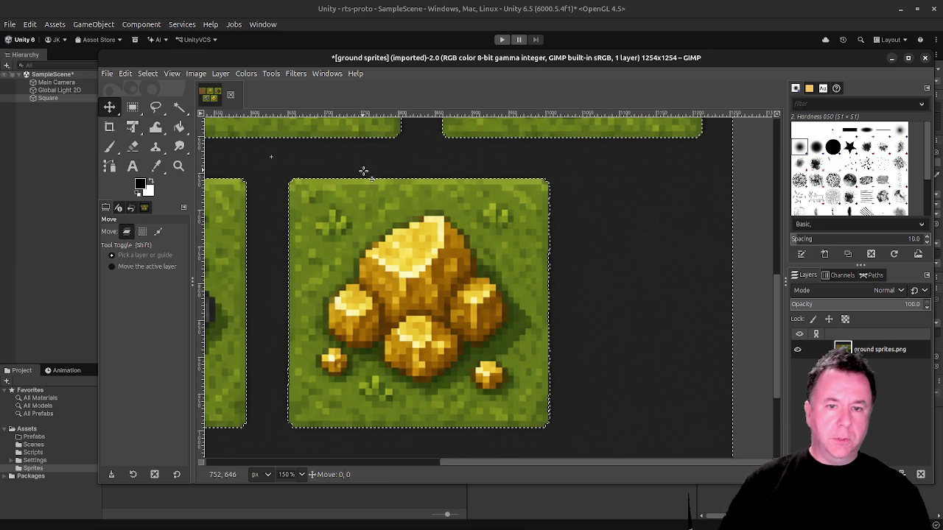
click(133, 107)
click(545, 184)
scroll(624, 194, up, 2)
scroll(565, 246, down, 5)
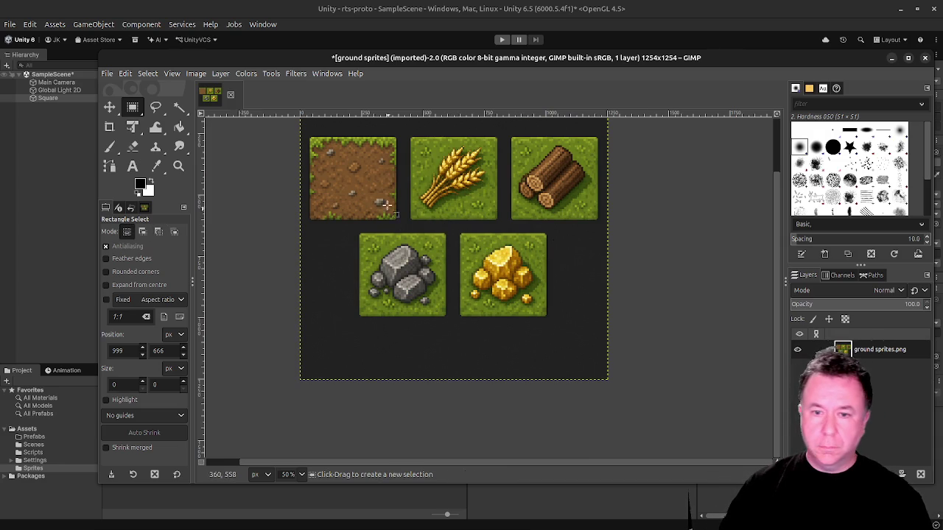
key(ctrl)
Draw a rough rectangle around the dirt tile, then discard it.
scroll(316, 137, up, 4)
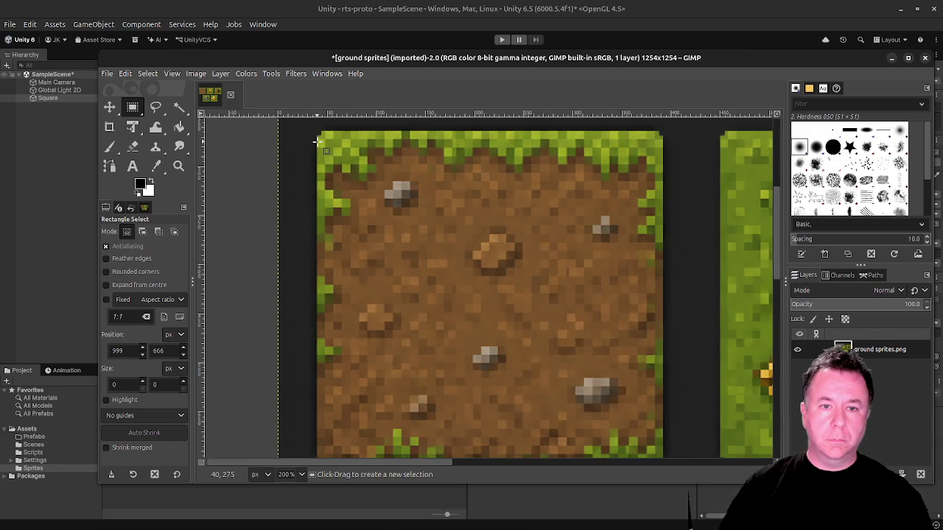
mouse_move(312, 130)
mouse_down()
mouse_move(426, 210)
mouse_move(586, 361)
mouse_move(661, 382)
mouse_move(667, 400)
mouse_up()
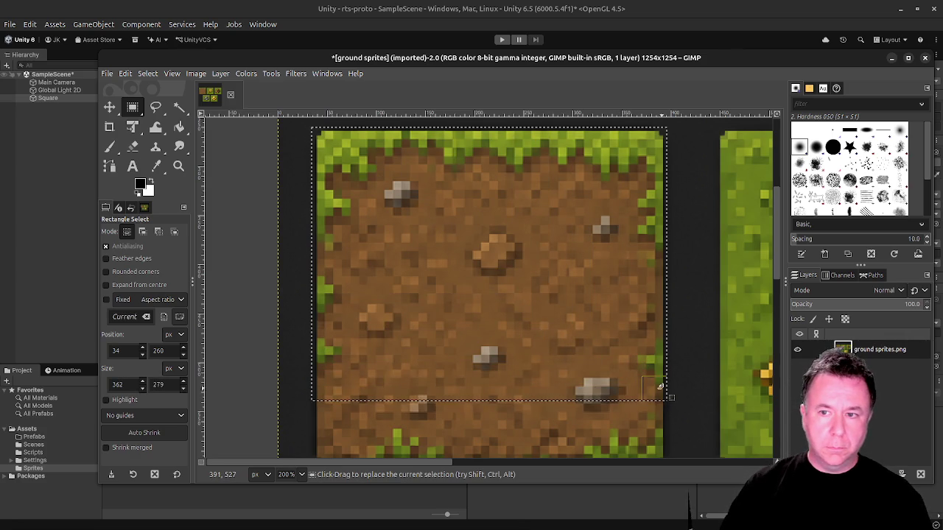
click(288, 198)
scroll(281, 148, up, 4)
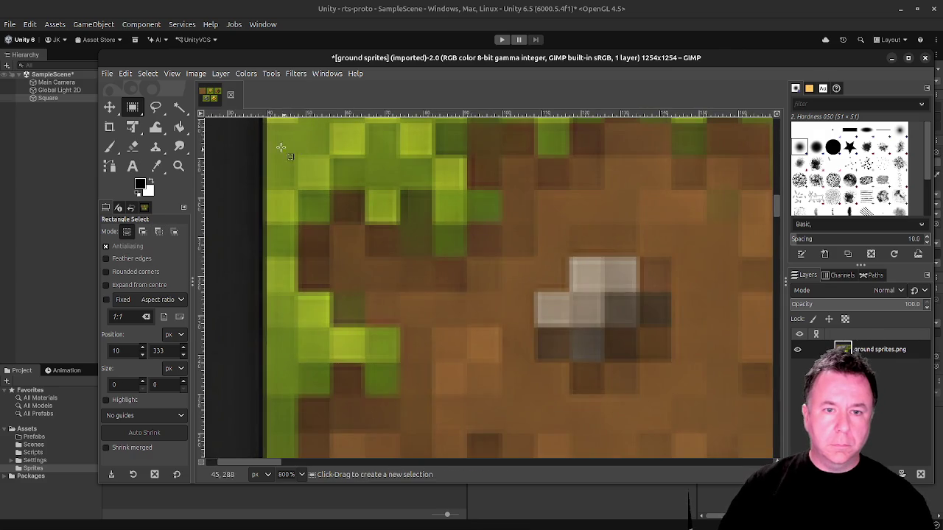
scroll(281, 148, up, 3)
Drag and resize a selection to fit the dirt tile at about 354 by 339 pixels.
mouse_move(309, 203)
mouse_down()
mouse_move(437, 302)
mouse_move(427, 300)
mouse_up()
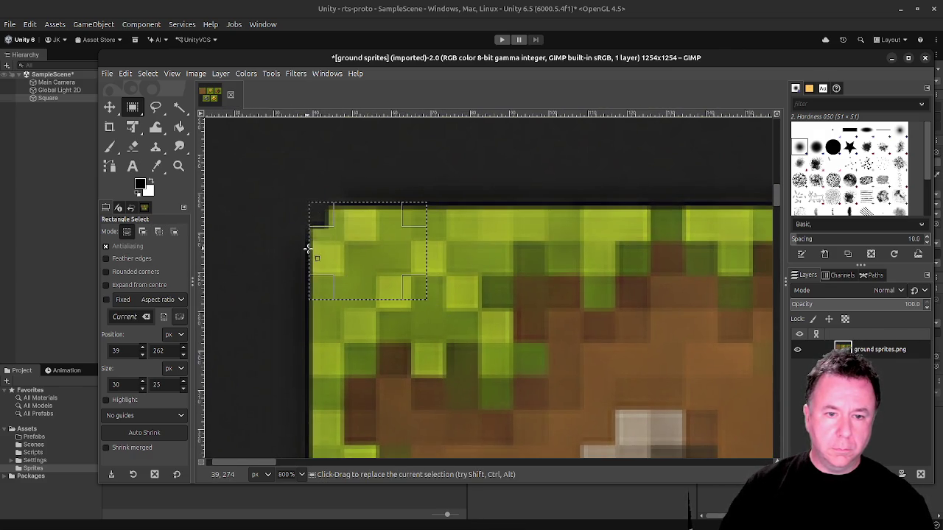
drag(311, 250, 306, 249)
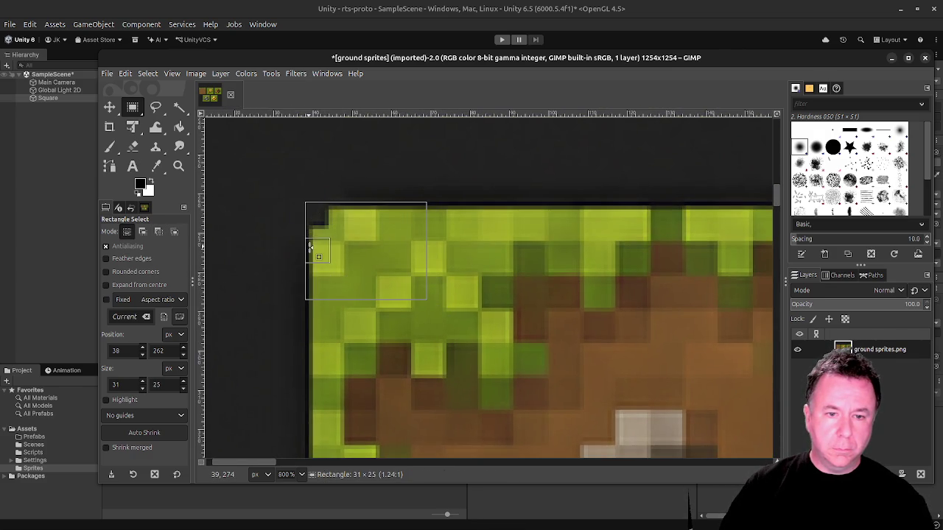
scroll(417, 282, down, 5)
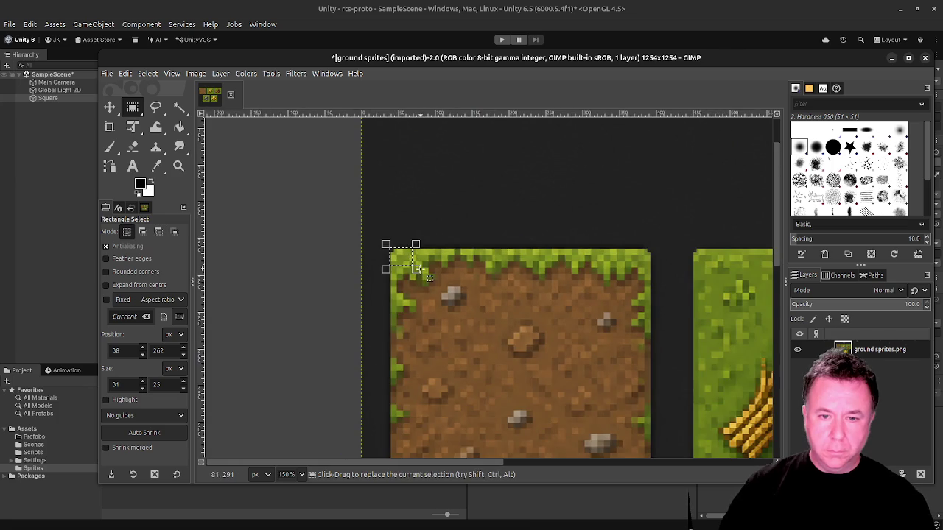
mouse_move(417, 274)
mouse_down()
mouse_move(627, 479)
mouse_move(629, 450)
mouse_move(642, 454)
mouse_move(630, 437)
mouse_up()
mouse_move(629, 447)
mouse_down()
mouse_move(618, 435)
mouse_move(643, 462)
mouse_move(652, 454)
mouse_up()
ctrl+scroll(653, 396, up, 4)
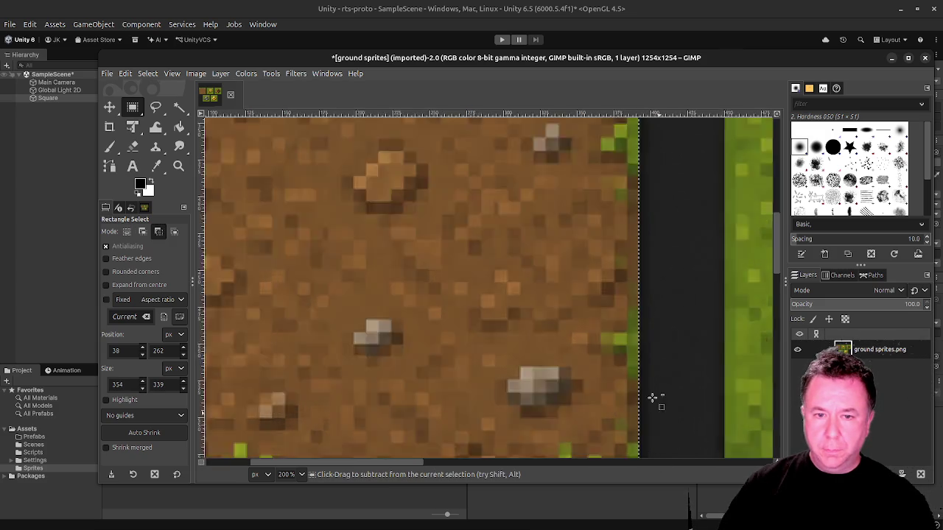
scroll(529, 271, down, 1)
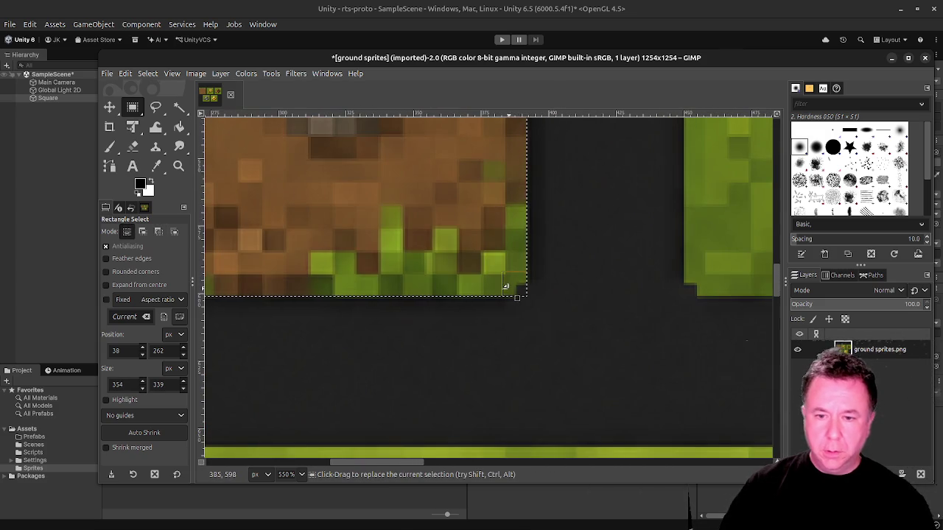
ctrl+scroll(505, 287, down, 8)
ctrl+scroll(503, 240, up, 2)
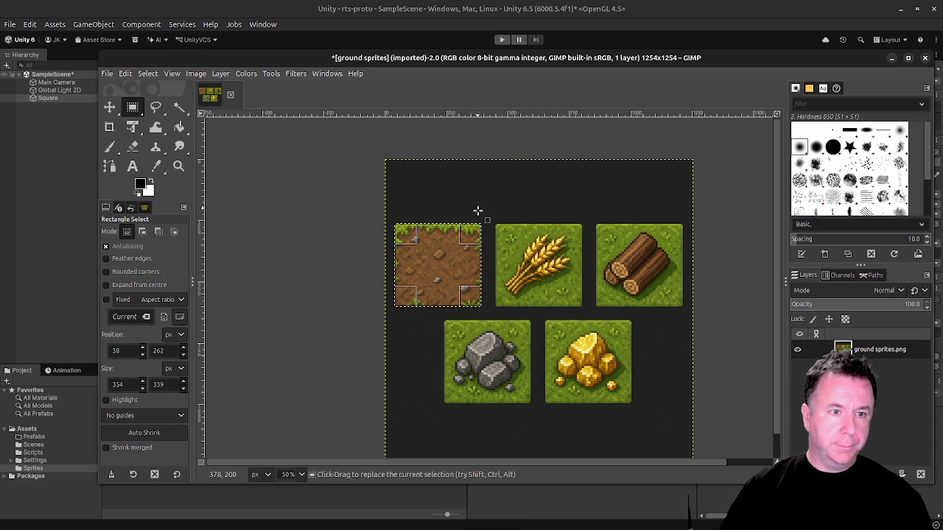
click(324, 210)
Try square selections on the dirt tile, constrain to a 1:1 ratio, and clear them.
mouse_move(421, 194)
mouse_down()
mouse_move(498, 250)
mouse_move(421, 211)
mouse_move(431, 257)
mouse_up()
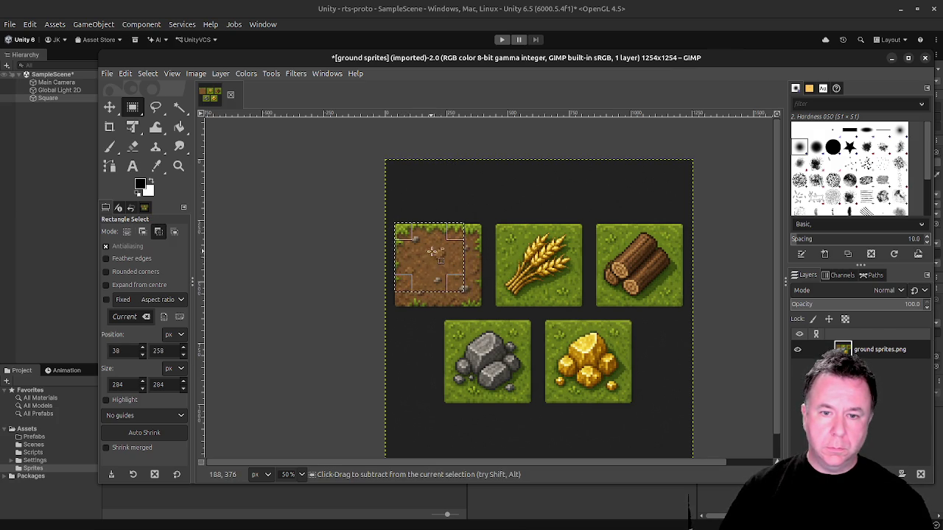
scroll(429, 250, up, 4)
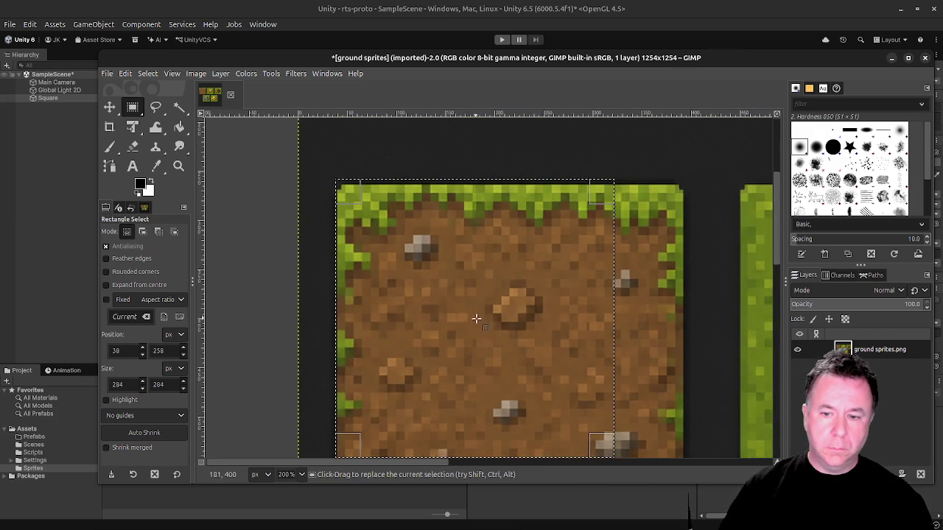
drag(452, 266, 453, 263)
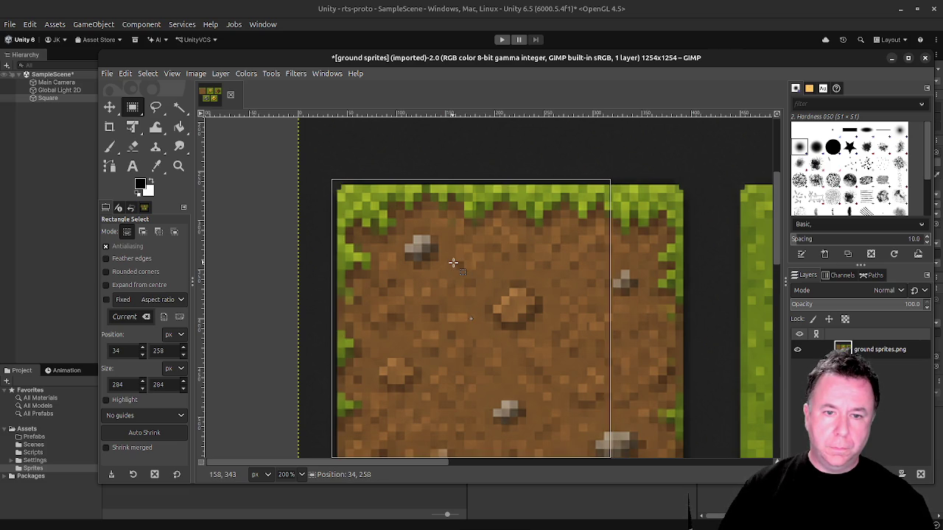
scroll(455, 258, down, 5)
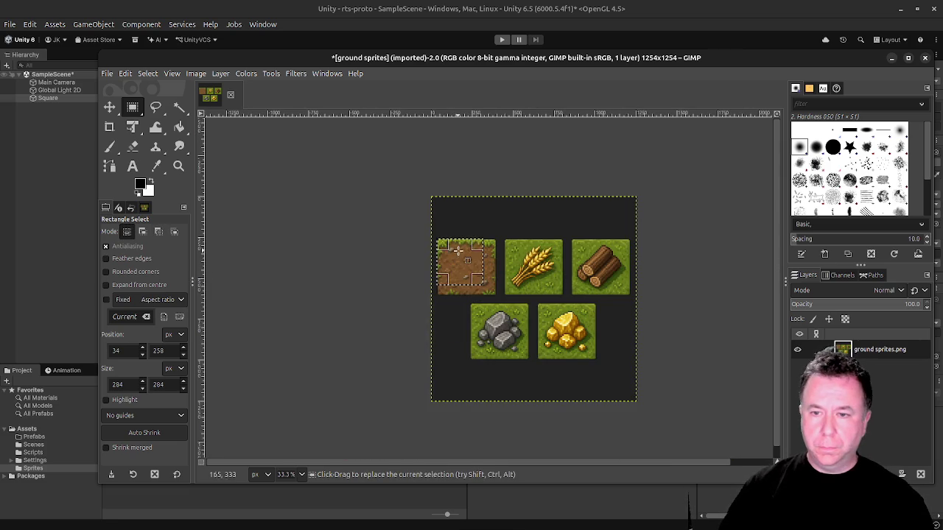
drag(472, 275, 481, 284)
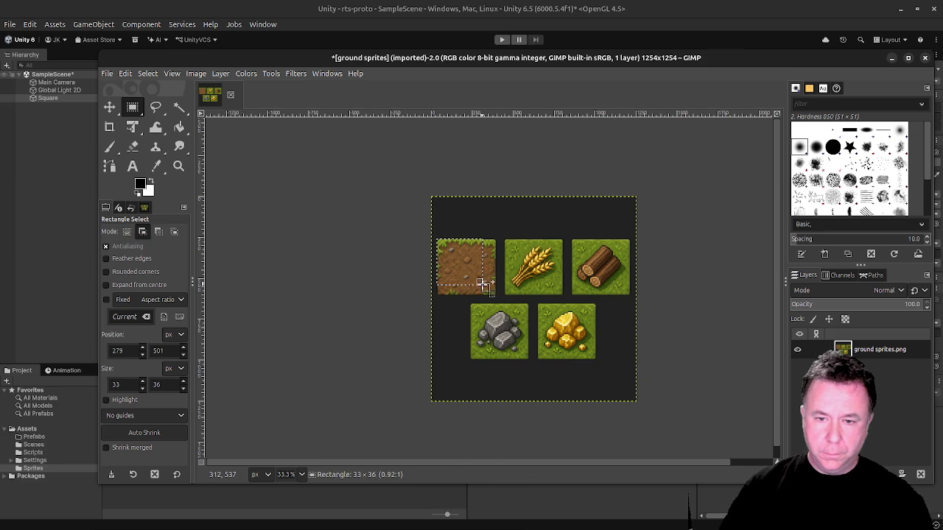
key(Escape)
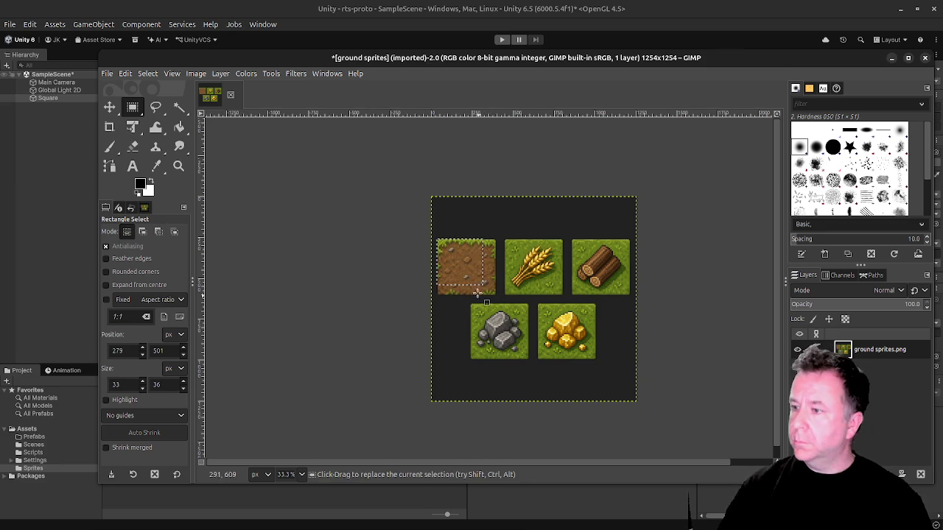
click(361, 261)
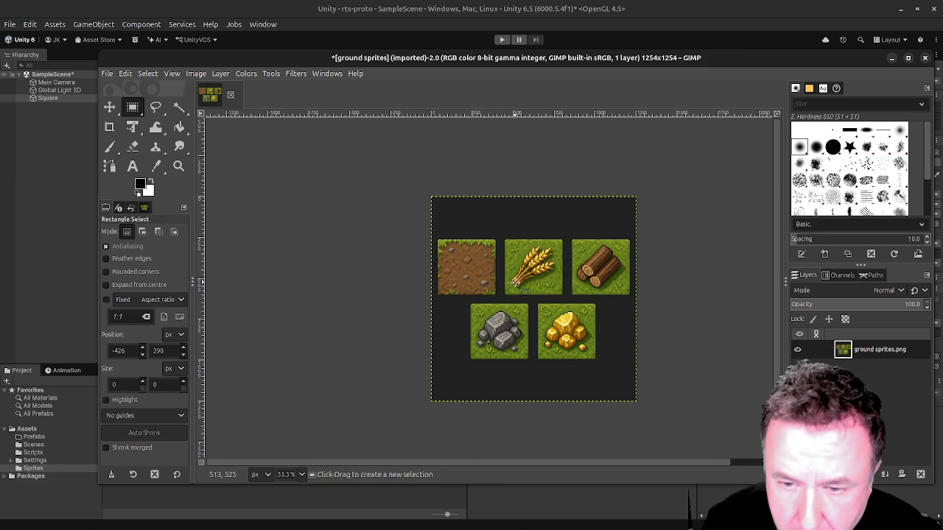
Select the dirt tile with a 354×342 rectangle at position 39,263, then cut it.
scroll(523, 289, up, 3)
scroll(381, 225, down, 1)
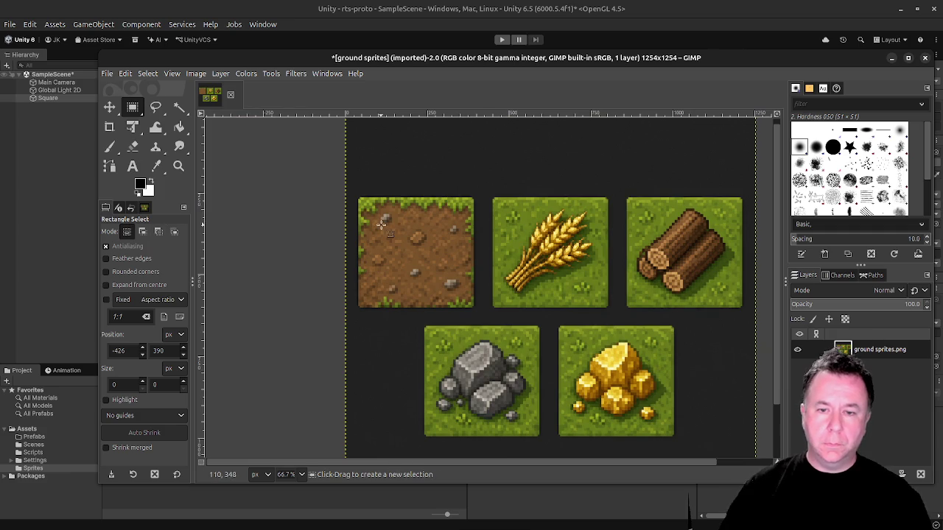
mouse_move(358, 197)
mouse_down()
mouse_move(450, 309)
mouse_move(474, 310)
mouse_up()
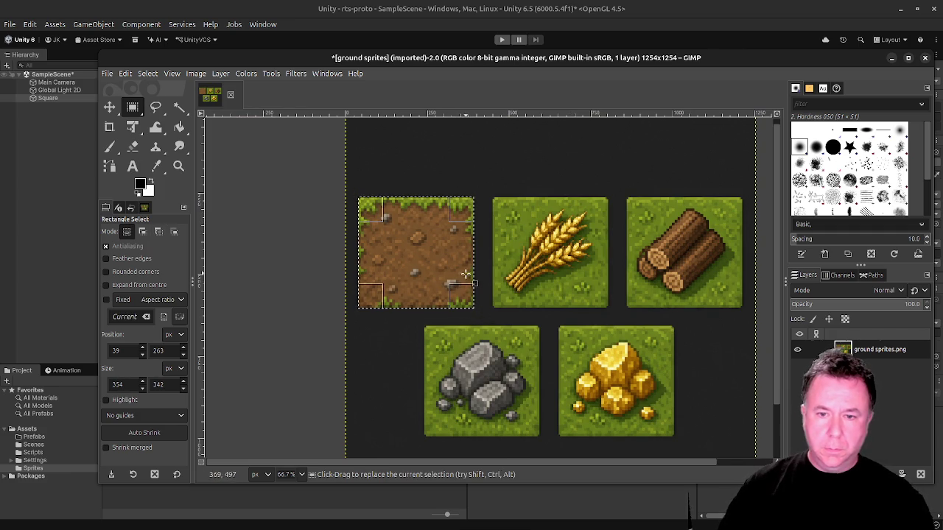
scroll(466, 274, up, 3)
scroll(462, 249, down, 2)
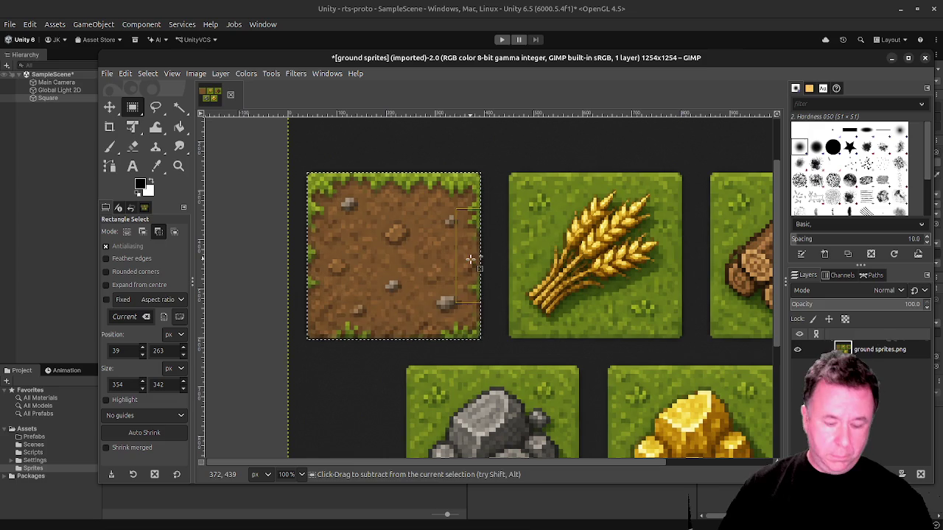
key(Delete)
Paste the cut dirt tile into a new 1254×1254 GIMP image.
click(11, 26)
click(12, 25)
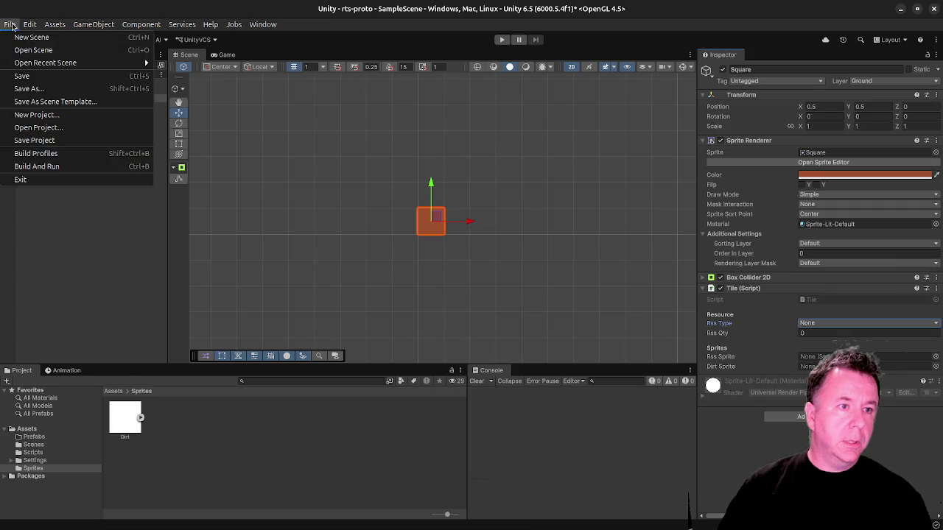
click(374, 189)
key(alt+Tab)
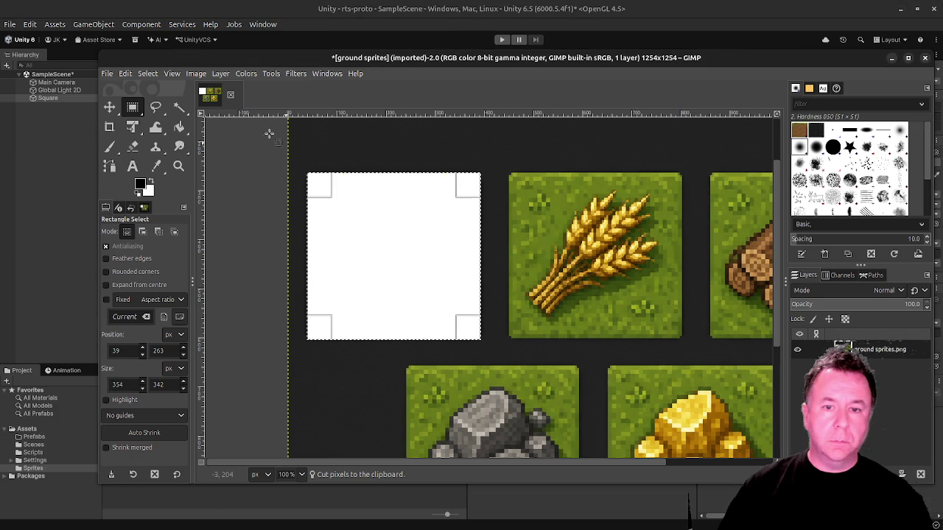
click(107, 73)
click(118, 87)
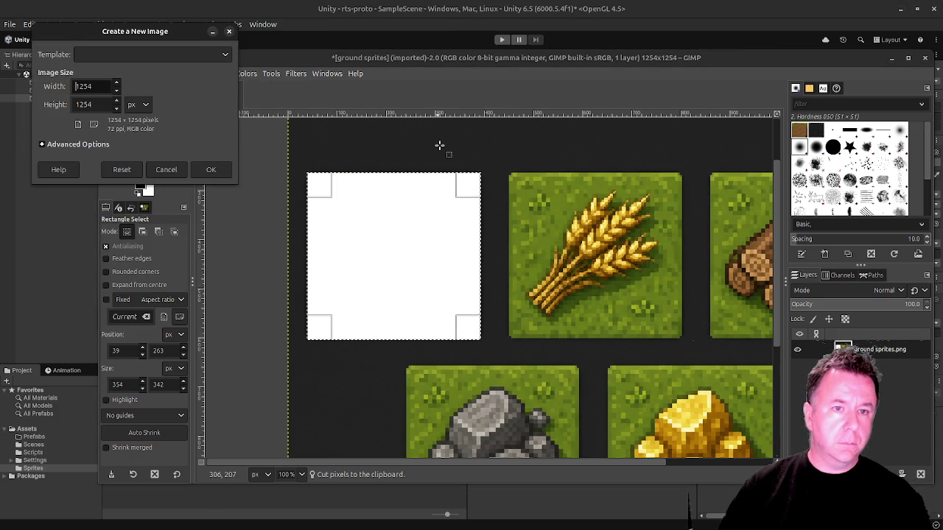
click(211, 171)
key(ctrl+v)
key(minus)
key(minus)
key(minus)
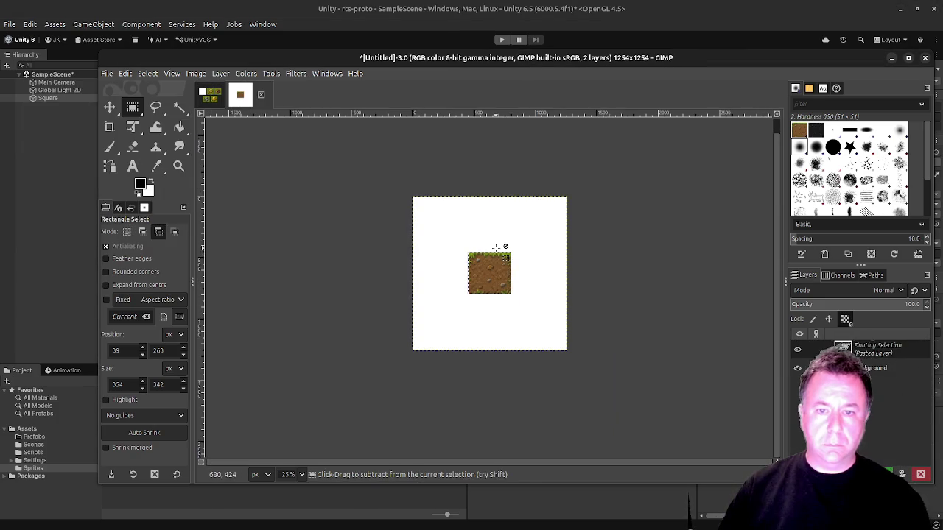
Crop the new image to the content of the pasted dirt tile.
click(196, 73)
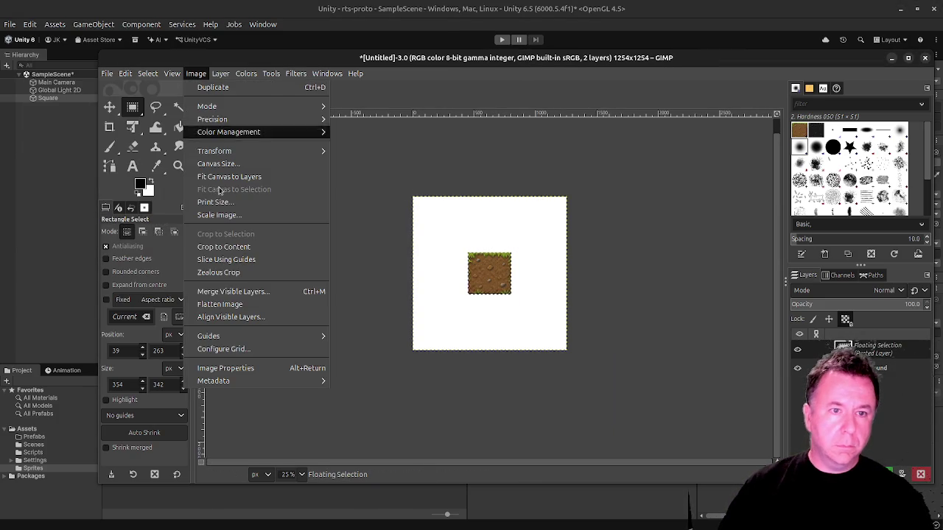
click(259, 177)
click(196, 73)
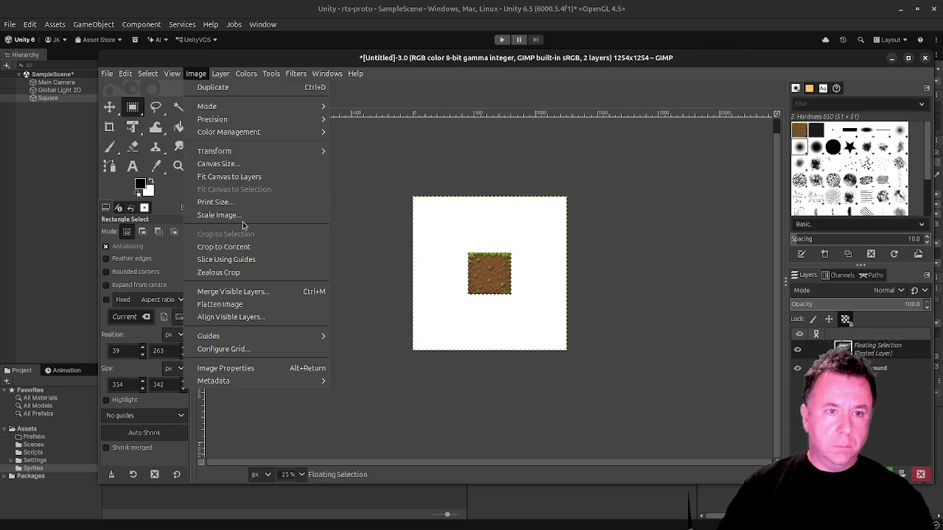
click(254, 248)
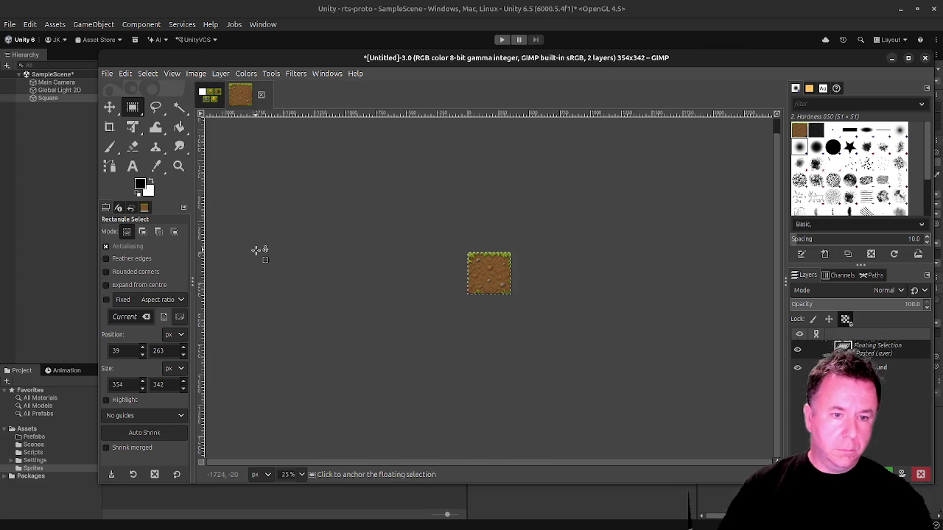
scroll(391, 256, up, 4)
scroll(415, 257, down, 2)
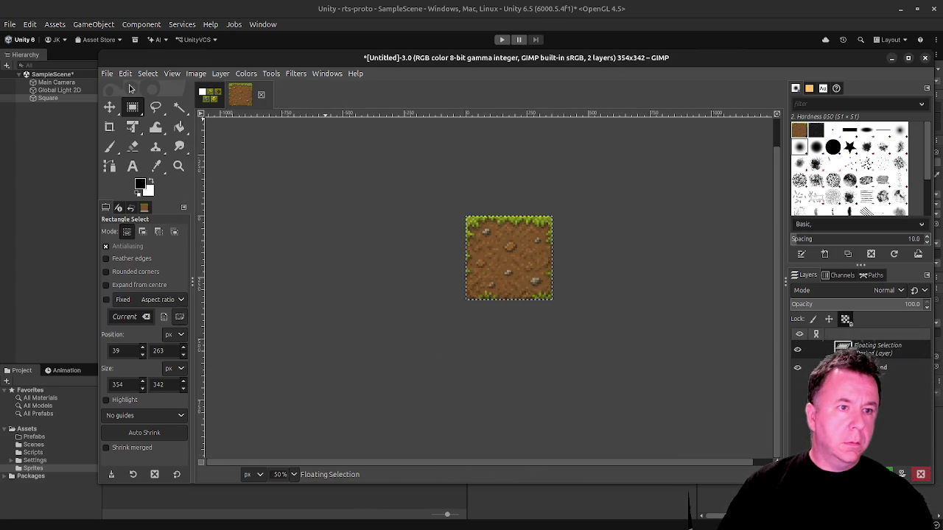
Export the single-tile image as dirt.png.
click(108, 73)
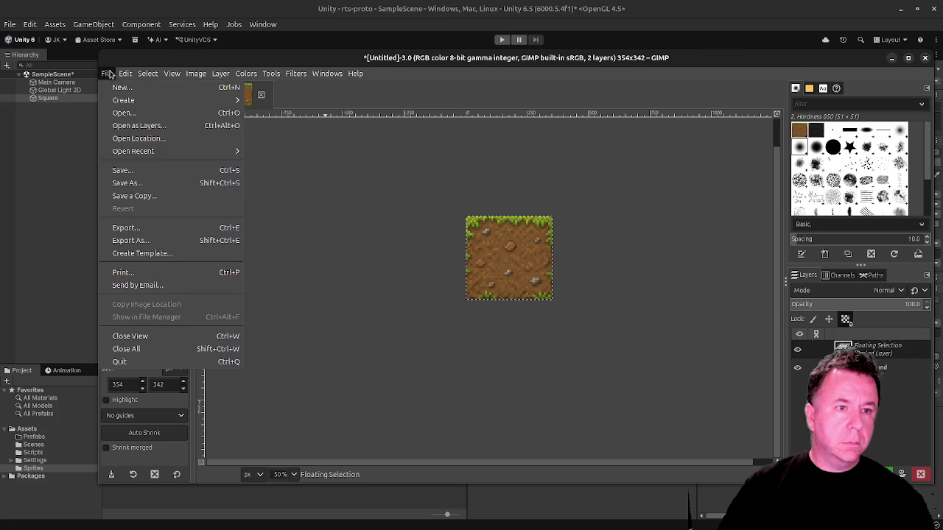
click(173, 183)
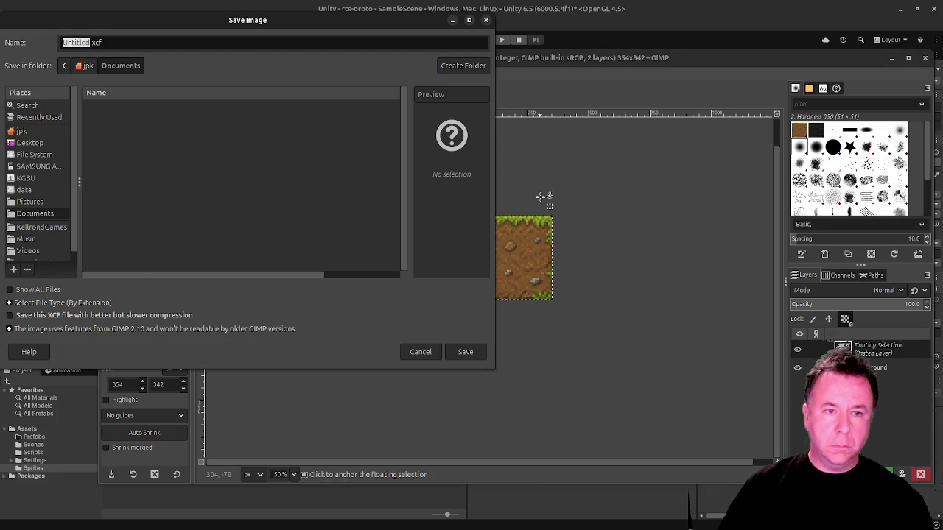
key(Escape)
click(108, 73)
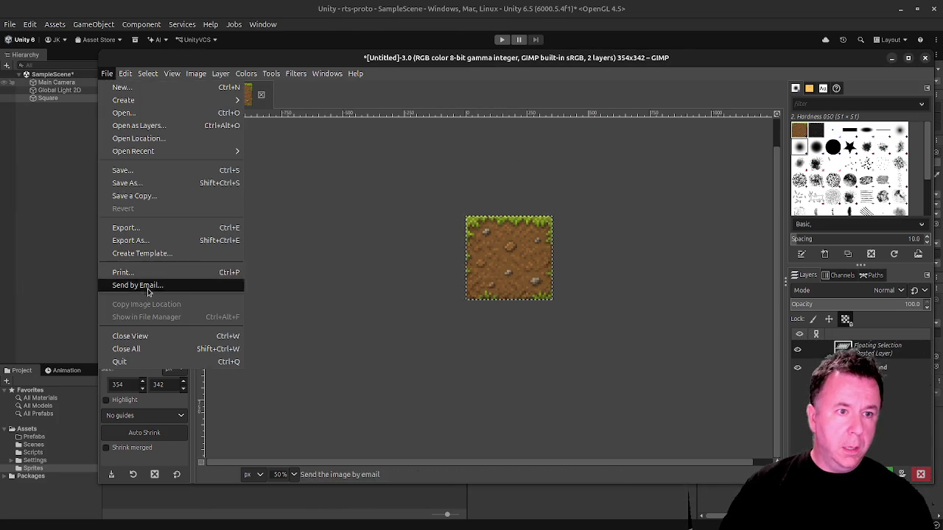
click(137, 240)
text(dirt.png)
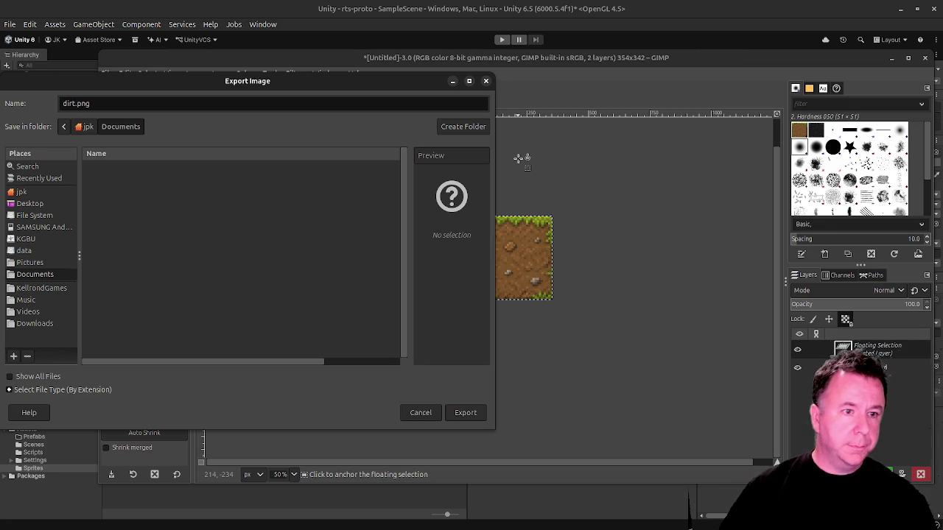
key(Return)
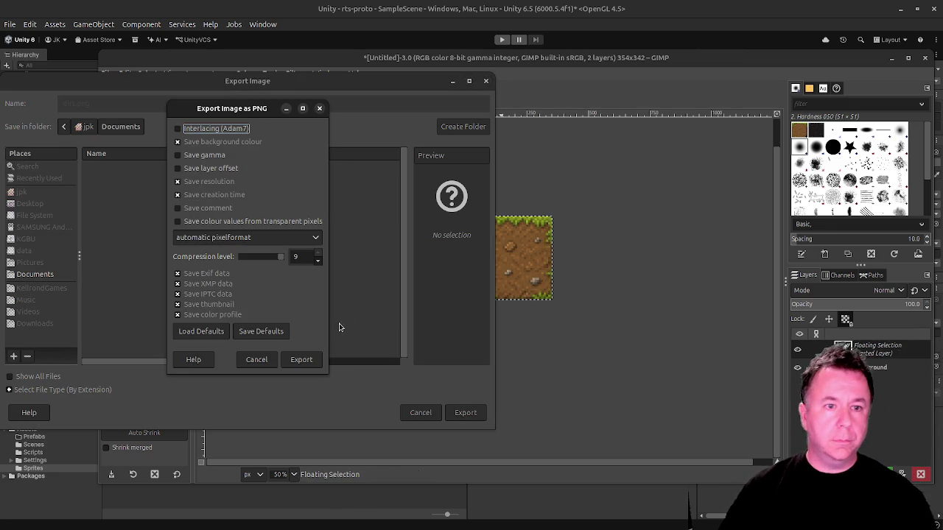
click(314, 361)
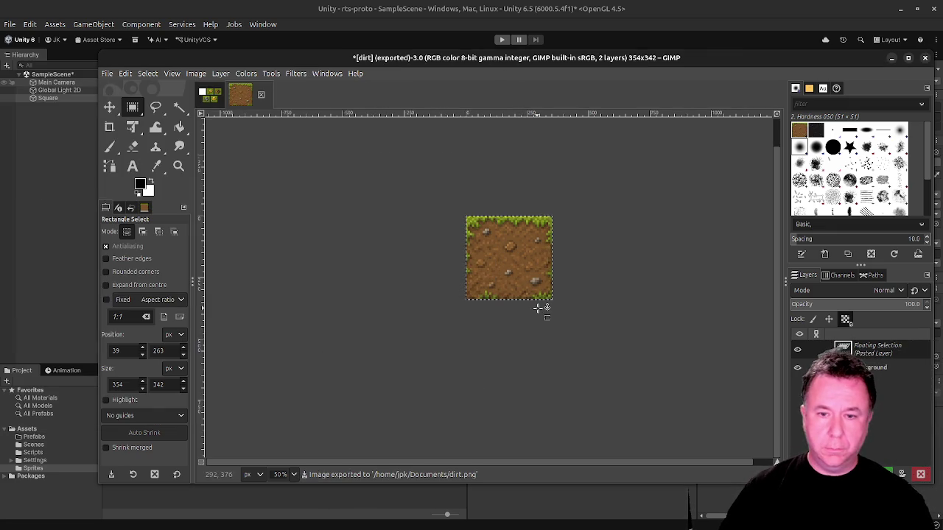
click(211, 97)
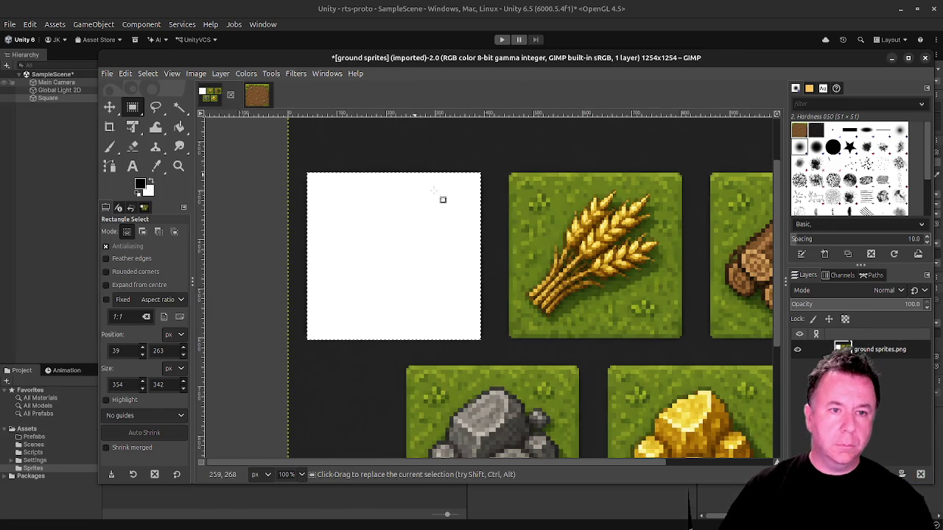
Shift the sprite sheet layer about 119 pixels left to frame the wheat tile.
click(109, 109)
mouse_move(381, 231)
mouse_down()
mouse_move(421, 257)
mouse_move(316, 231)
mouse_move(147, 224)
mouse_move(171, 229)
mouse_up()
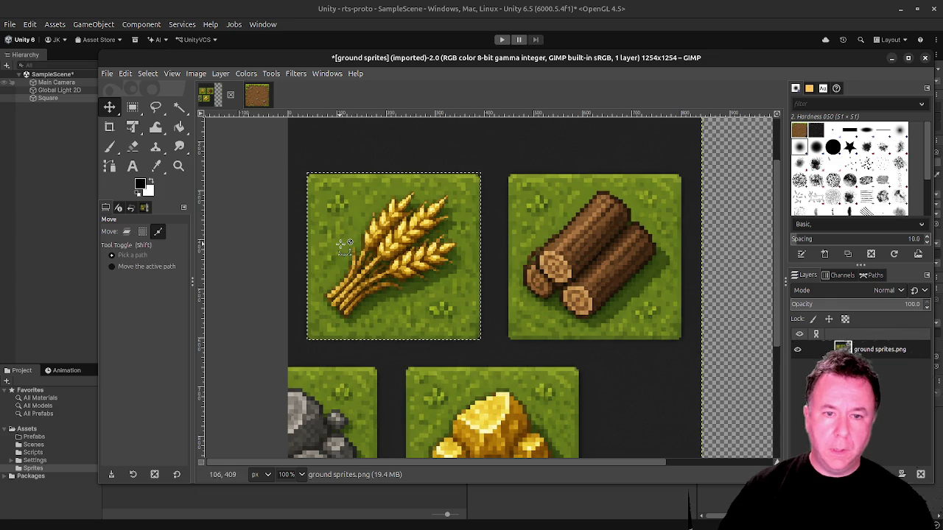
key(2)
drag(250, 244, 252, 246)
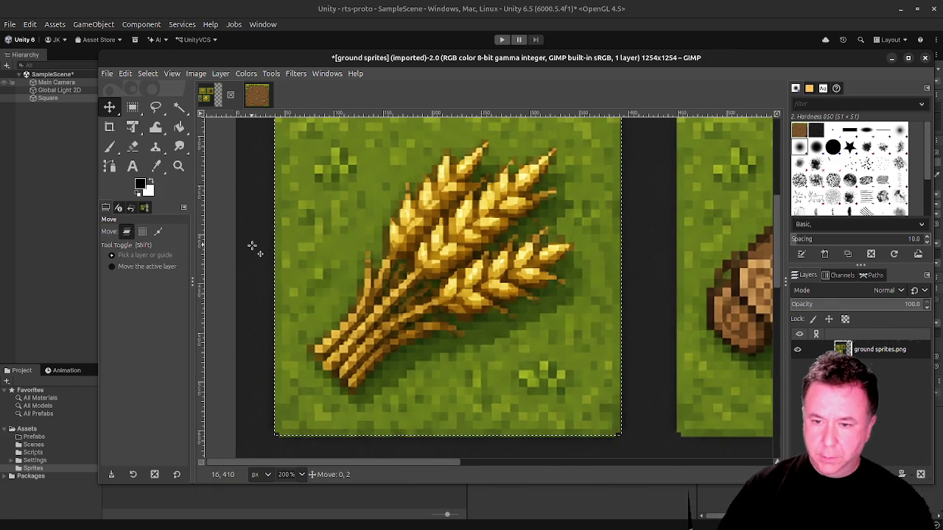
scroll(258, 195, up, 5)
scroll(265, 194, down, 5)
scroll(273, 194, up, 2)
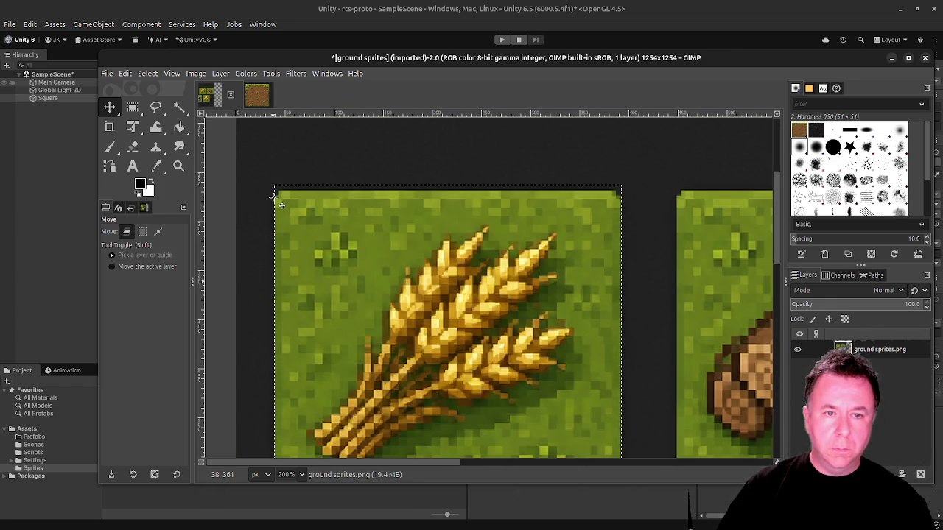
scroll(274, 196, down, 2)
scroll(314, 233, up, 2)
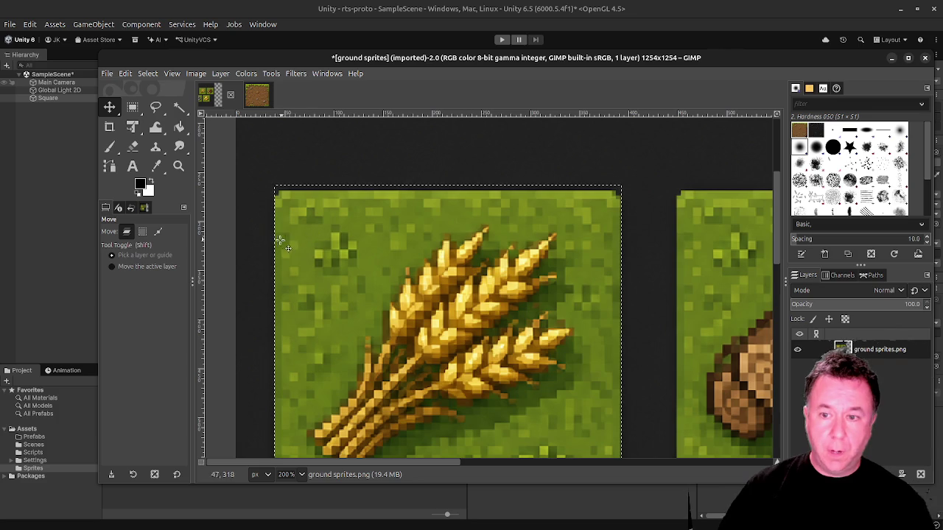
drag(261, 244, 259, 240)
scroll(325, 239, down, 10)
scroll(325, 239, up, 3)
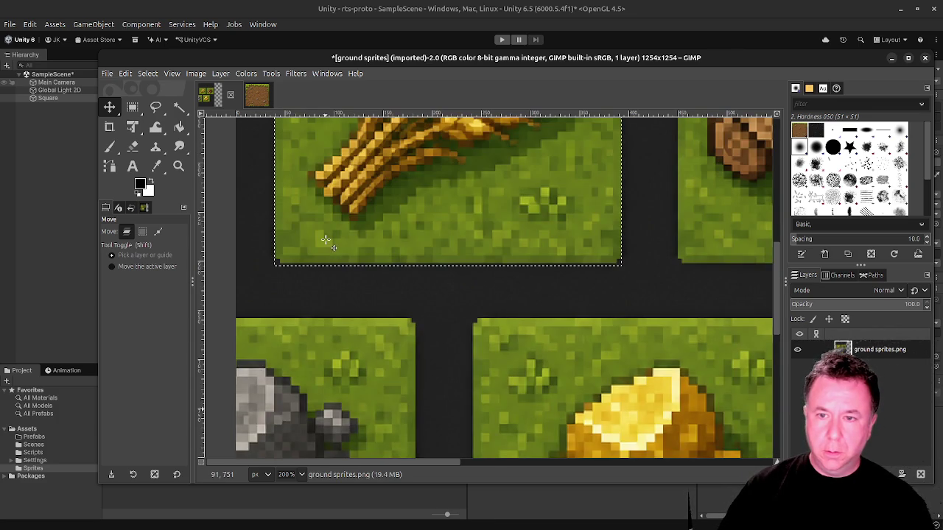
scroll(325, 238, up, 8)
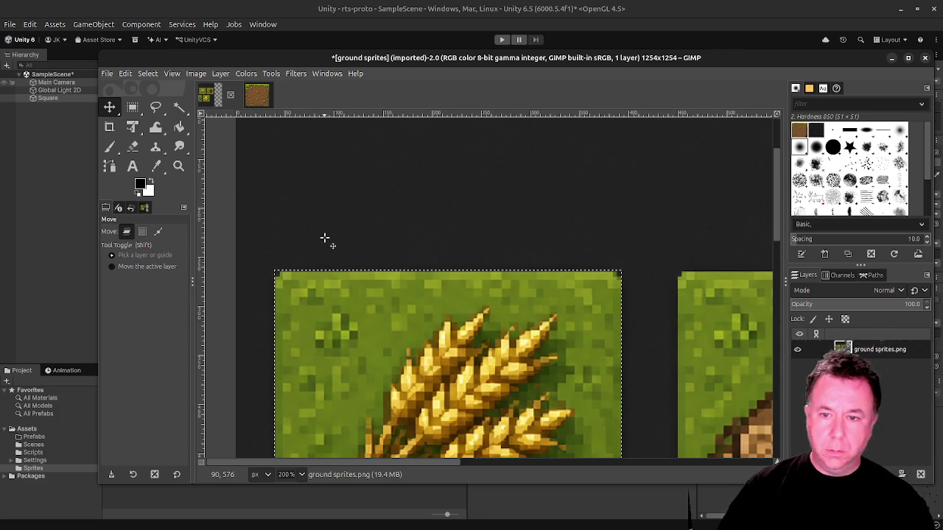
scroll(329, 247, down, 5)
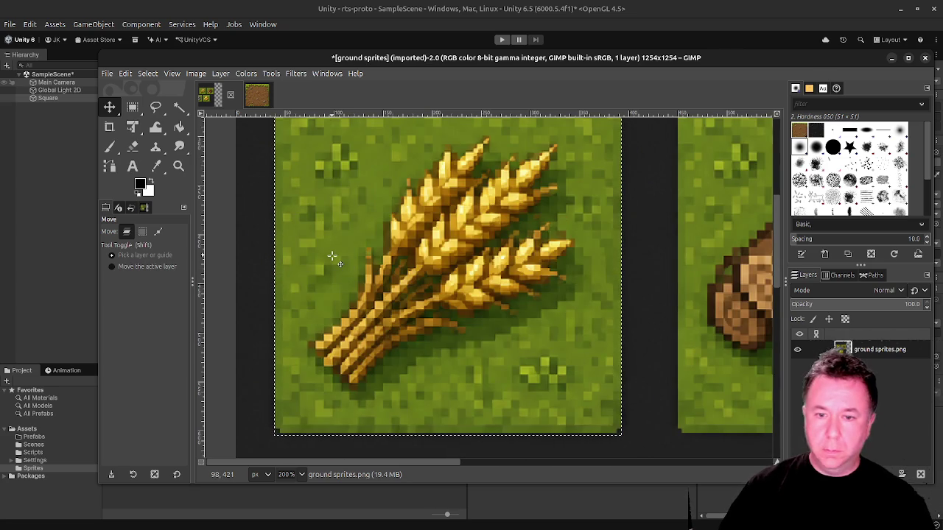
scroll(369, 302, down, 3)
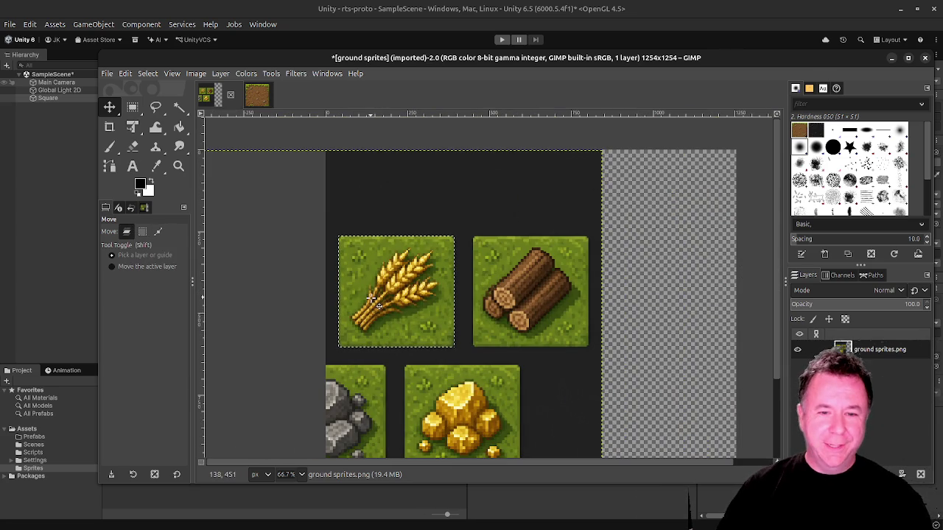
Cut the wheat tile and paste it over the dirt image.
key(ctrl+x)
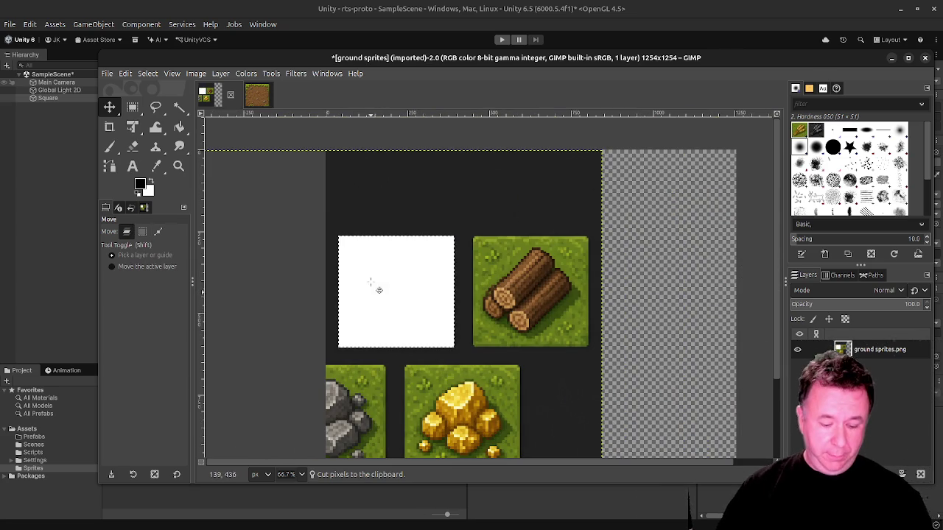
click(257, 94)
key(ctrl+v)
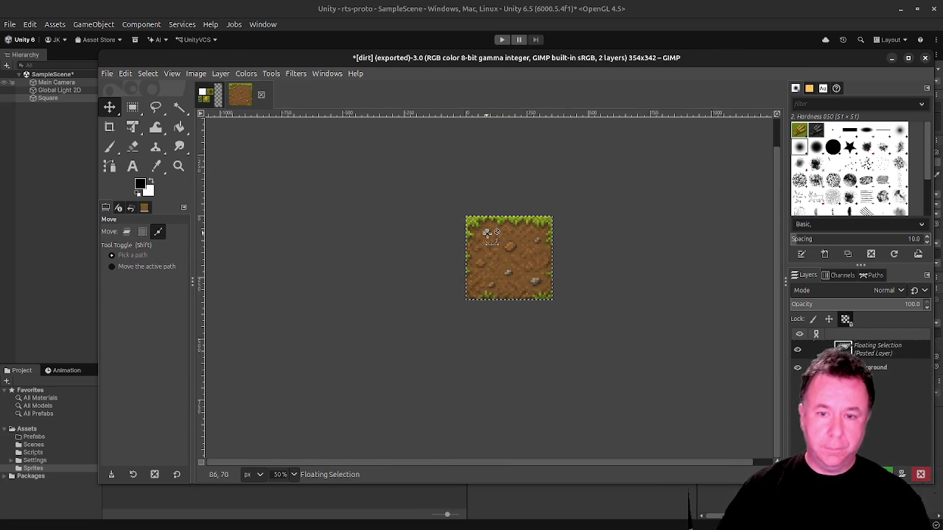
scroll(519, 244, up, 4)
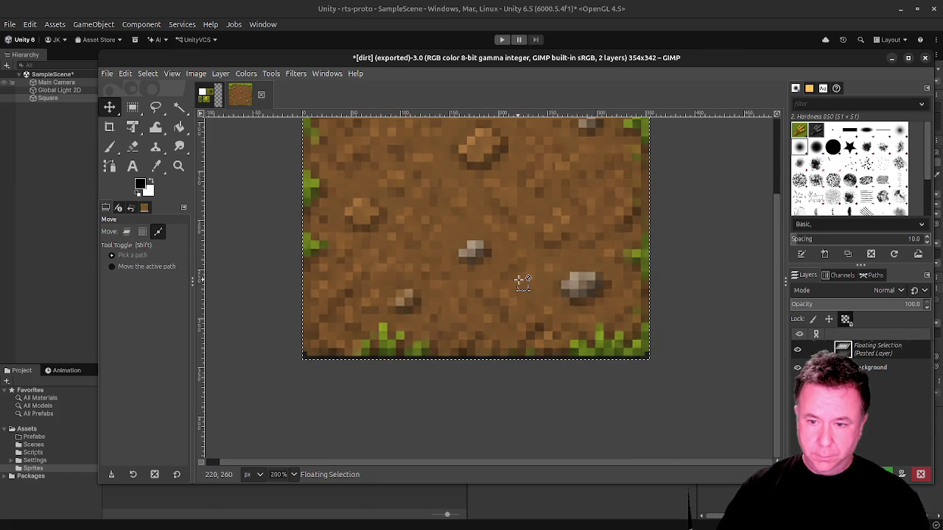
scroll(523, 282, down, 3)
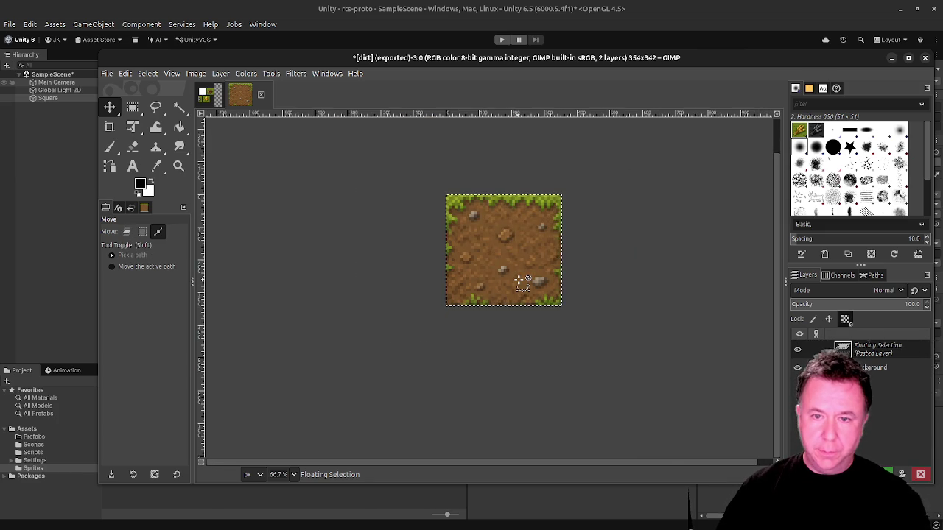
key(ctrl+v)
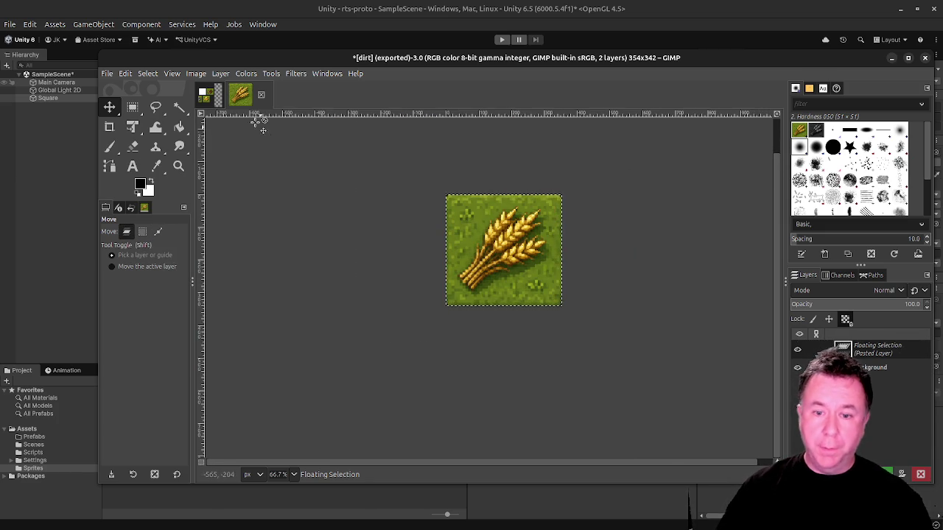
Export the wheat tile image as food.png.
click(108, 74)
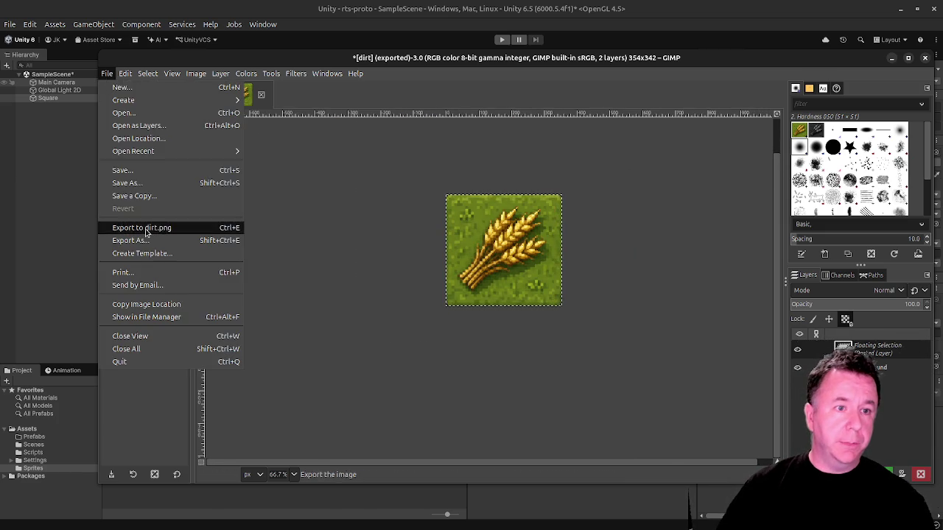
click(137, 183)
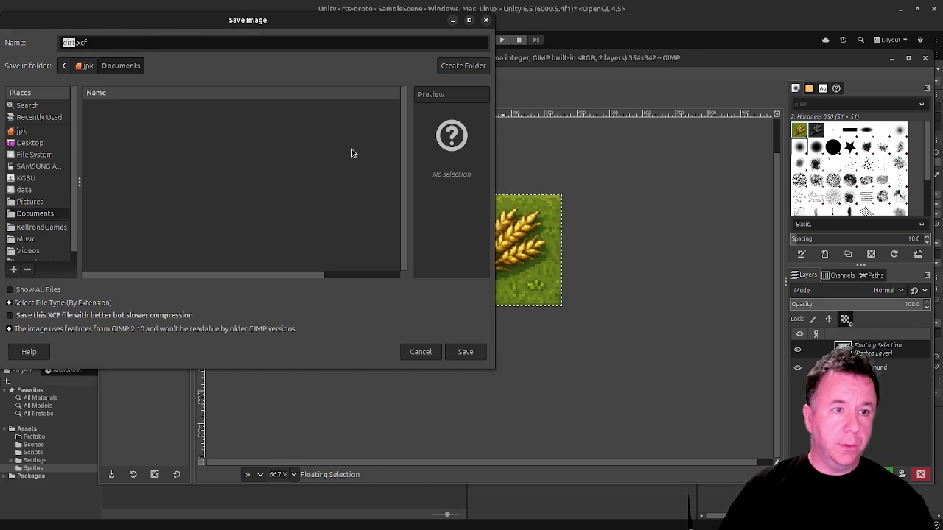
key(Escape)
click(108, 73)
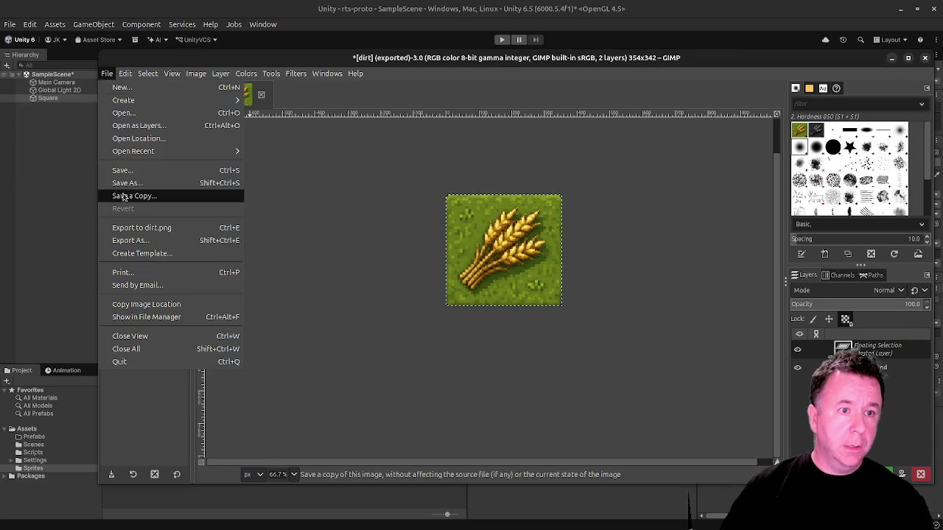
click(130, 240)
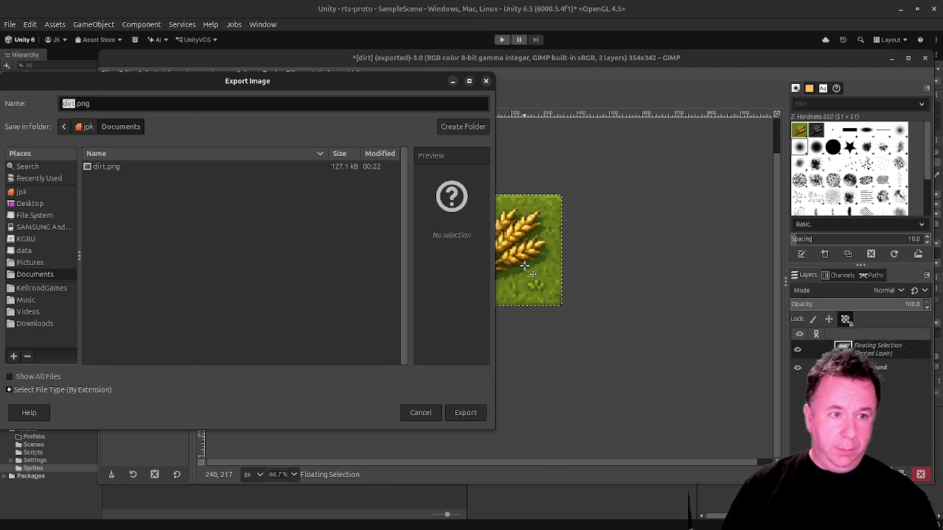
key(Return)
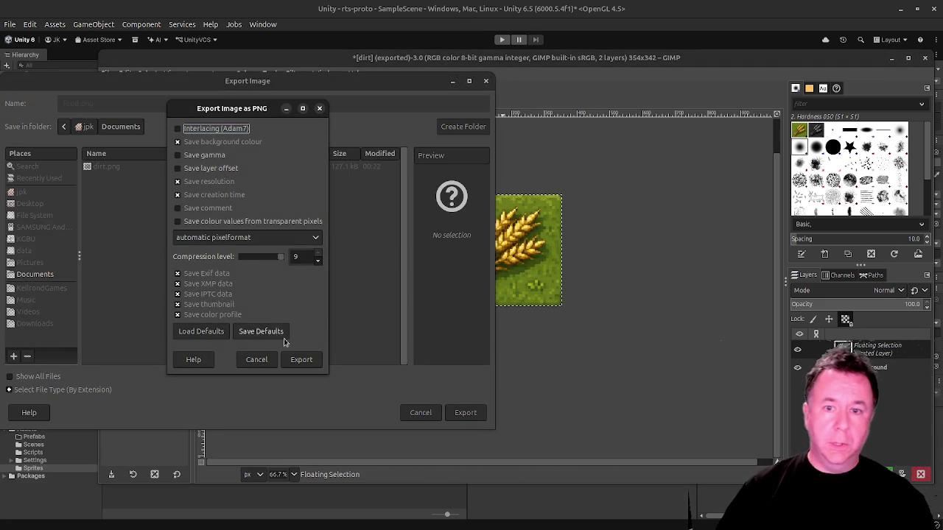
key(Return)
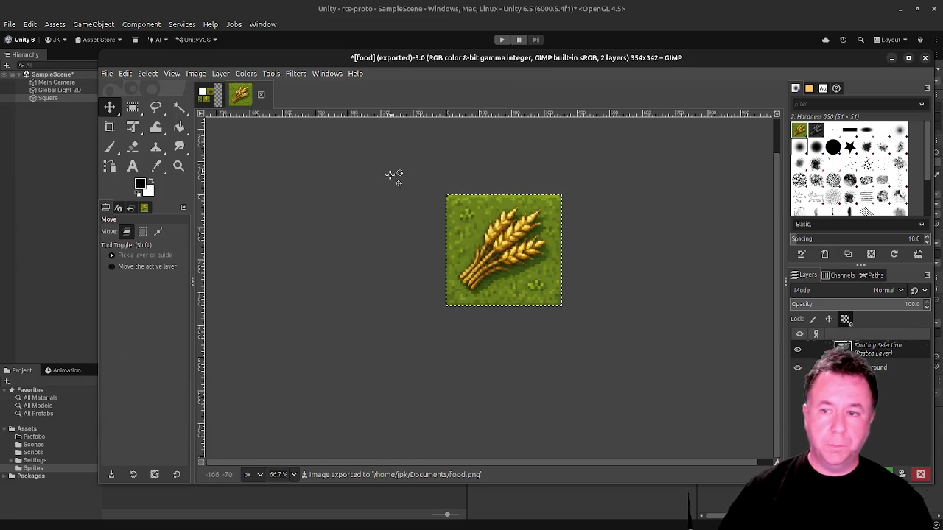
click(207, 99)
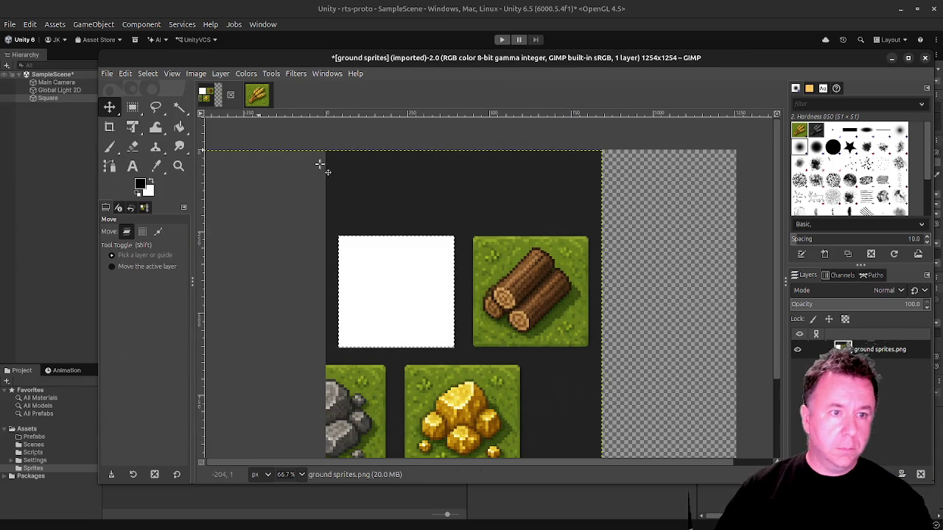
Frame the log tile, cut it, and paste it into the food image.
mouse_move(406, 204)
mouse_down()
mouse_move(321, 191)
mouse_move(273, 204)
mouse_move(280, 200)
mouse_up()
scroll(368, 309, up, 2)
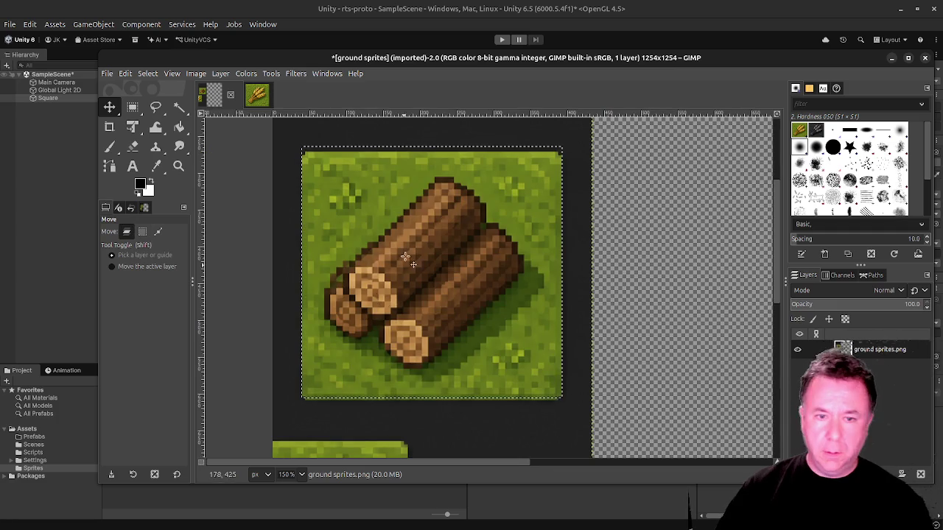
drag(589, 245, 586, 244)
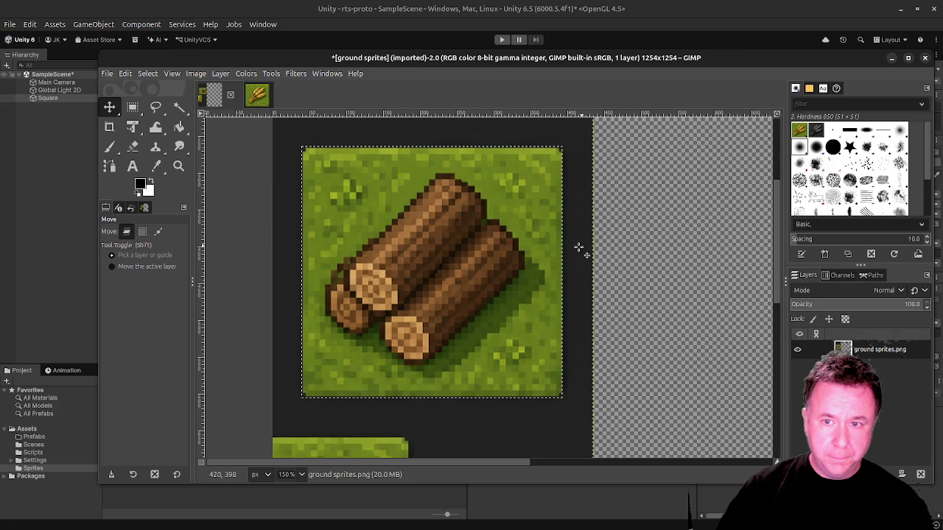
key(ctrl+x)
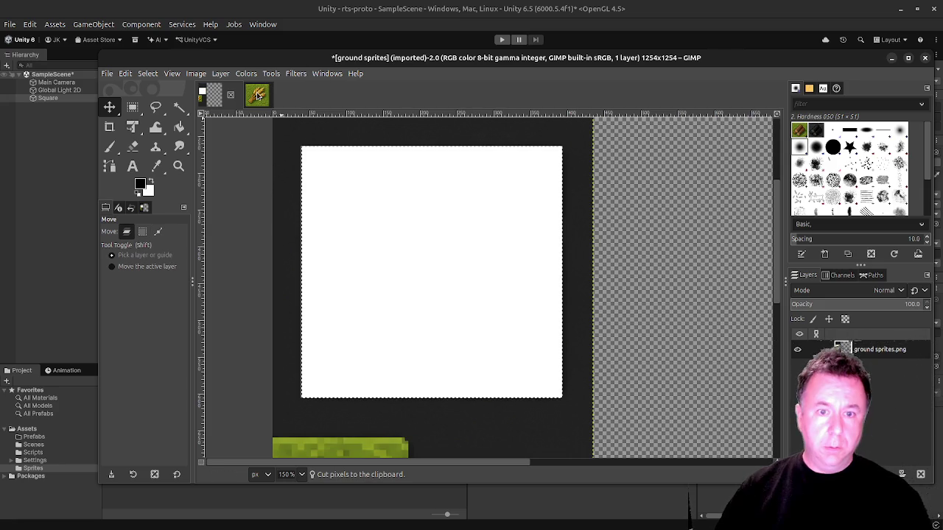
click(214, 96)
key(ctrl+v)
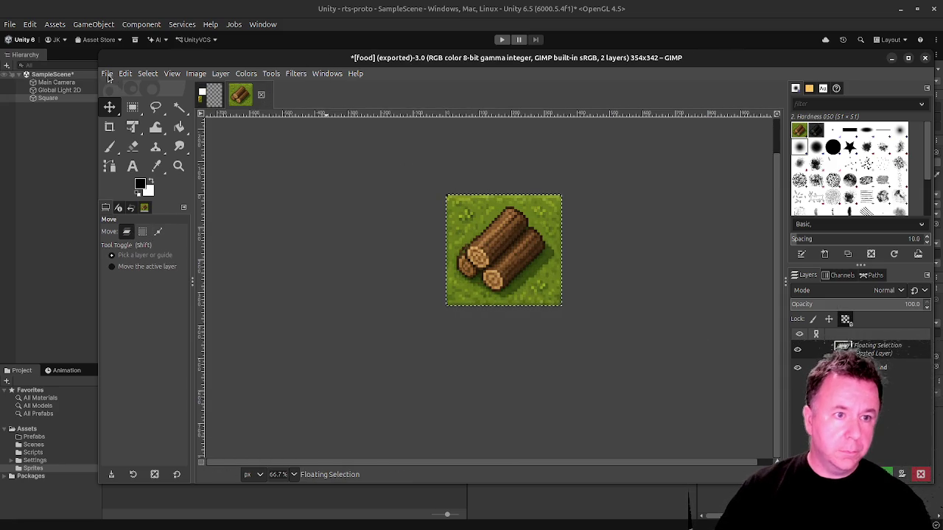
Restore the wheat to re-export food.png, then bring the log paste back.
key(ctrl+e)
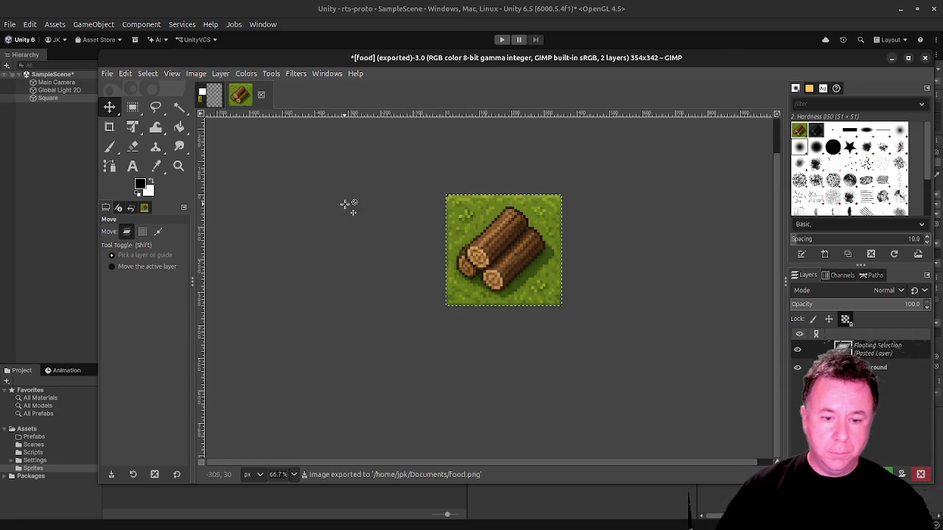
key(ctrl+z)
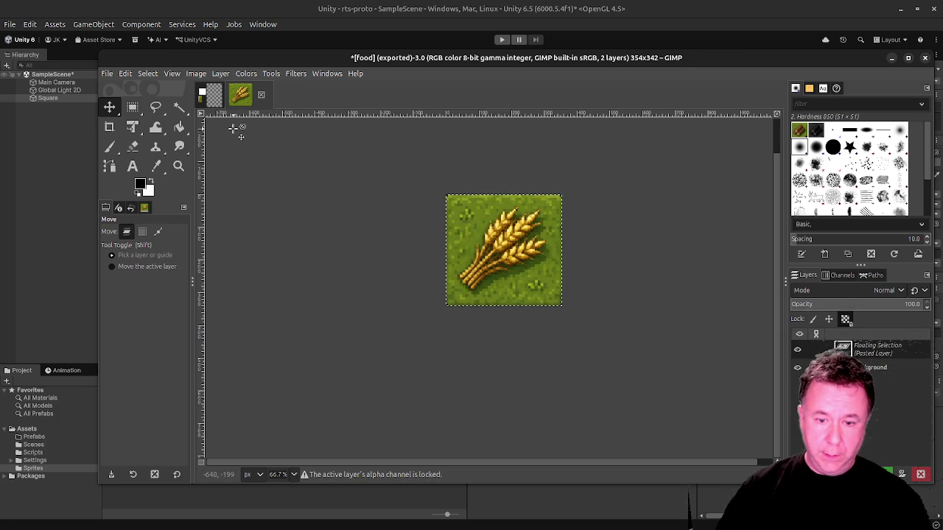
click(109, 77)
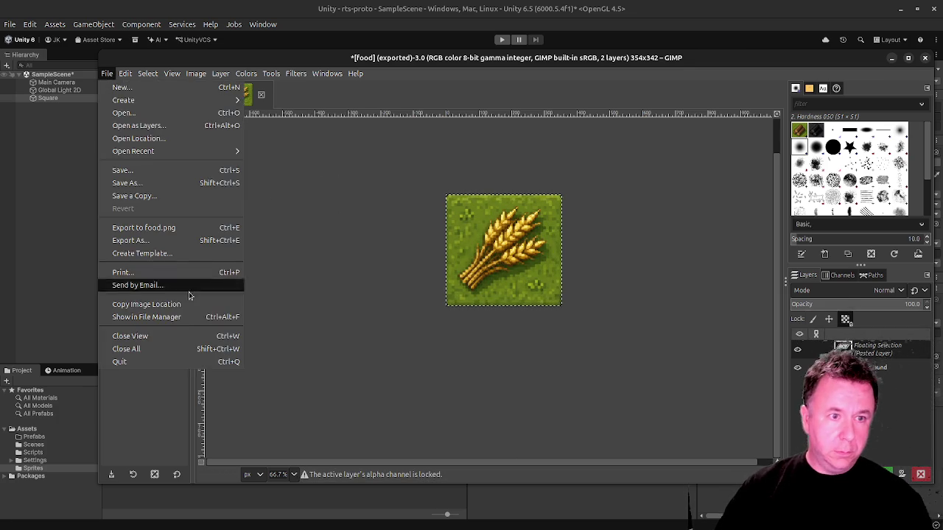
click(182, 233)
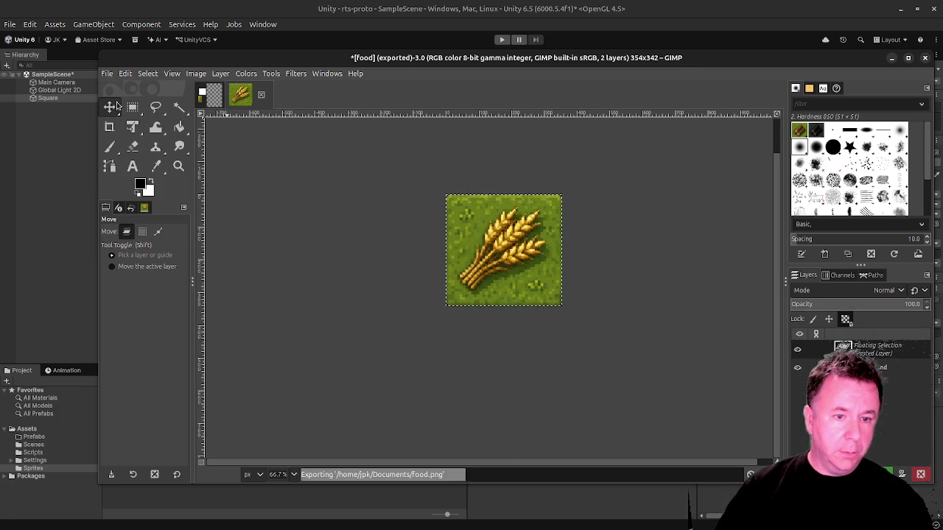
key(ctrl+z)
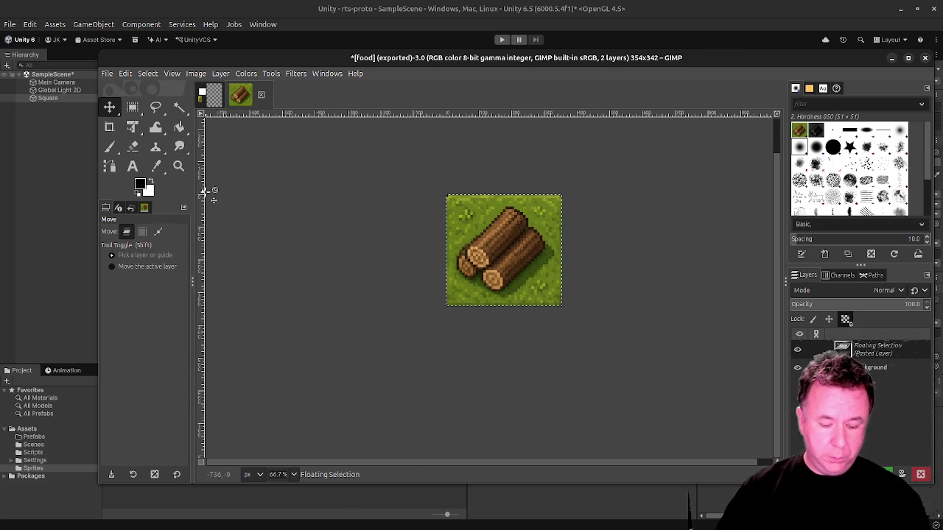
Export the log tile image as wood.png.
click(107, 74)
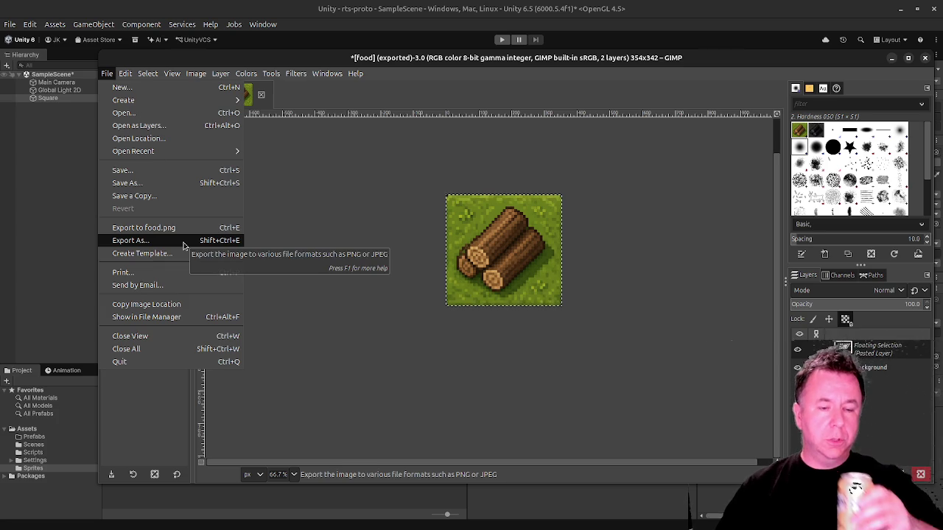
click(184, 243)
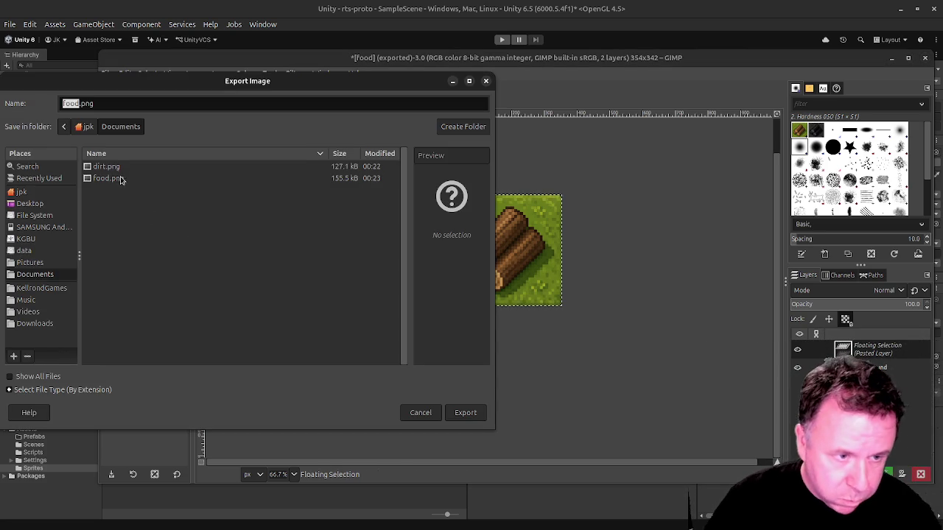
text(d)
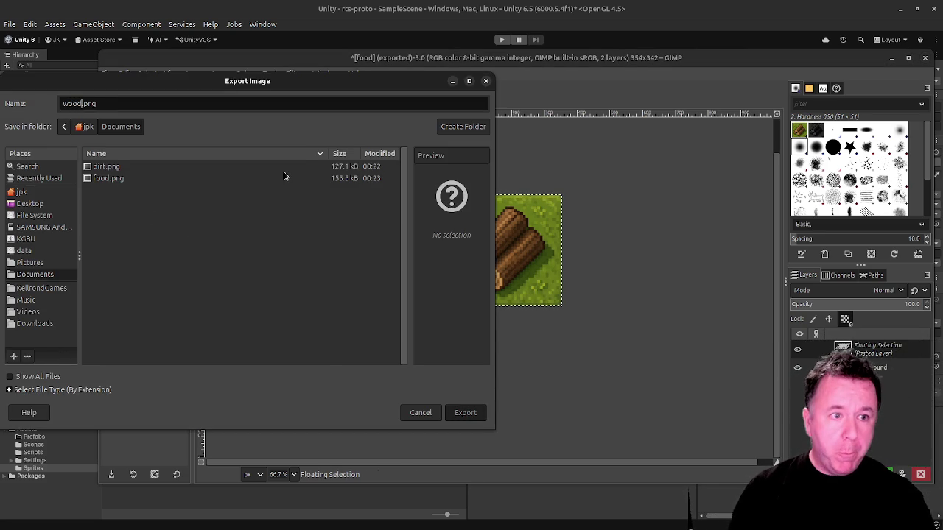
key(Return)
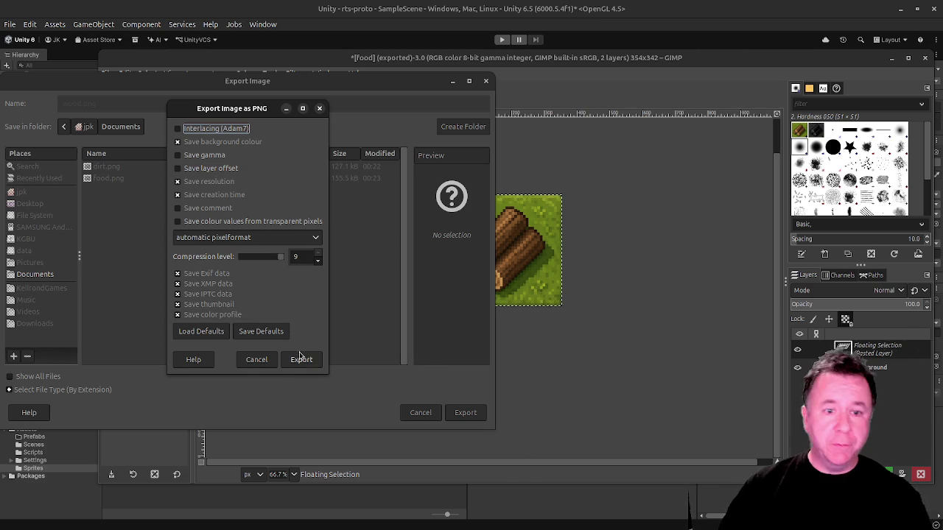
click(302, 359)
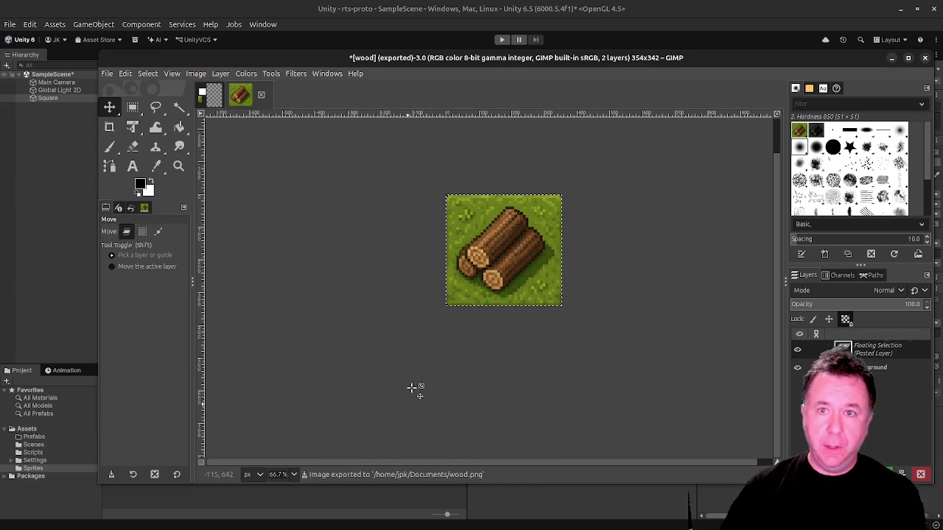
click(212, 99)
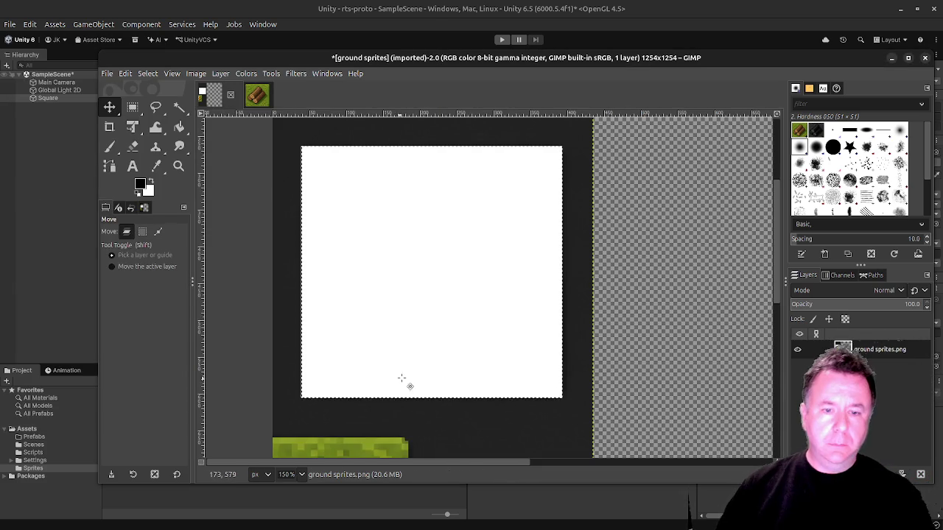
Frame the gold tile, cut it, and paste it into the wood image.
ctrl+scroll(413, 379, down, 3)
scroll(431, 339, down, 2)
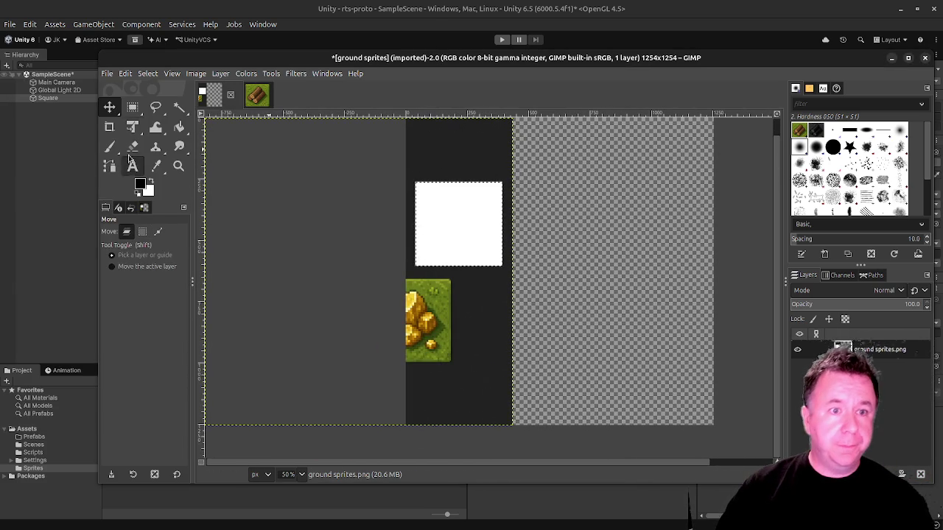
mouse_move(490, 326)
mouse_down()
mouse_move(538, 306)
mouse_move(538, 273)
mouse_move(516, 232)
mouse_move(524, 237)
mouse_up()
ctrl+scroll(500, 215, up, 3)
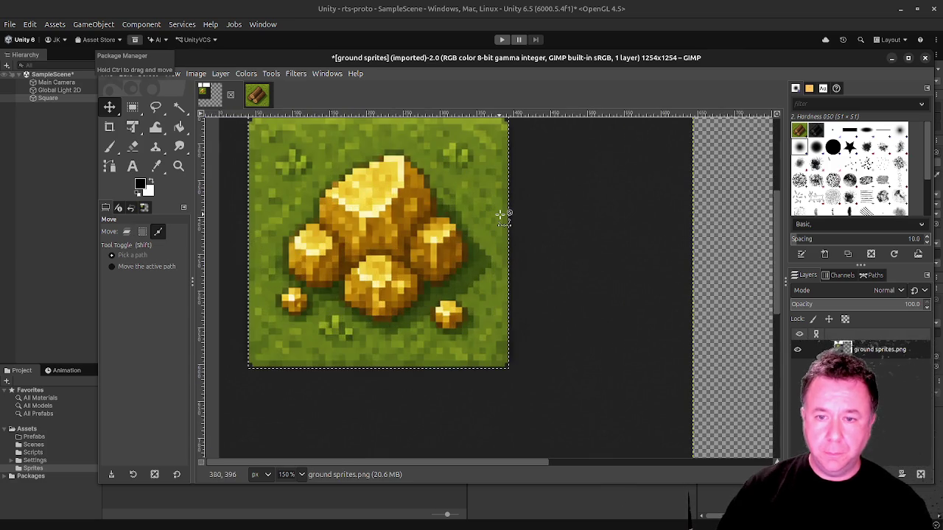
ctrl+scroll(500, 215, down, 3)
key(ctrl+x)
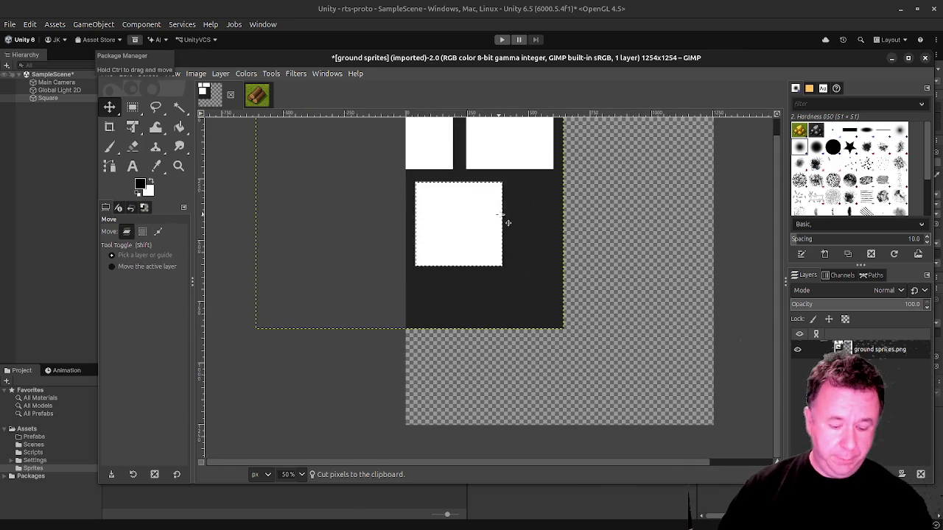
click(258, 96)
key(ctrl+v)
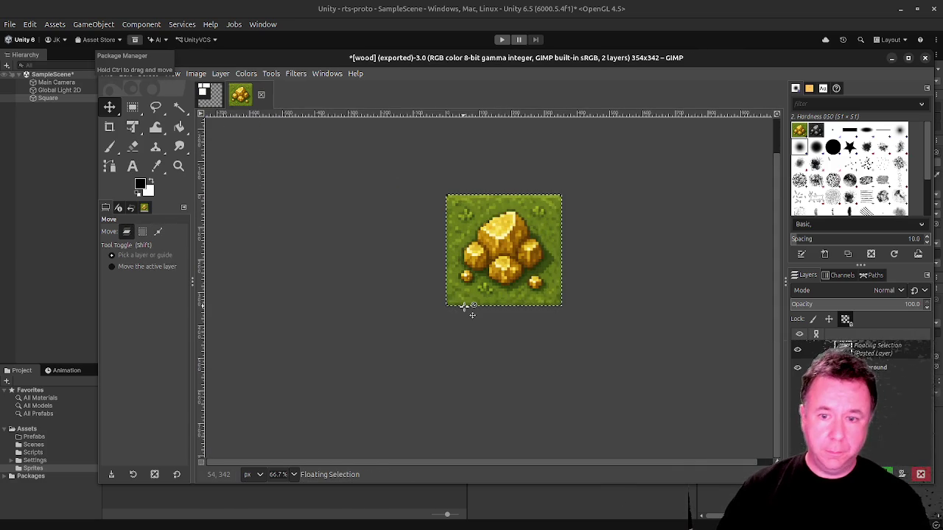
Export the gold tile image as gold.png.
key(shift+ctrl+e)
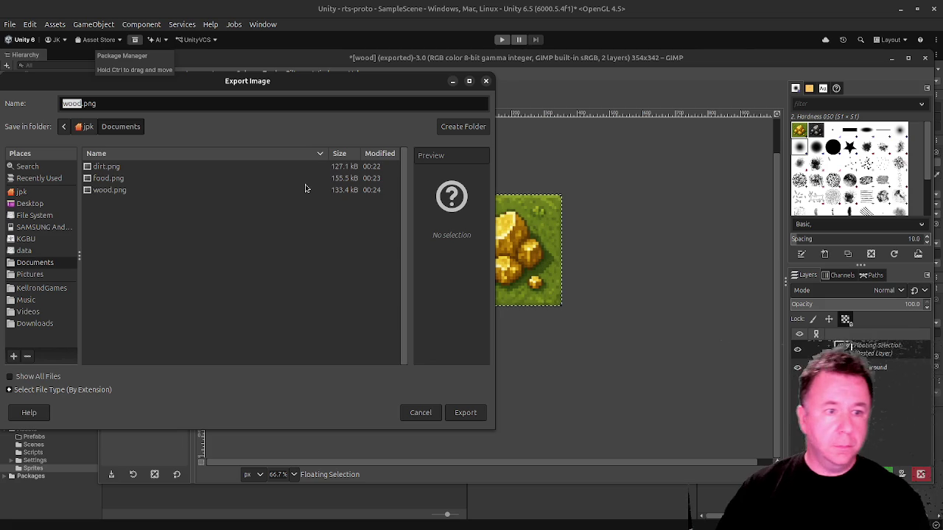
text(gold)
key(Return)
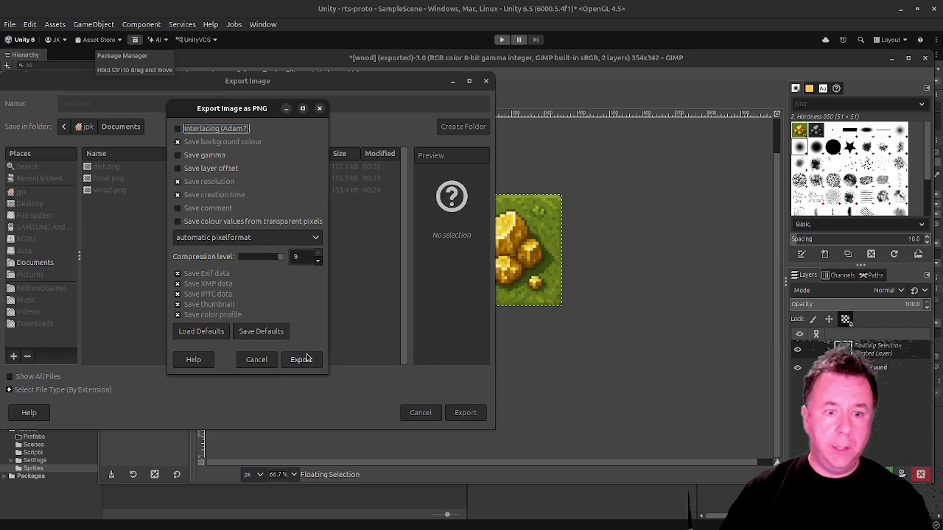
click(307, 358)
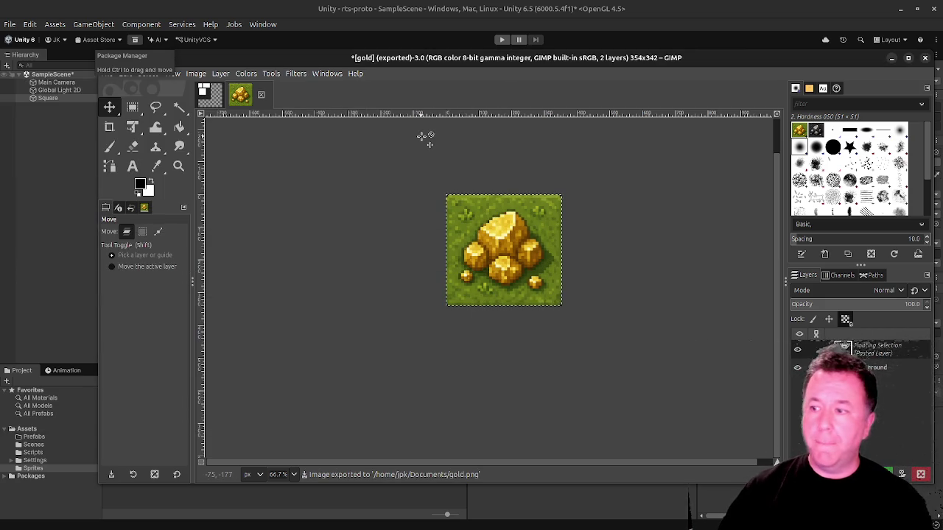
click(209, 97)
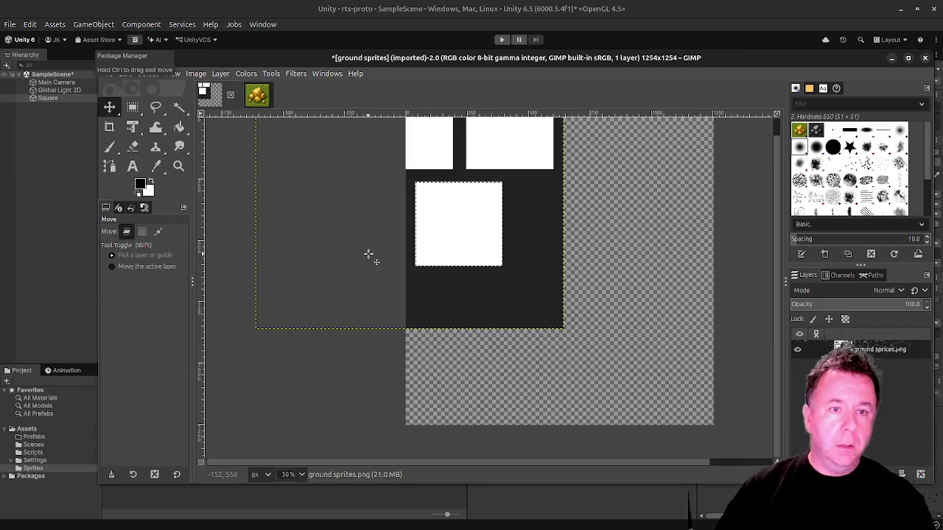
Align the grey rock tile in the frame, cut it, and paste it into the gold image.
mouse_move(513, 298)
mouse_down()
mouse_move(644, 304)
mouse_move(616, 296)
mouse_up()
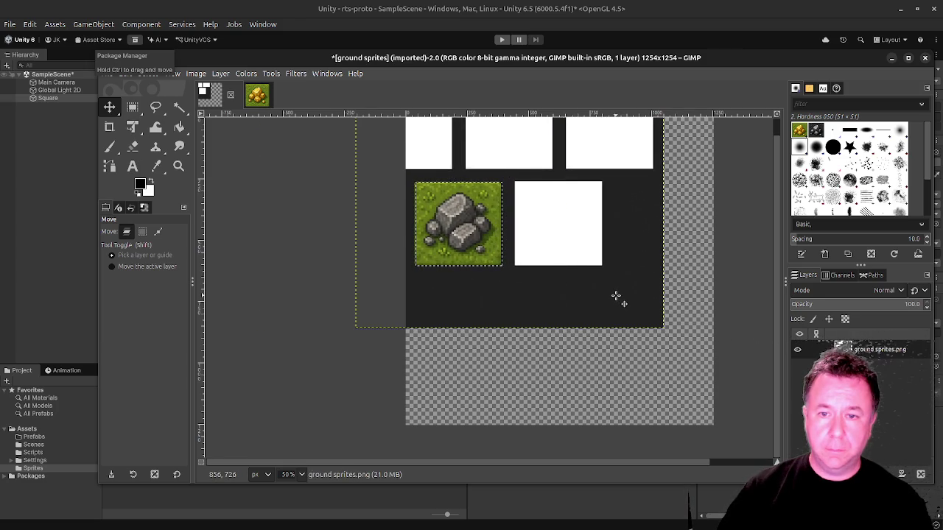
scroll(616, 315, up, 2)
drag(469, 292, 472, 294)
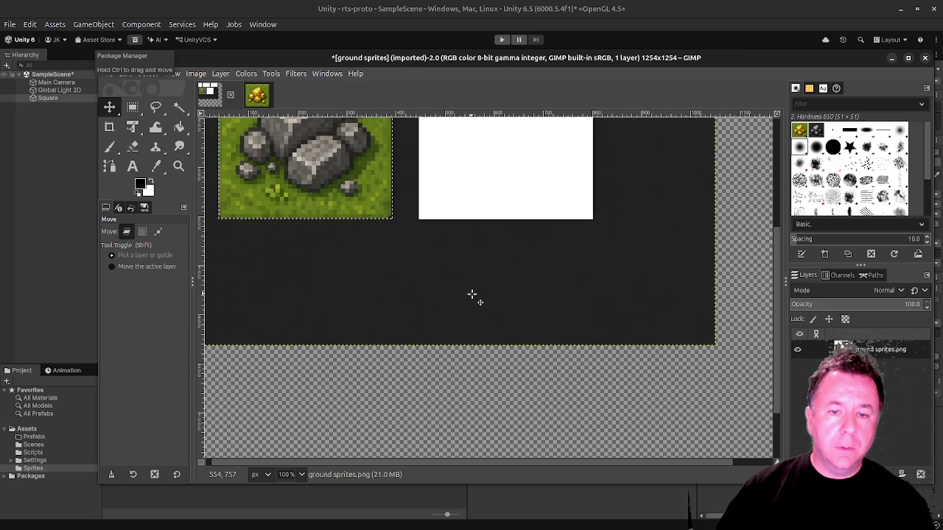
scroll(471, 295, up, 5)
scroll(368, 287, left, 2)
scroll(339, 255, up, 3)
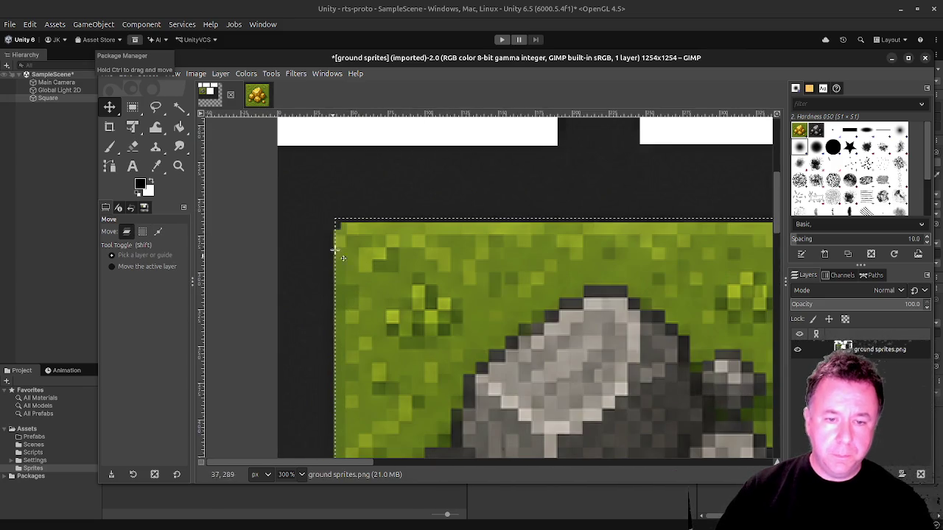
key(Right)
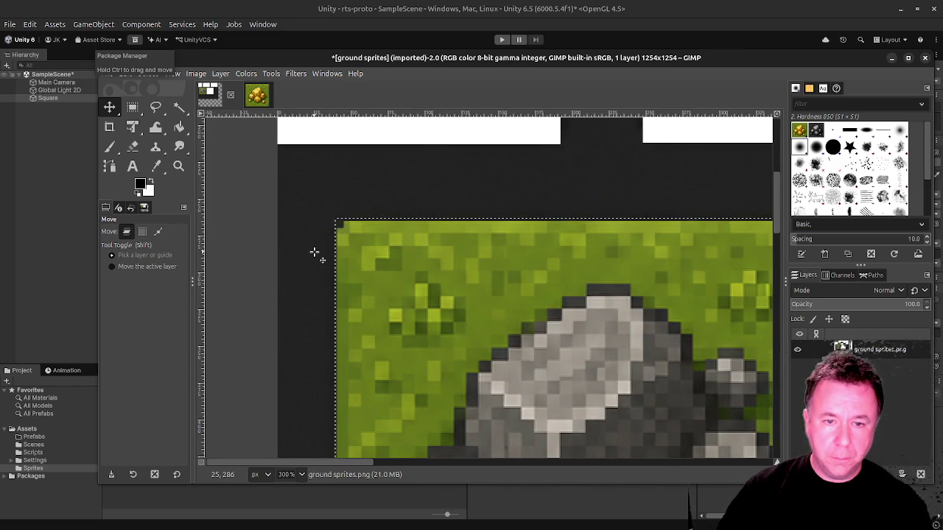
scroll(323, 252, down, 3)
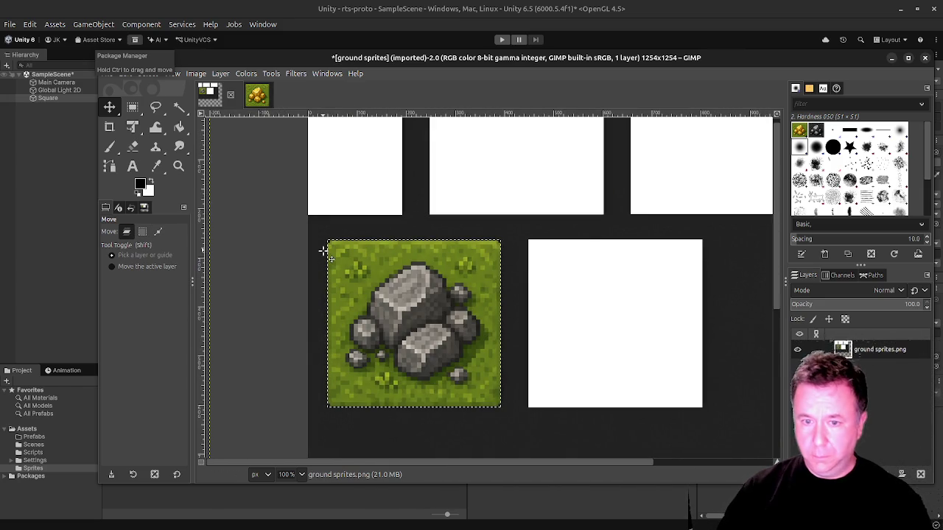
key(ctrl+x)
click(258, 96)
key(ctrl+v)
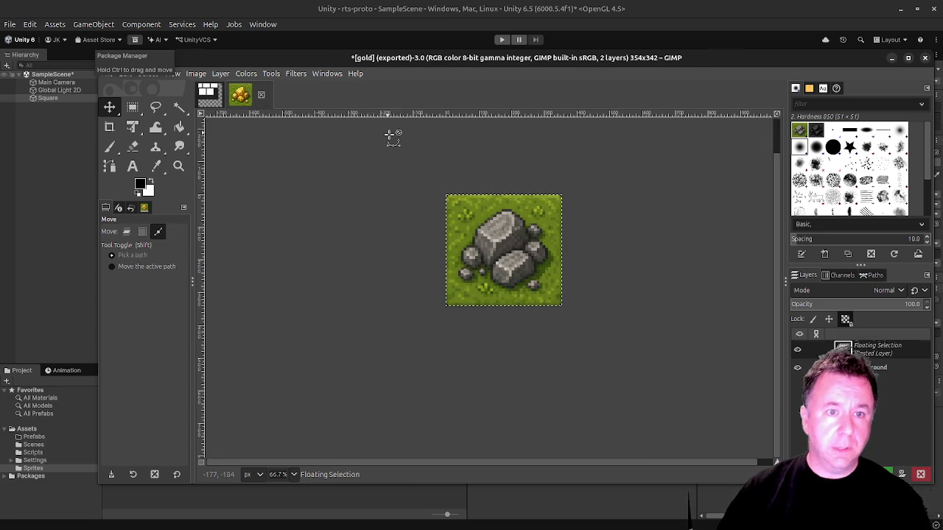
Export the rock tile image as stone.png.
key(ctrl+shift+e)
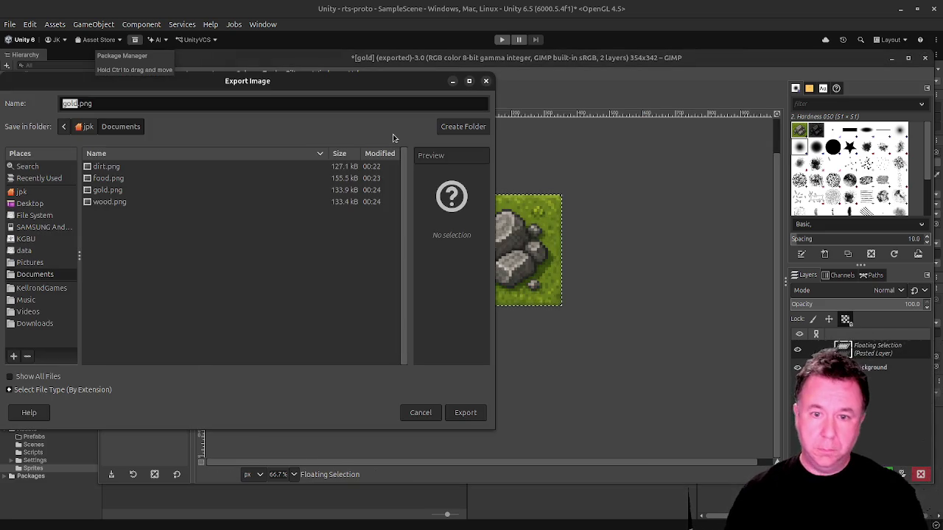
text(stone)
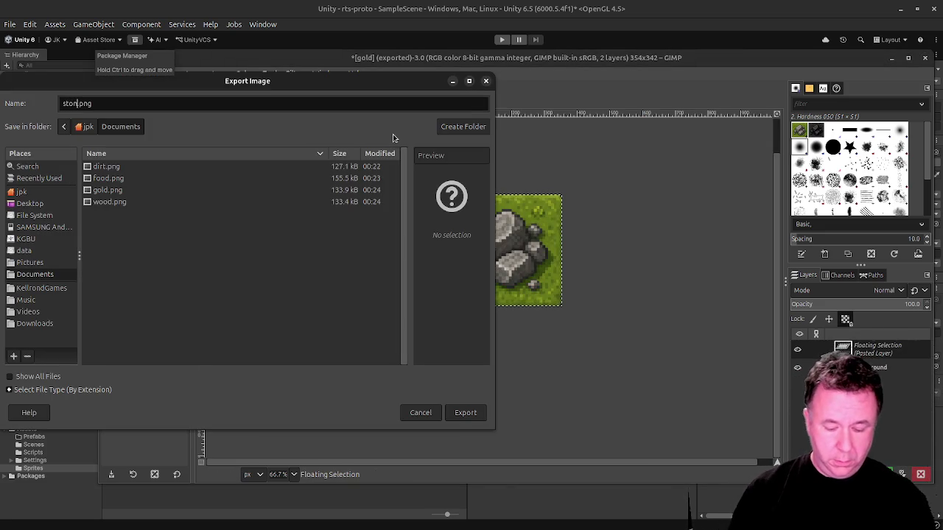
key(Return)
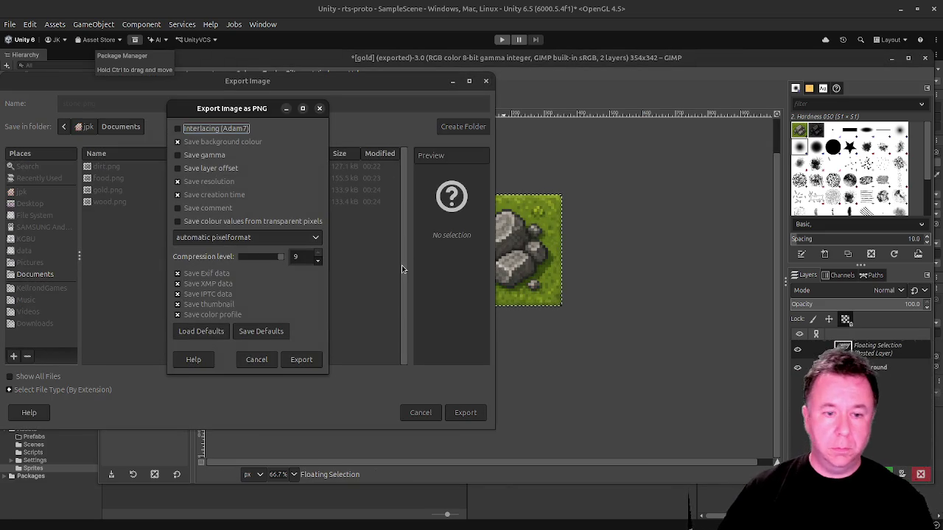
click(308, 360)
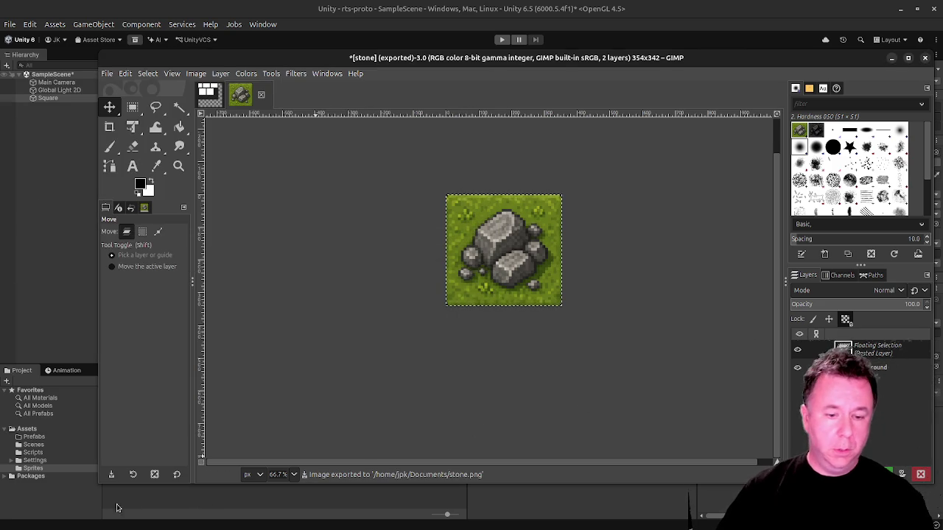
In Unity, delete the Dirt.png sprite asset from the Sprites folder.
click(64, 505)
click(261, 459)
click(123, 426)
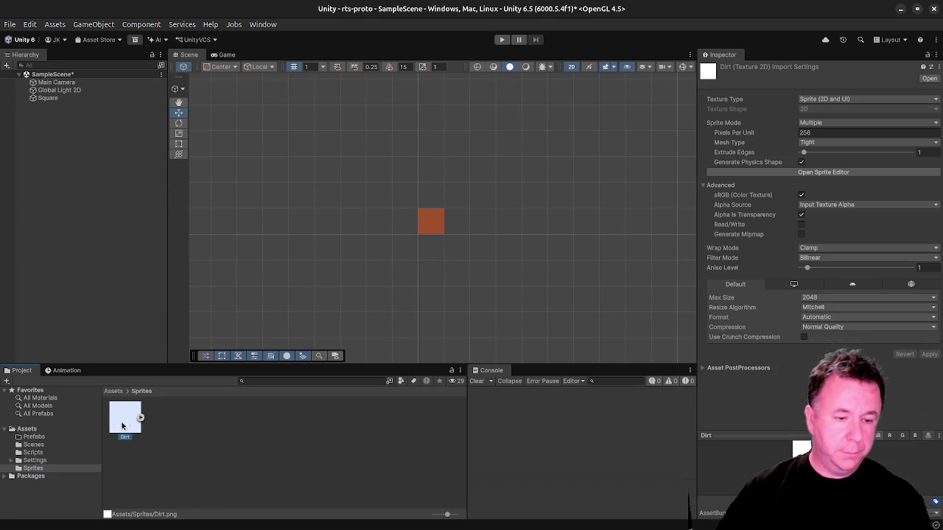
key(Delete)
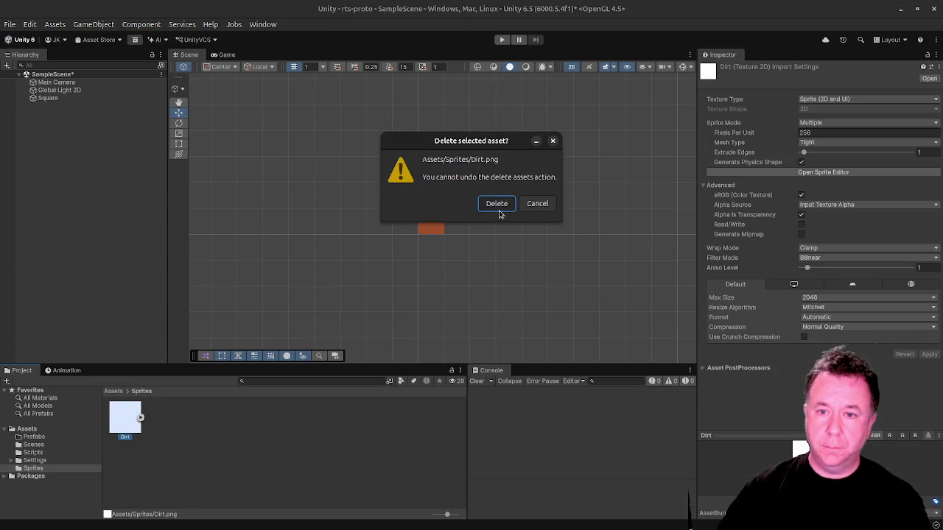
click(496, 206)
key(alt+Tab)
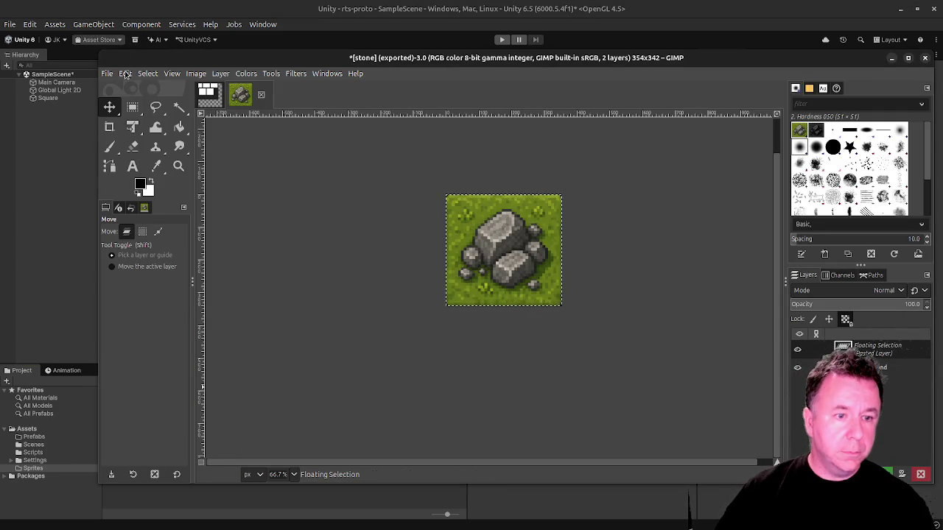
Resize the stone canvas from 354×342 to a square 342×342 pixels.
click(191, 77)
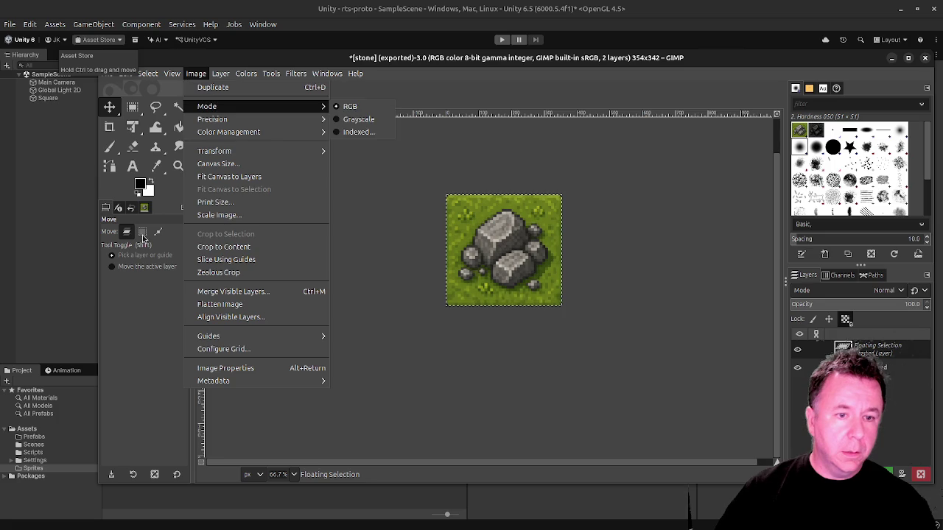
click(213, 163)
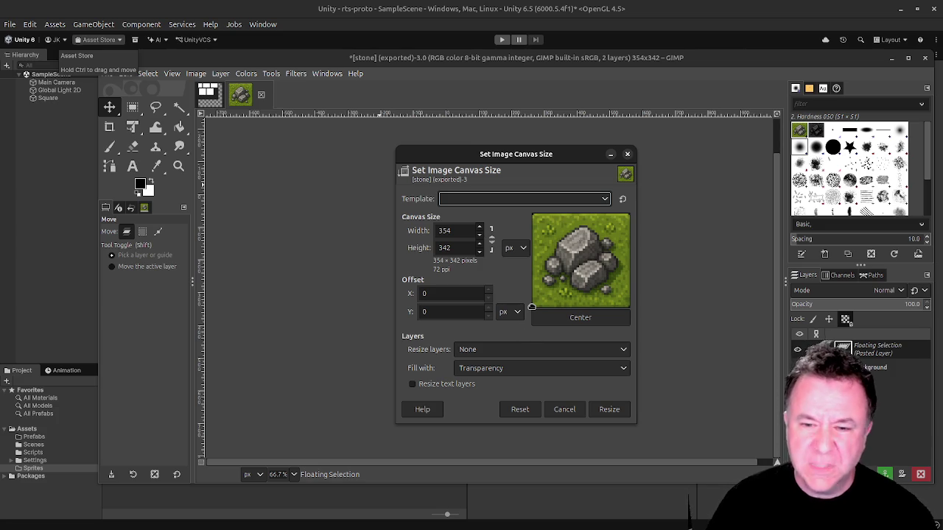
key(Escape)
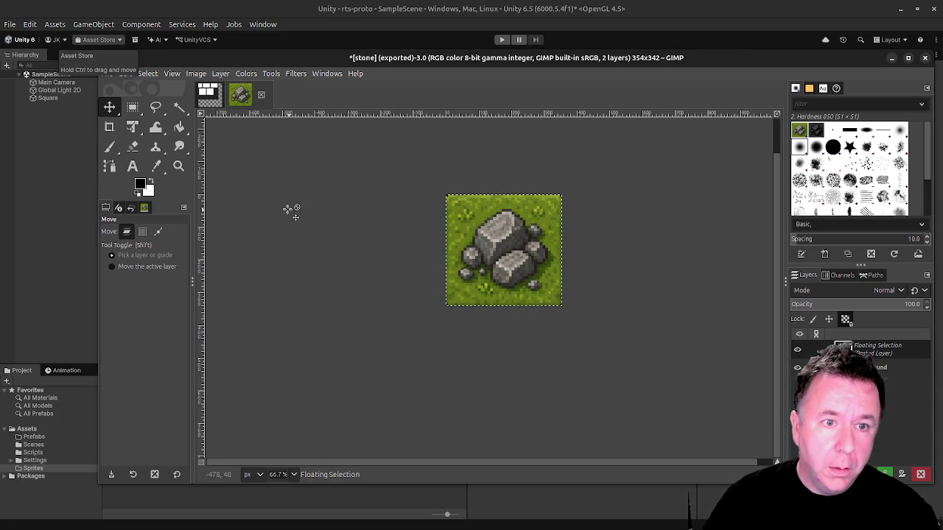
click(196, 73)
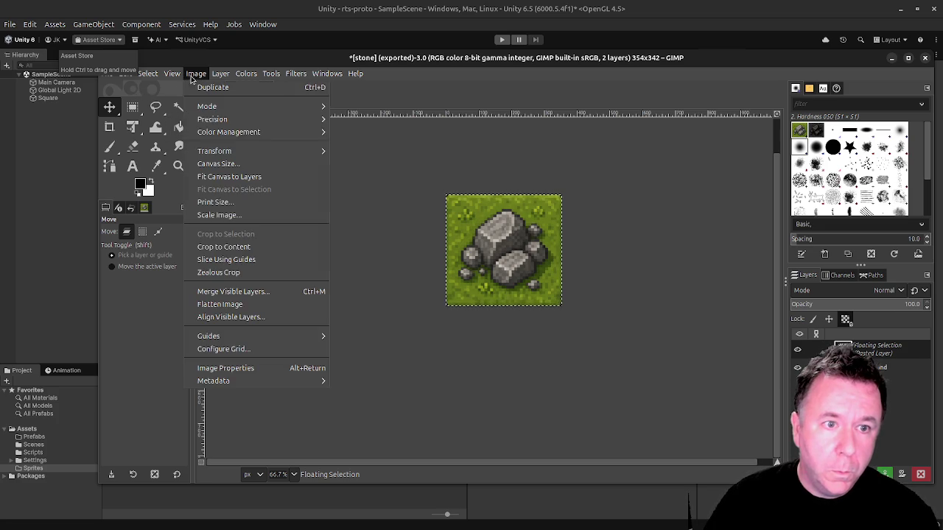
click(246, 168)
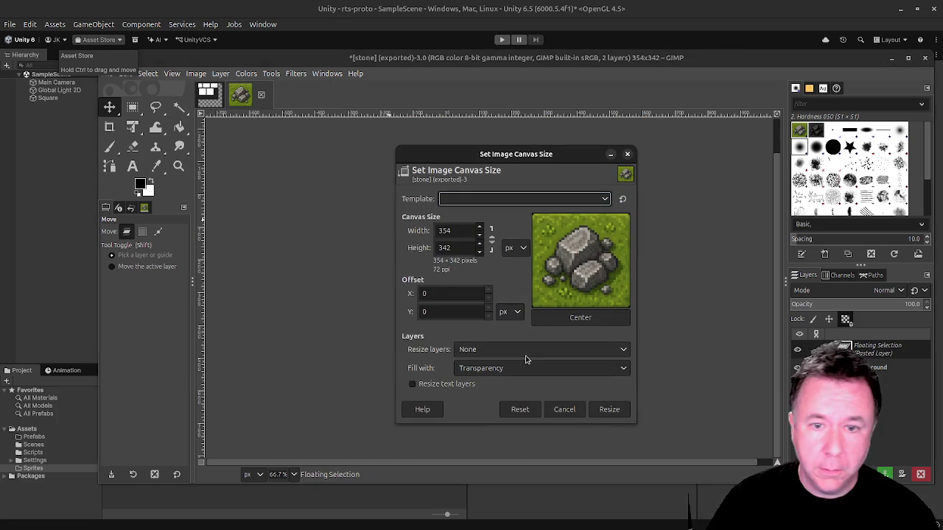
double_click(466, 249)
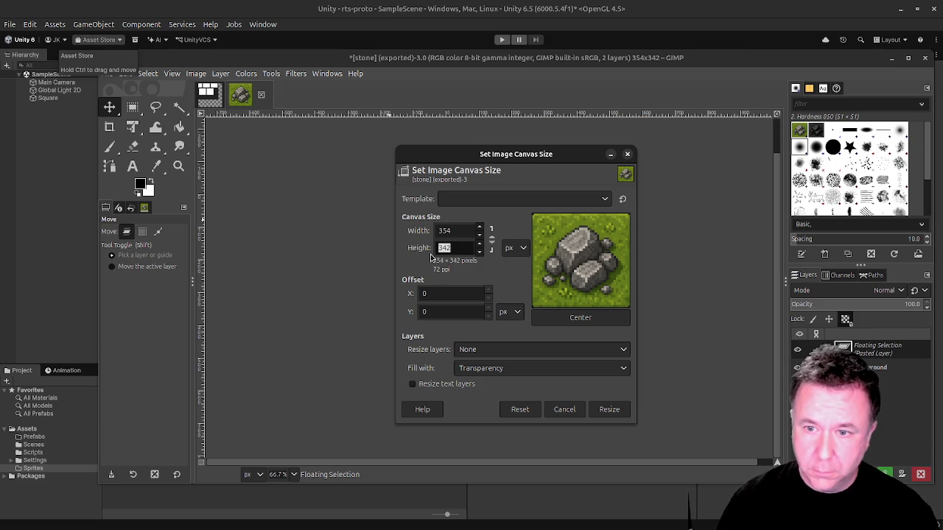
key(shift+Tab)
key(shift+Tab)
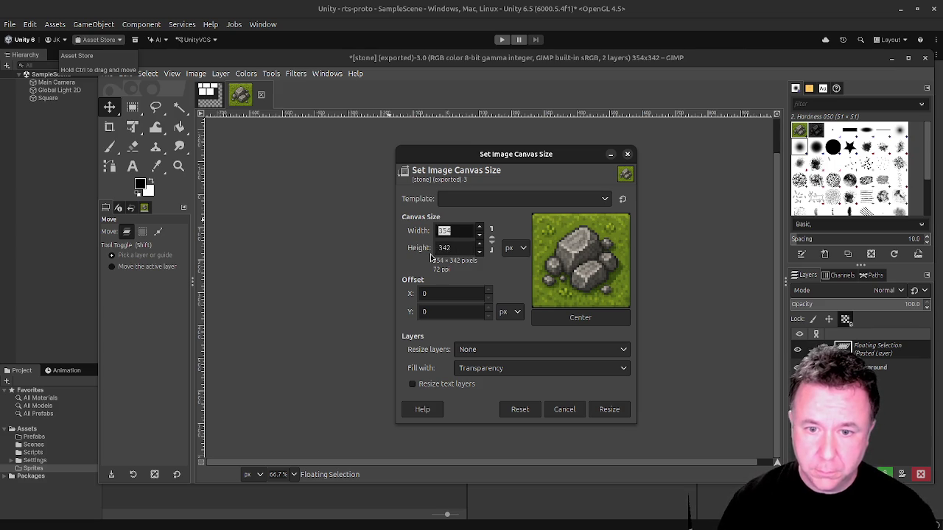
text(34)
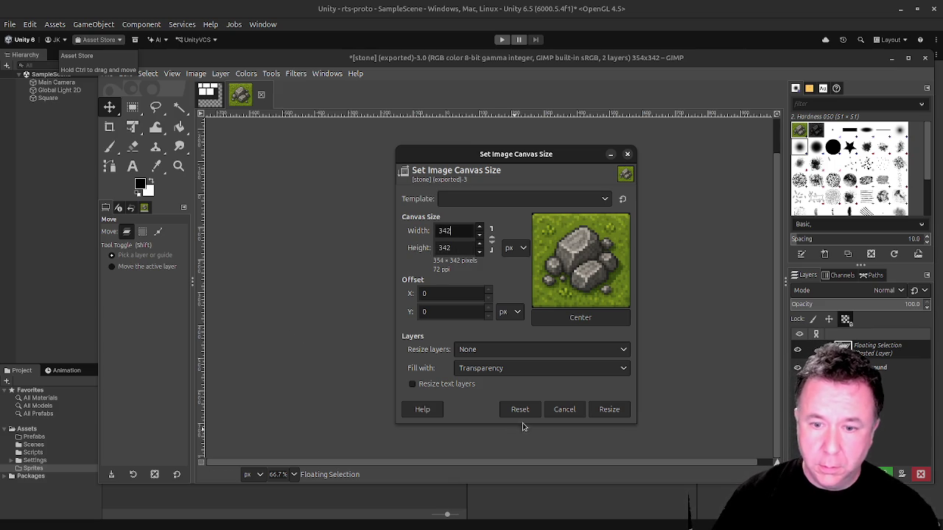
click(608, 410)
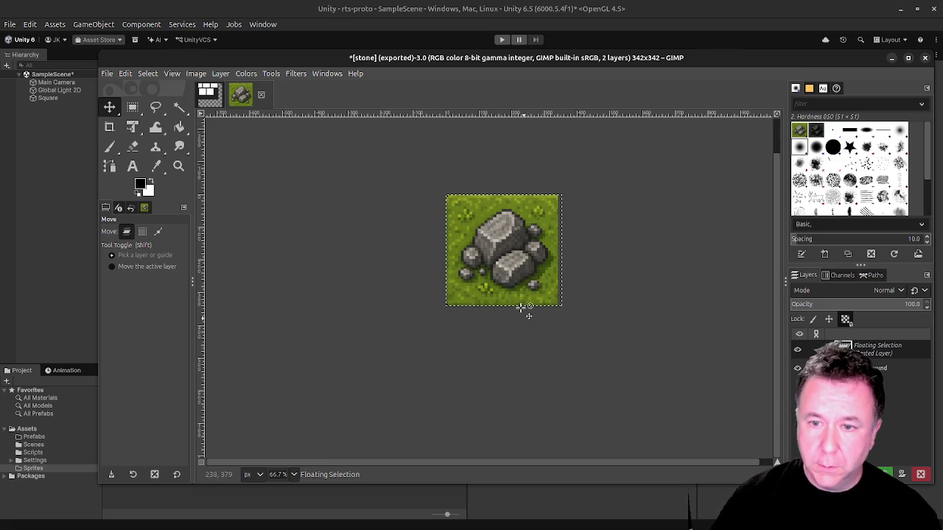
Anchor the floating stone paste and fit the canvas to the layer at 354×342.
scroll(523, 310, up, 2)
scroll(518, 271, down, 2)
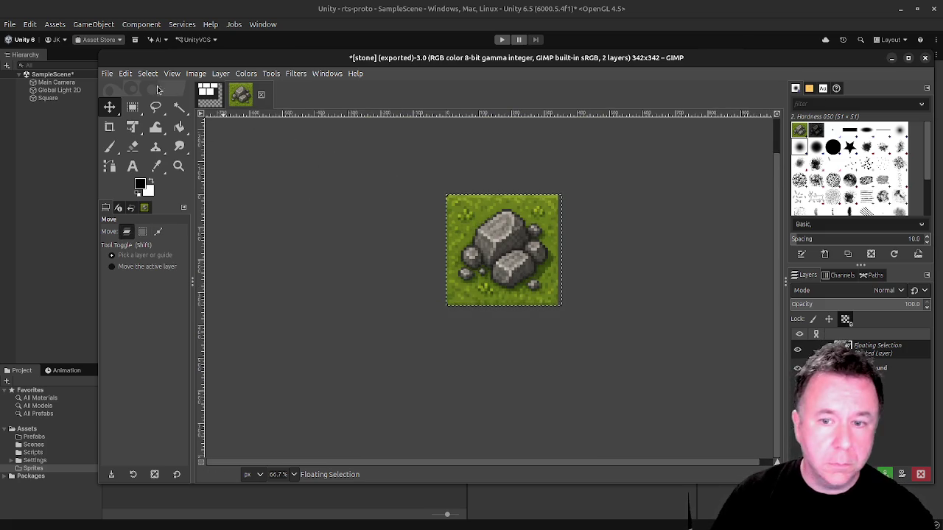
key(r)
click(315, 163)
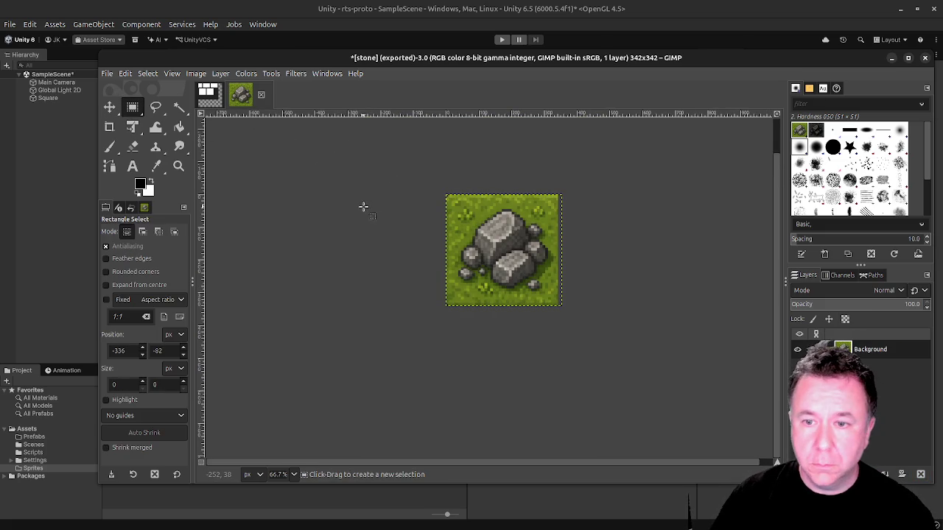
click(220, 73)
mouse_move(196, 73)
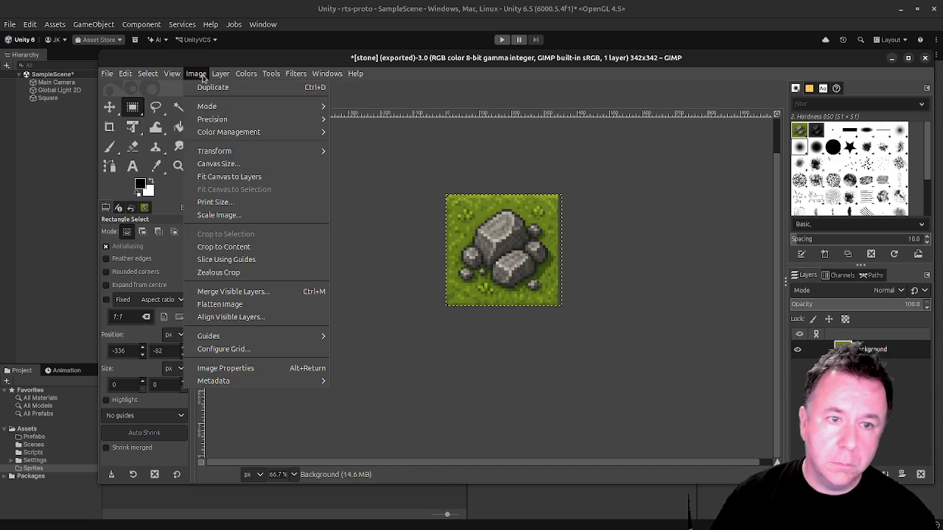
click(249, 185)
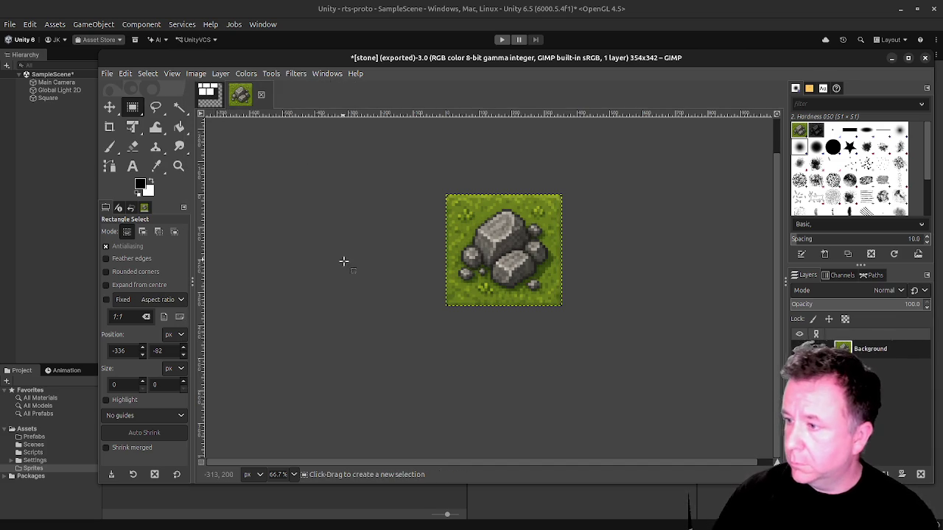
Close Canvas Size without changes, select the Crop tool, and leave GIMP.
click(218, 73)
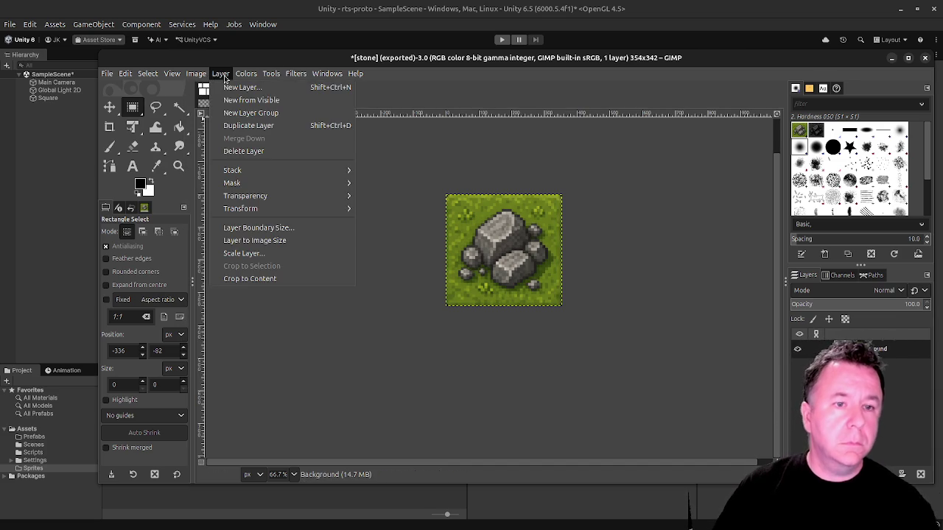
mouse_move(246, 76)
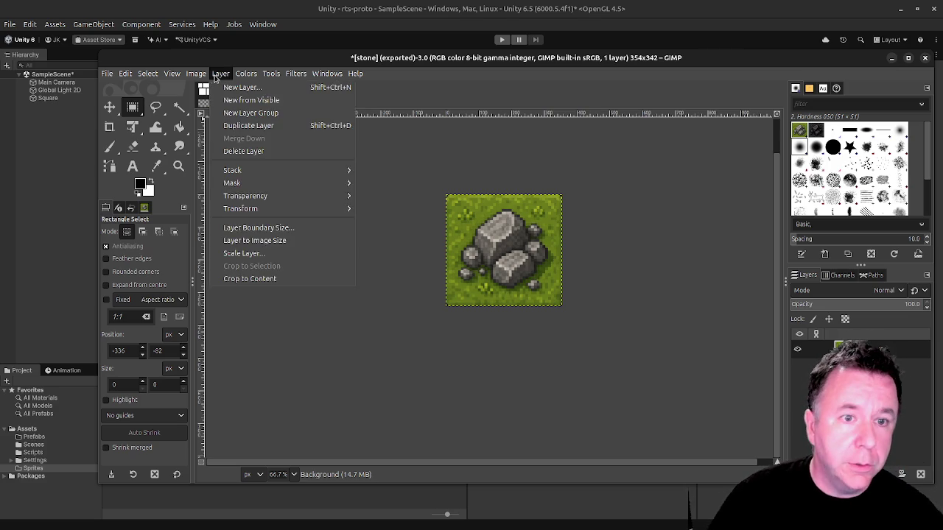
mouse_move(198, 77)
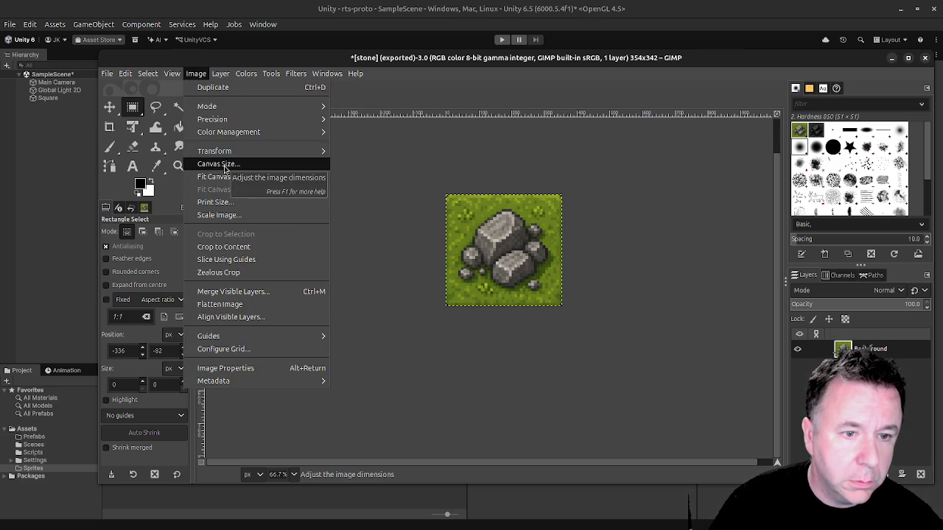
click(224, 164)
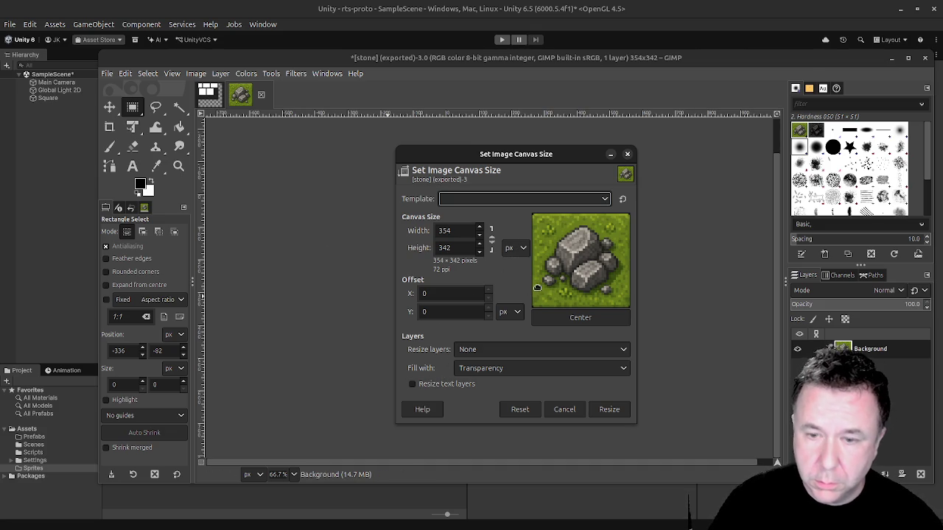
click(565, 410)
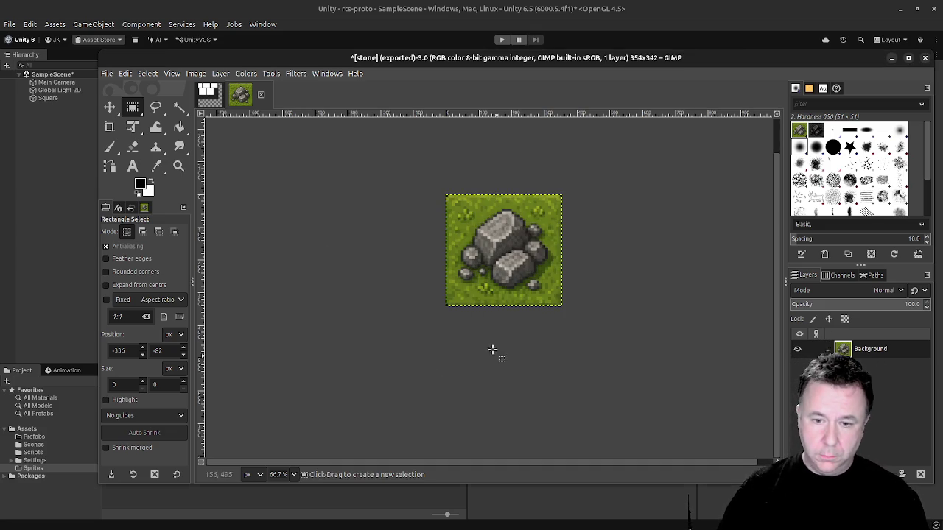
click(109, 127)
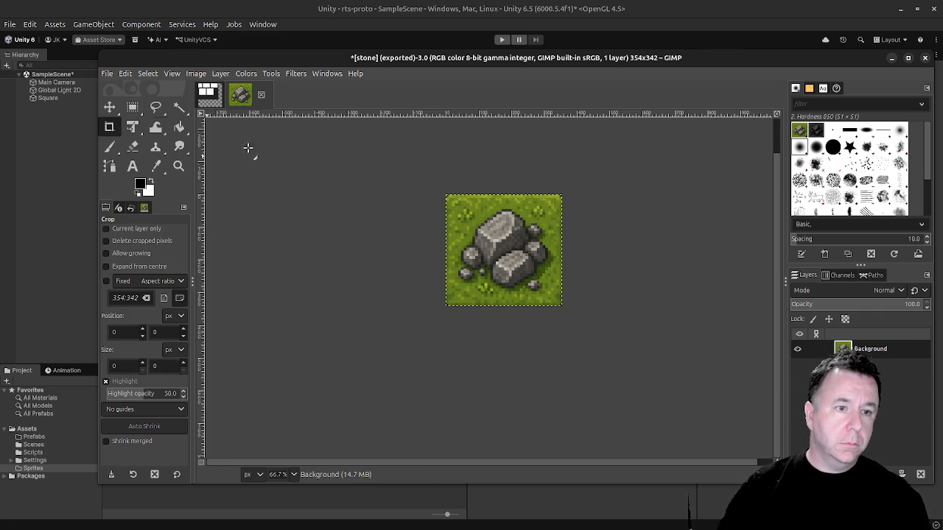
key(alt+Tab)
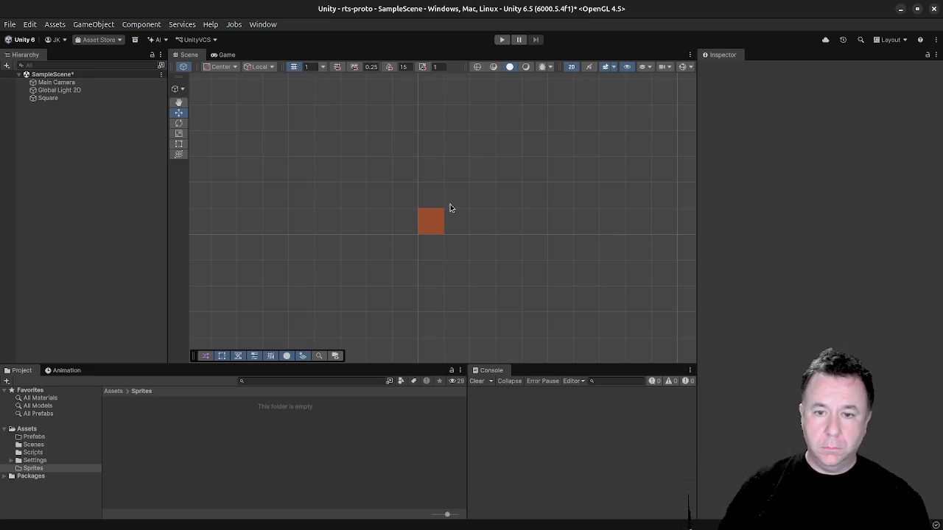
Drag the dirt, food, gold, stone and wood PNGs into Assets/Sprites, then select dirt.
key(alt+Tab)
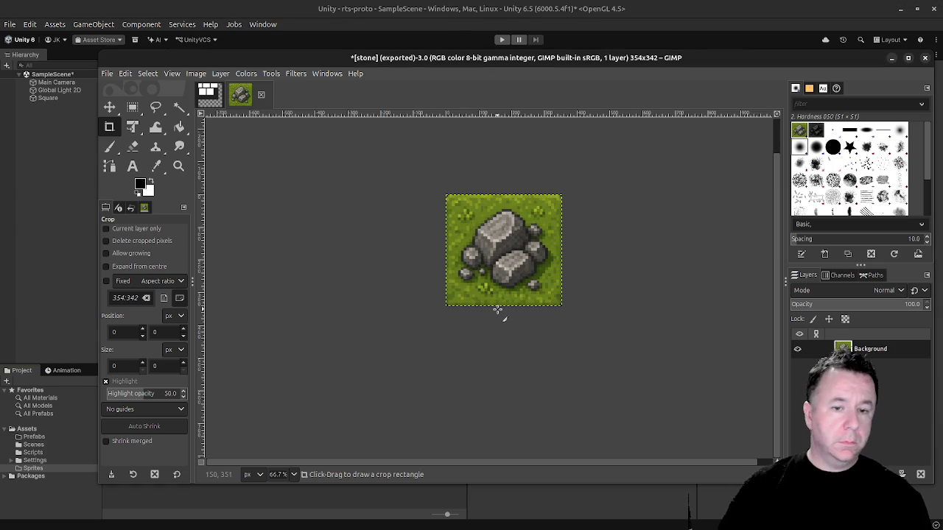
key(super)
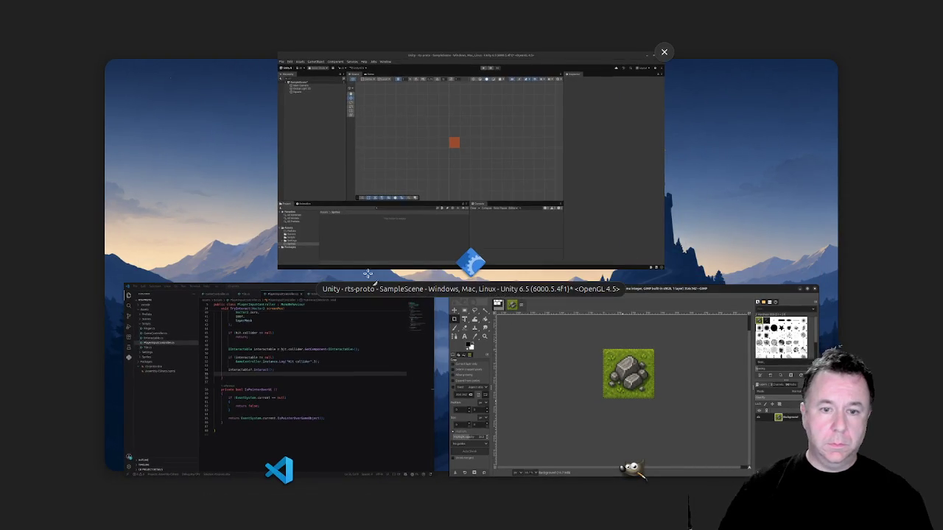
click(440, 171)
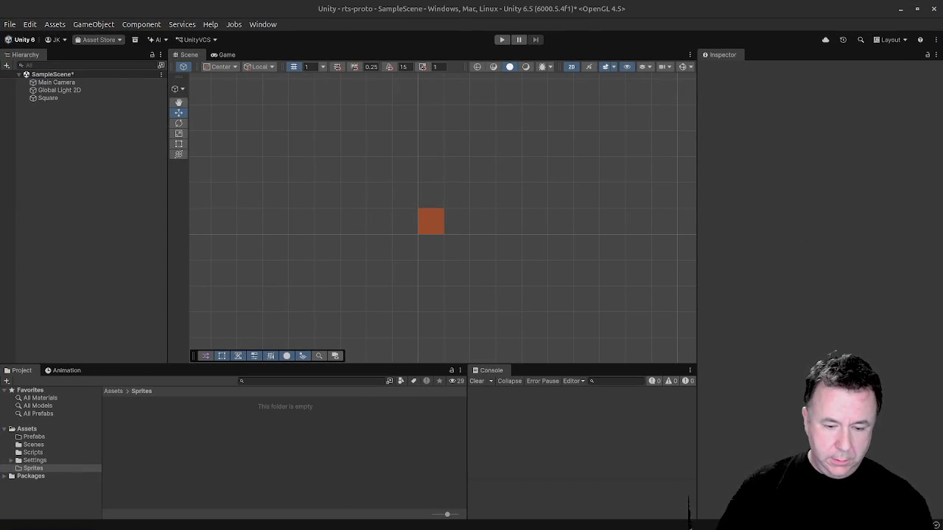
drag(197, 515, 158, 430)
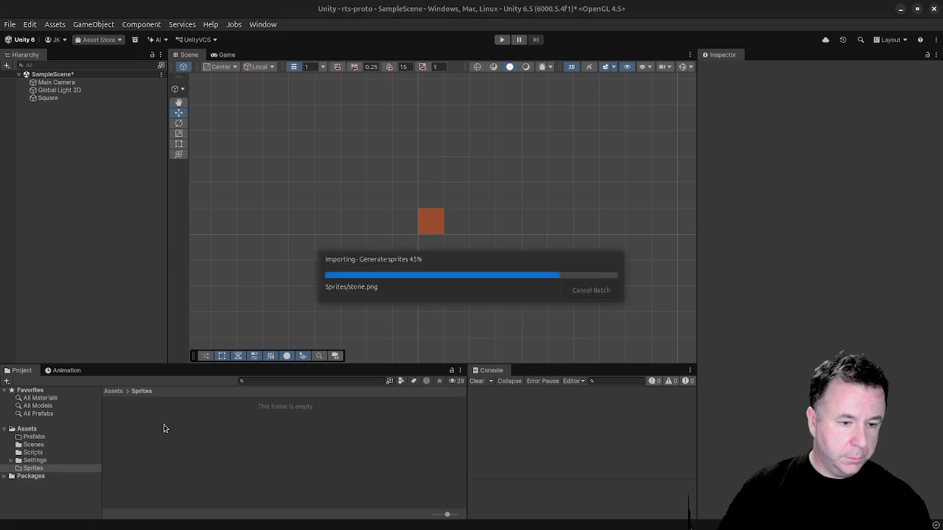
click(122, 417)
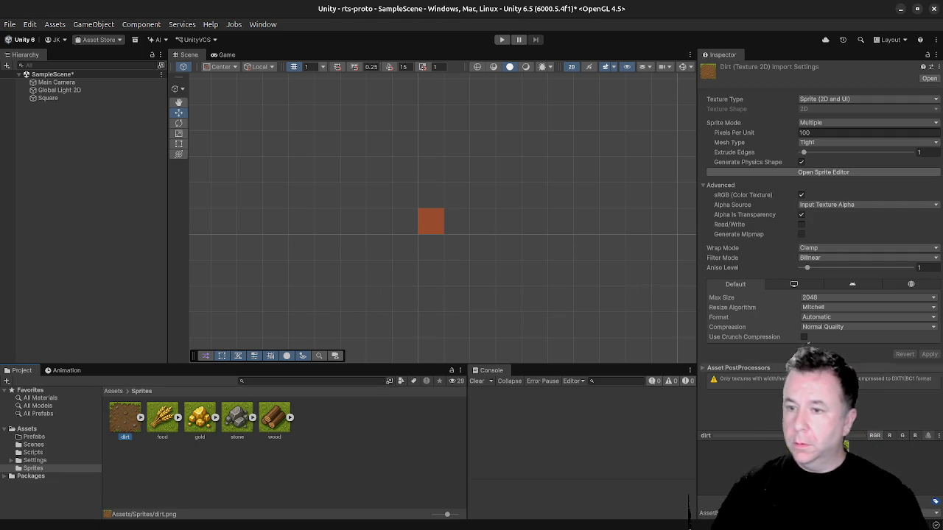
Keep dirt in Multiple sprite mode, set Pixels Per Unit to 350, and save.
click(827, 132)
click(828, 123)
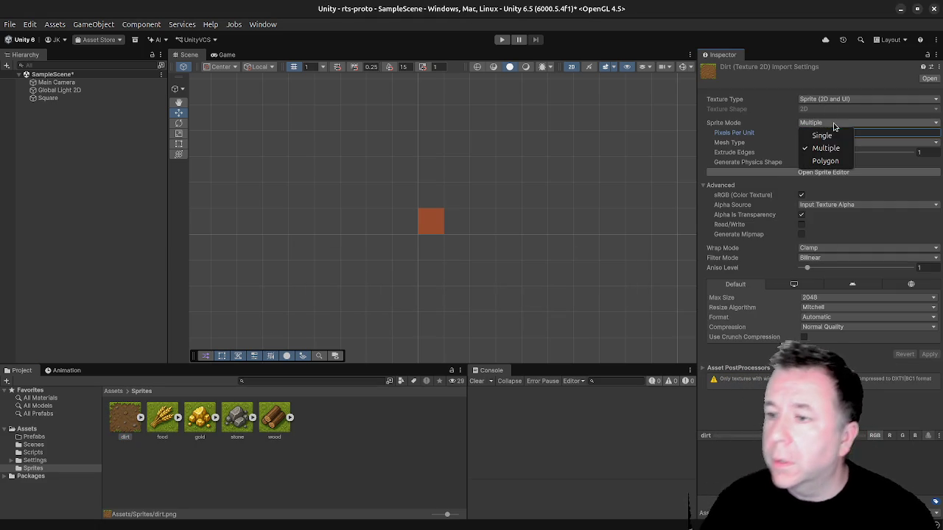
key(Escape)
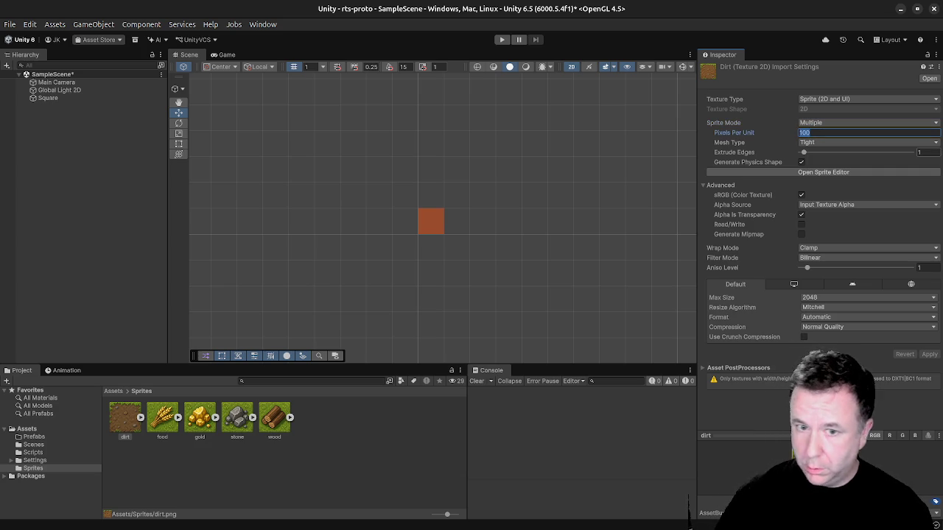
text(350)
key(Tab)
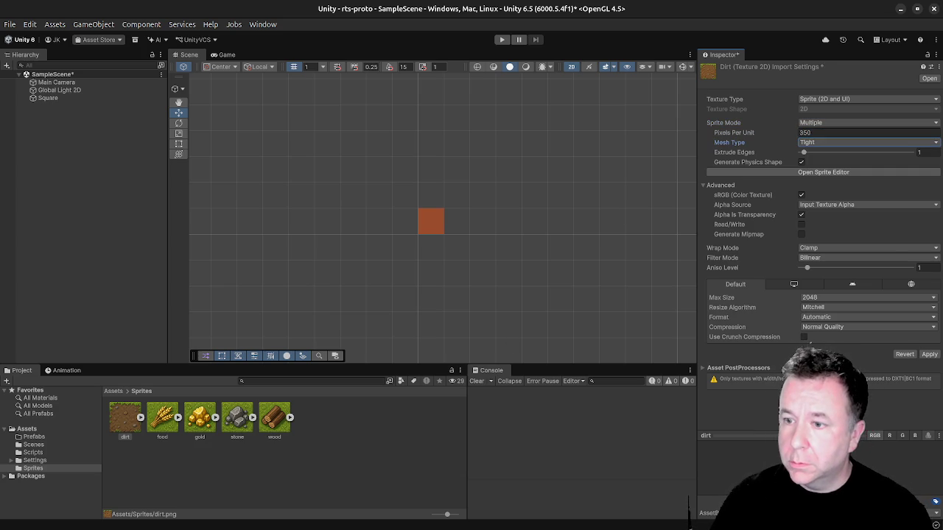
click(127, 425)
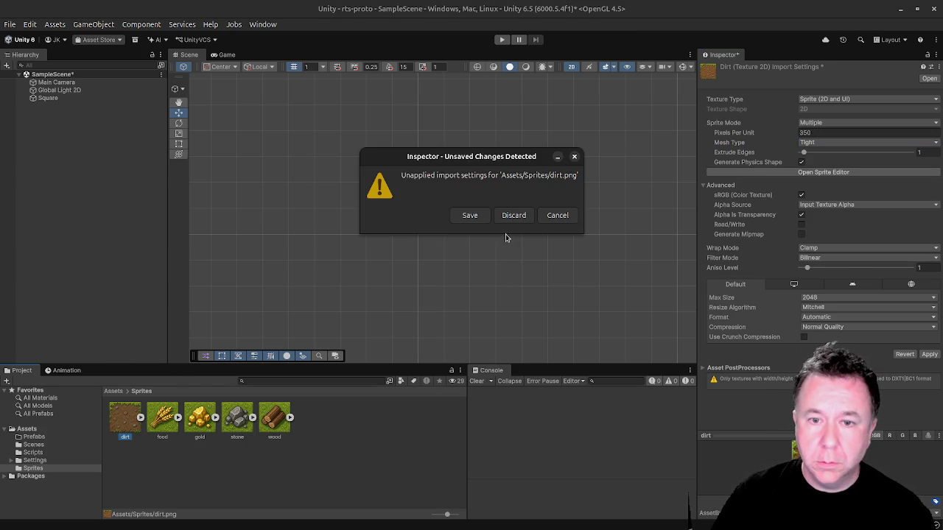
click(469, 215)
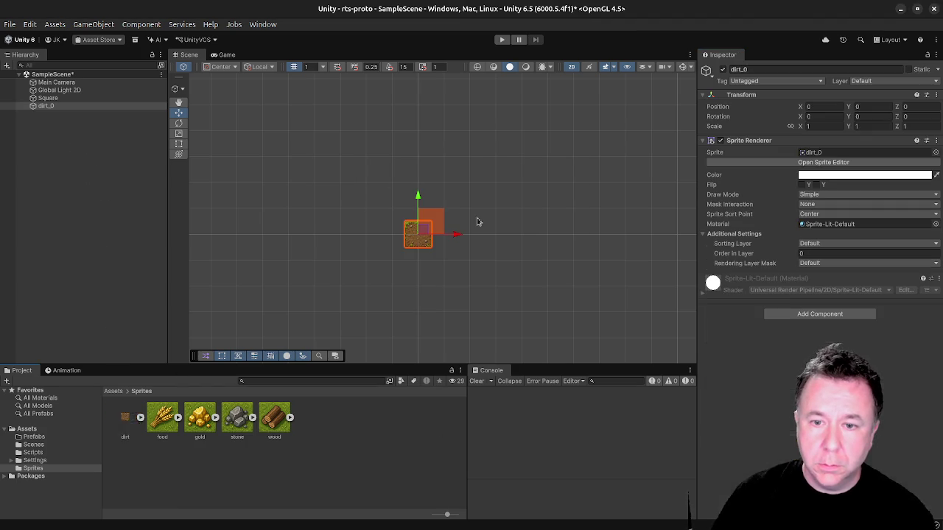
Move the dirt_0 tile object up and to the left of the orange Square.
click(400, 247)
click(416, 242)
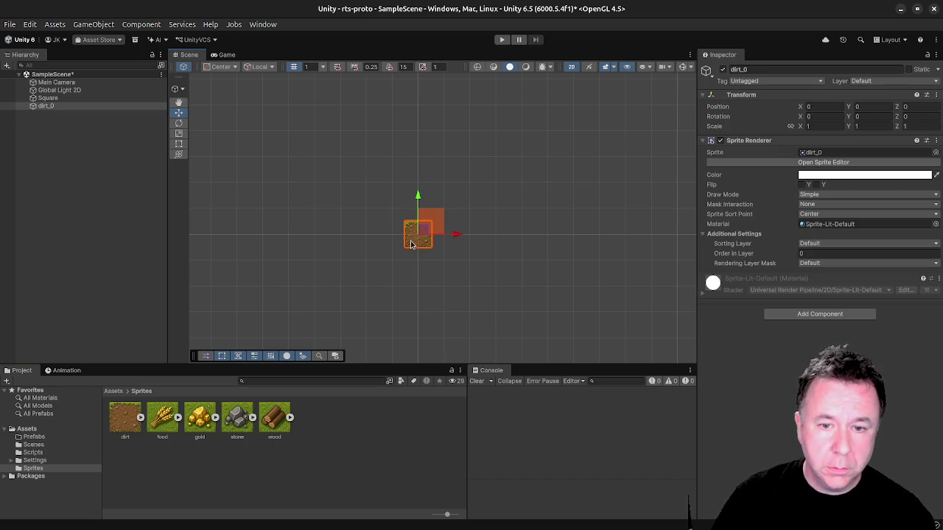
scroll(333, 170, up, 3)
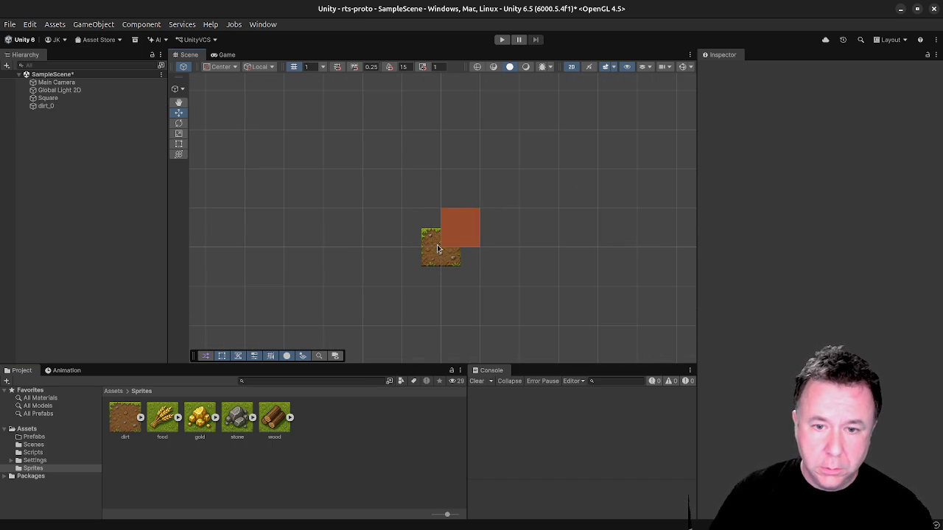
mouse_move(452, 251)
mouse_down()
mouse_move(440, 225)
mouse_move(393, 228)
mouse_up()
scroll(372, 227, up, 6)
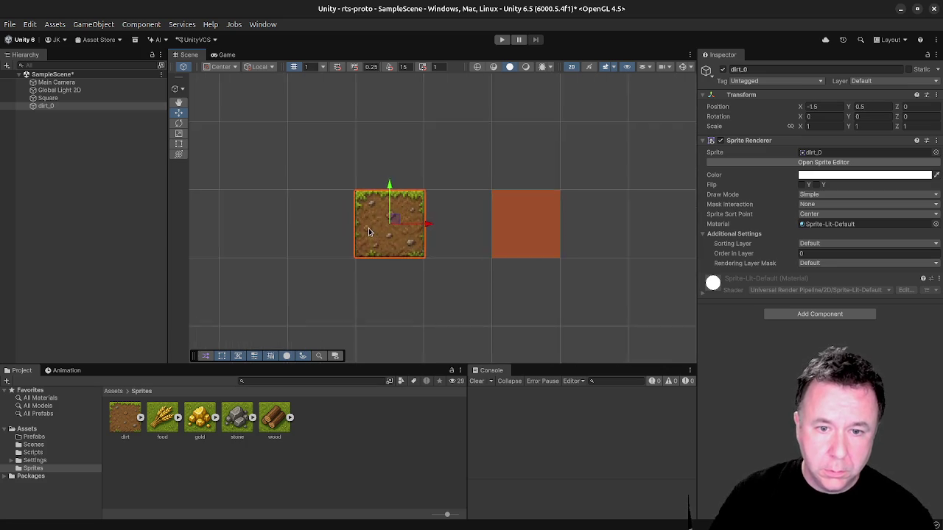
scroll(361, 219, up, 4)
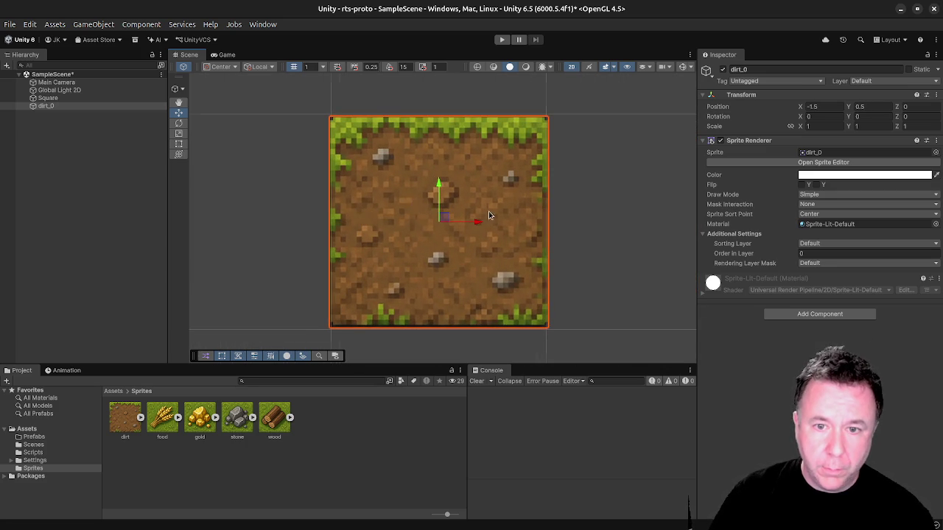
scroll(490, 213, down, 5)
scroll(490, 213, down, 3)
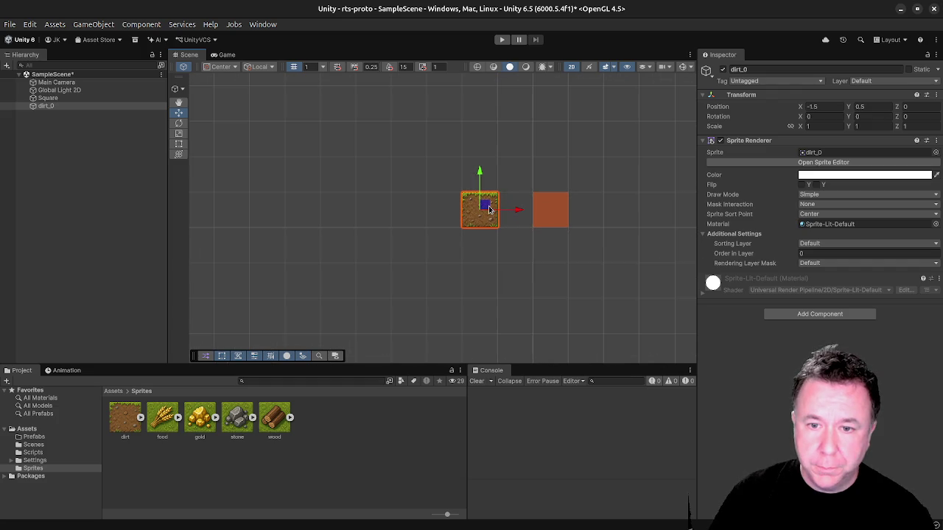
Delete dirt_0 from the scene and show the dirt sprite's import settings.
click(549, 208)
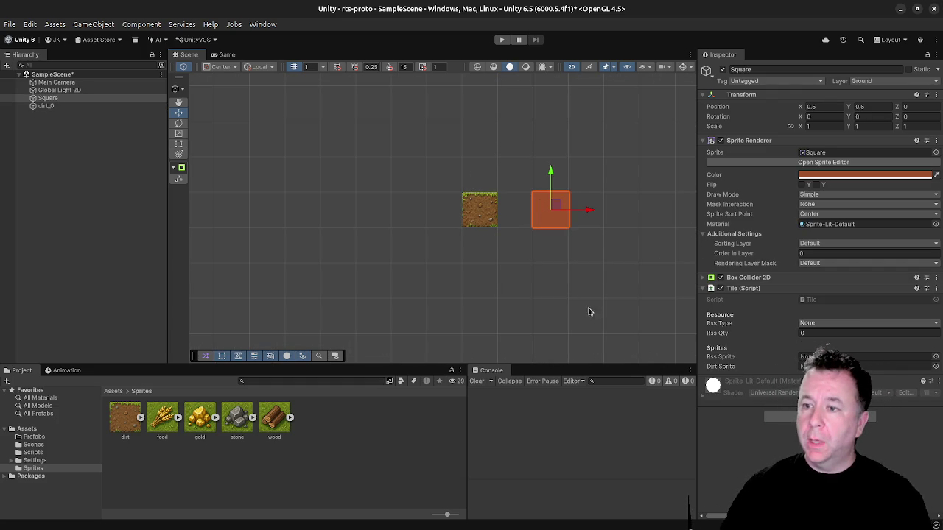
click(485, 219)
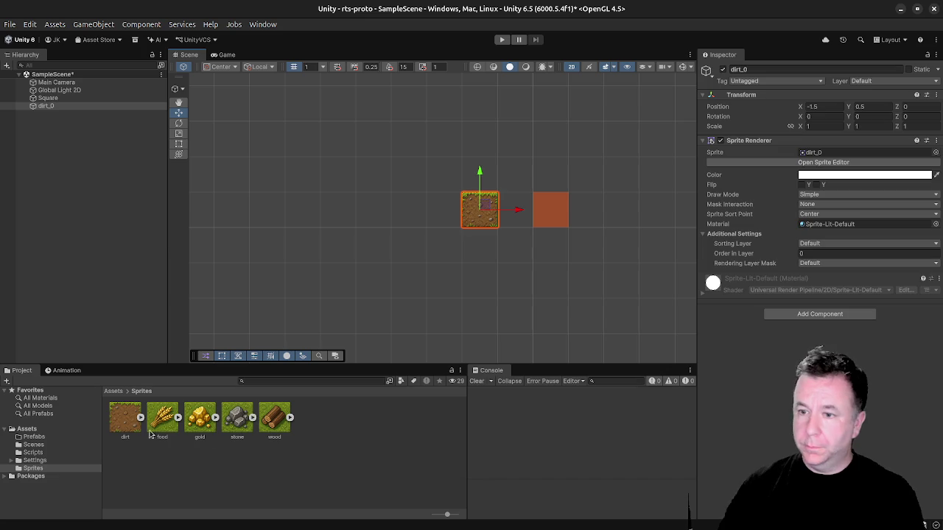
key(Delete)
click(124, 420)
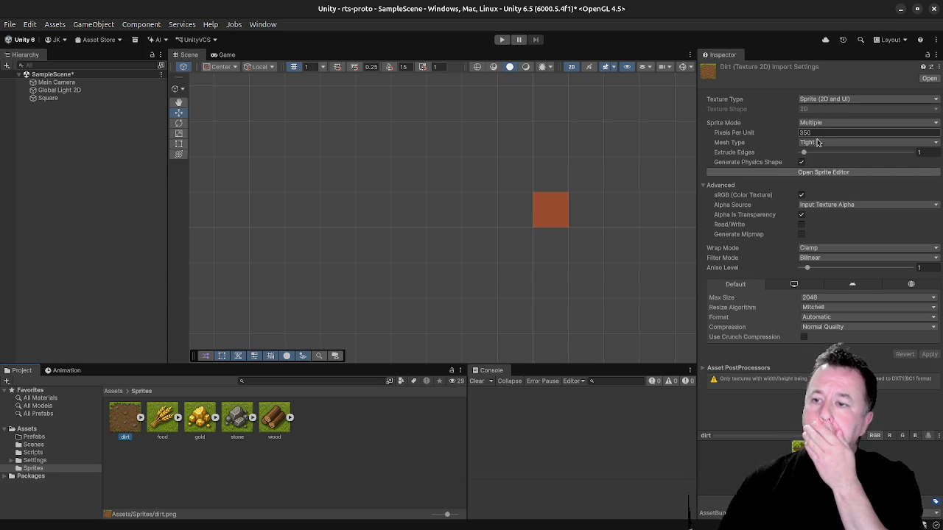
In the dirt texture's Sprite Editor, set the sprite rect width to 342.
click(837, 172)
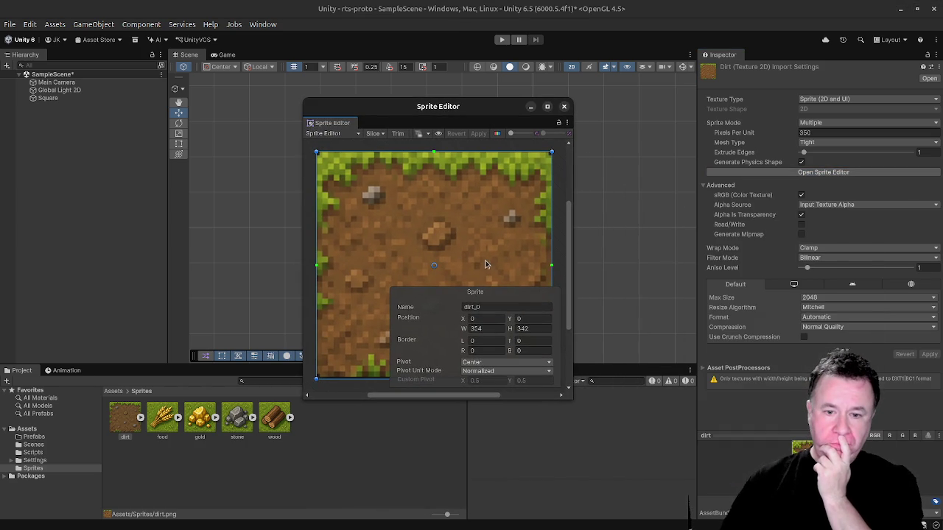
click(473, 329)
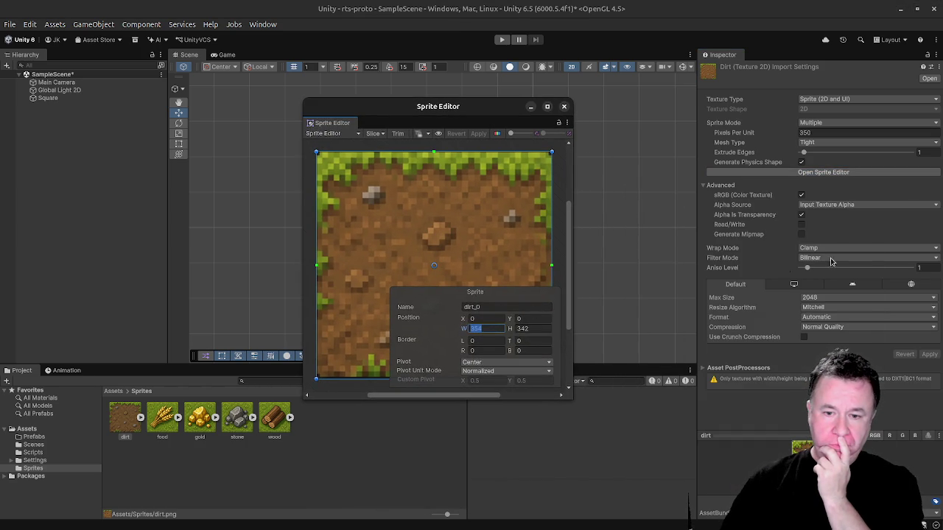
text(350)
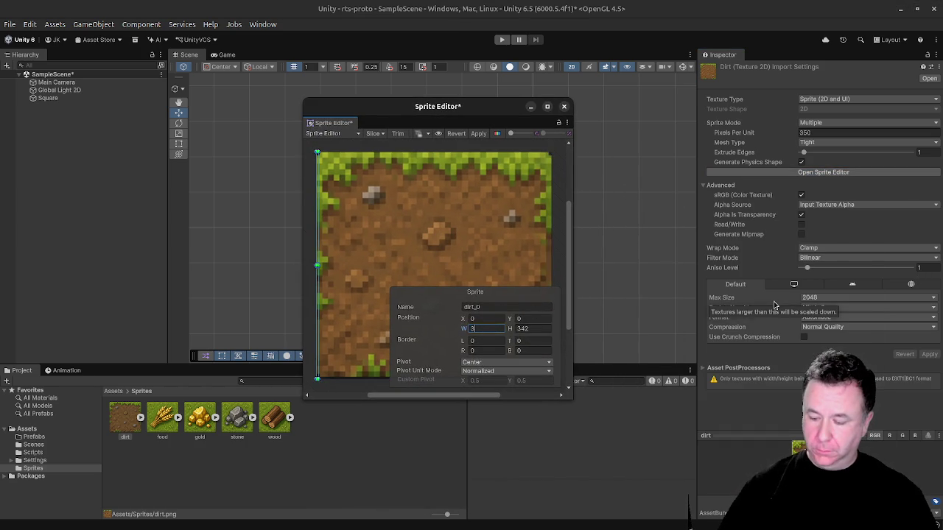
key(Tab)
key(Right)
key(shift+Tab)
text(342)
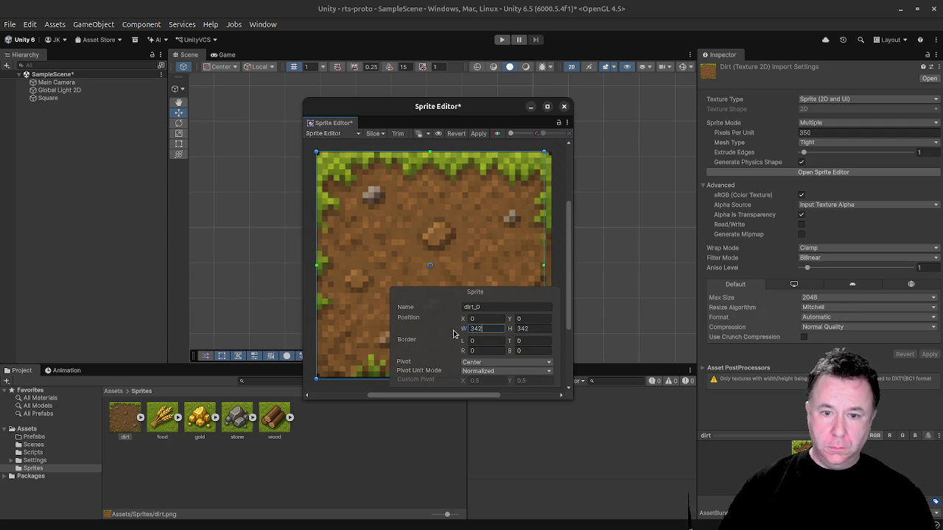
click(480, 293)
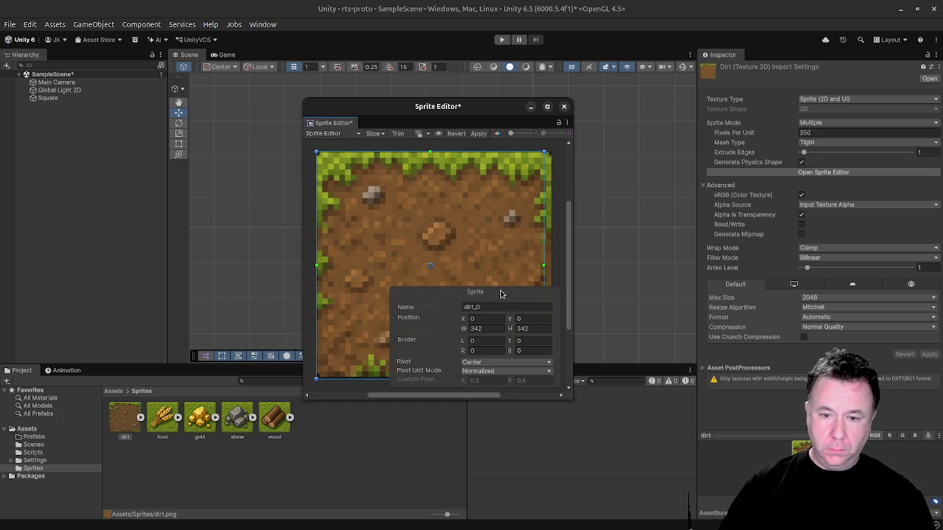
Shift the dirt rect right to X 6 and close the Sprite Editor.
drag(459, 266, 463, 264)
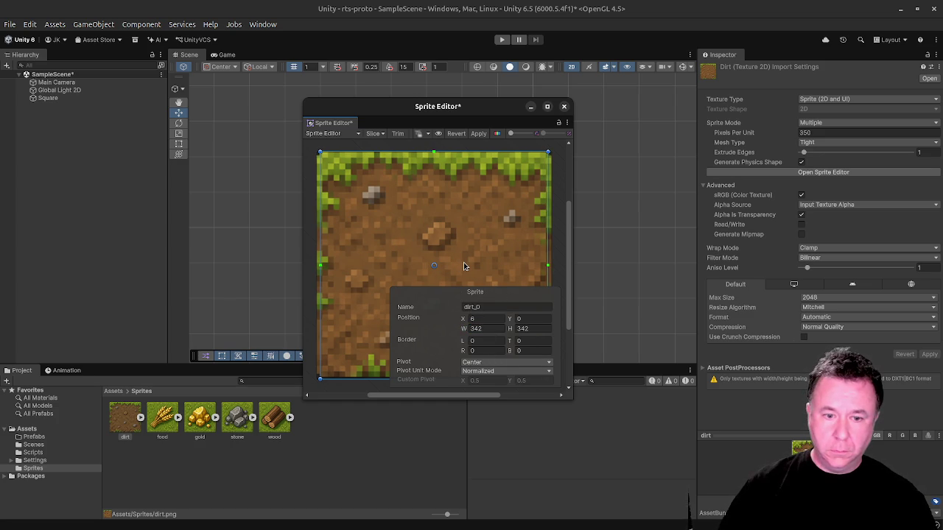
click(473, 328)
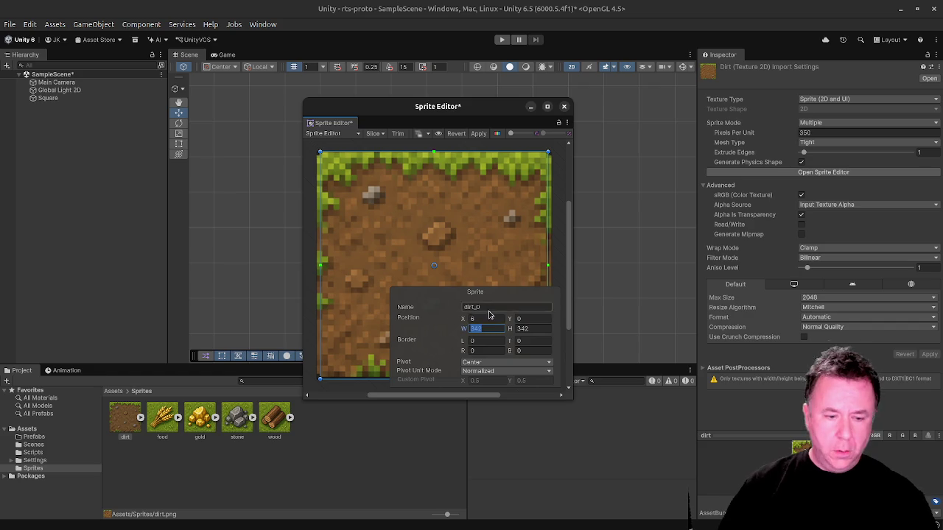
key(super)
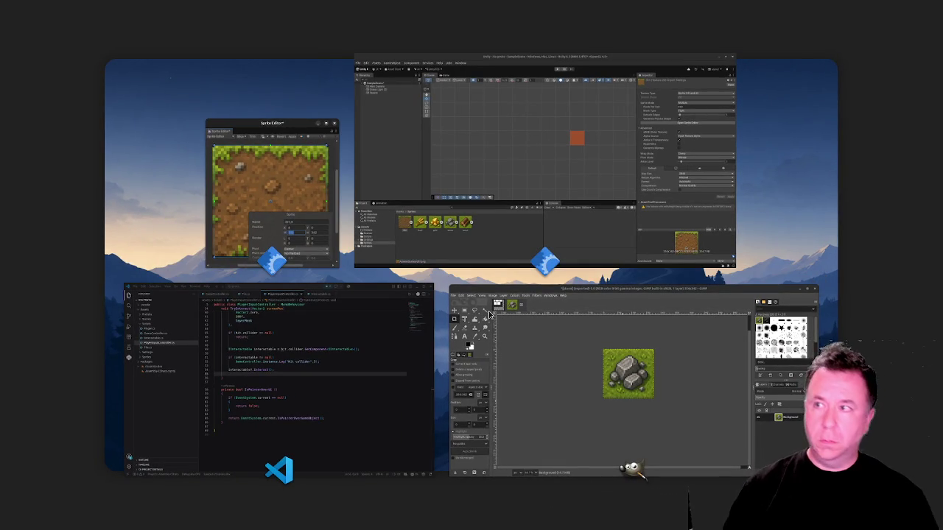
click(415, 227)
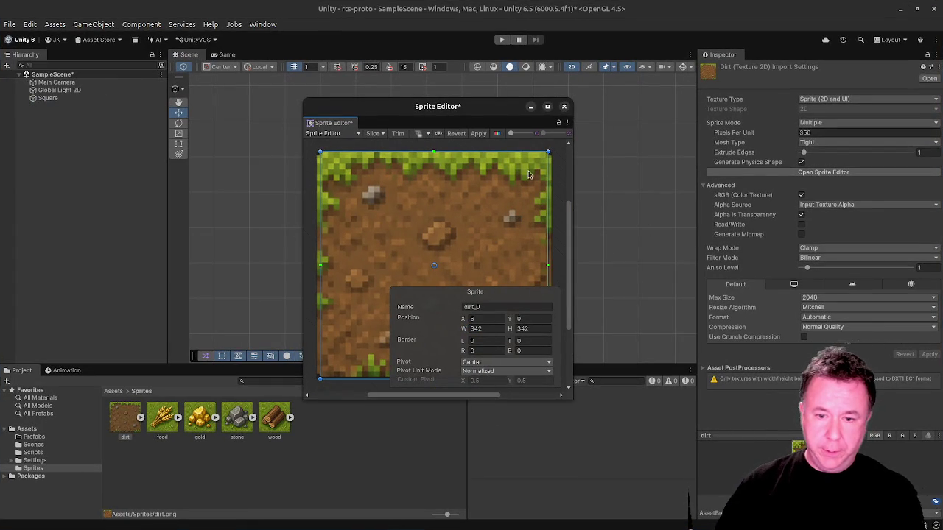
click(565, 108)
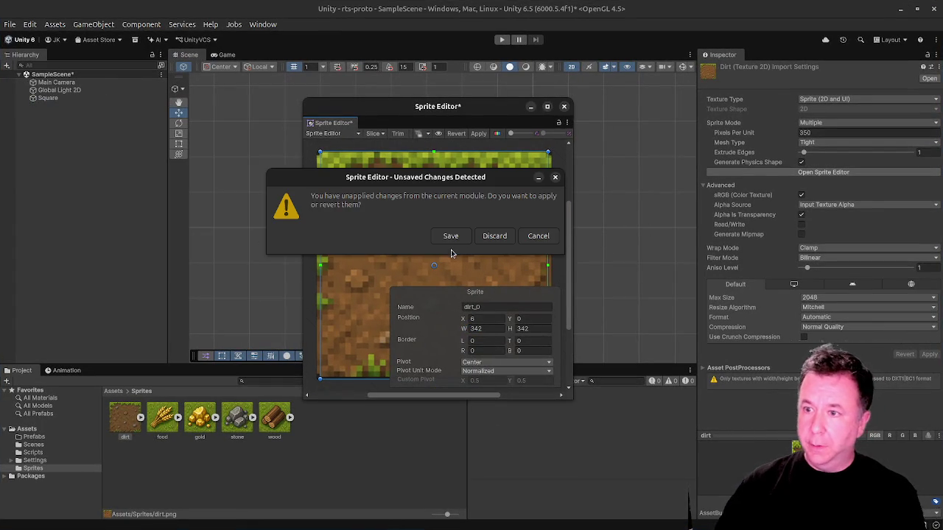
Keep the dirt rect changes and save the dirt texture at 342 pixels per unit.
click(448, 236)
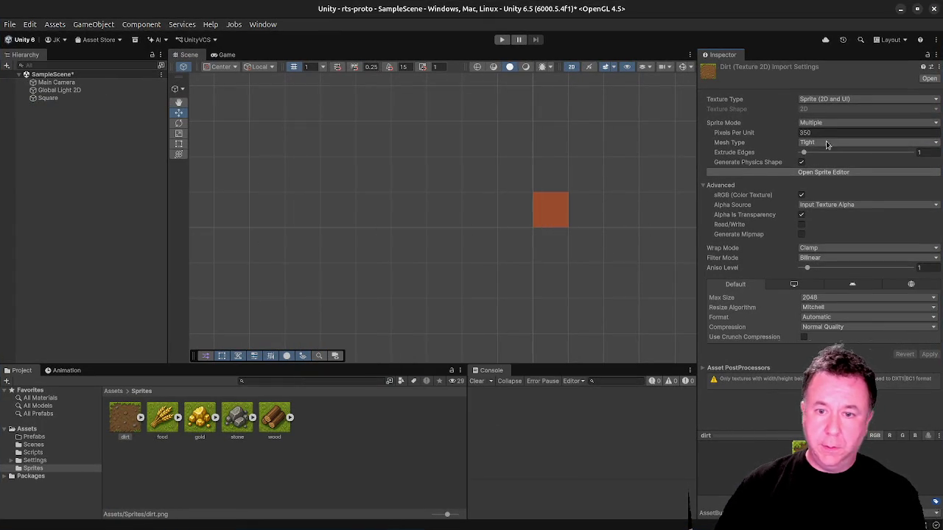
click(829, 133)
text(342)
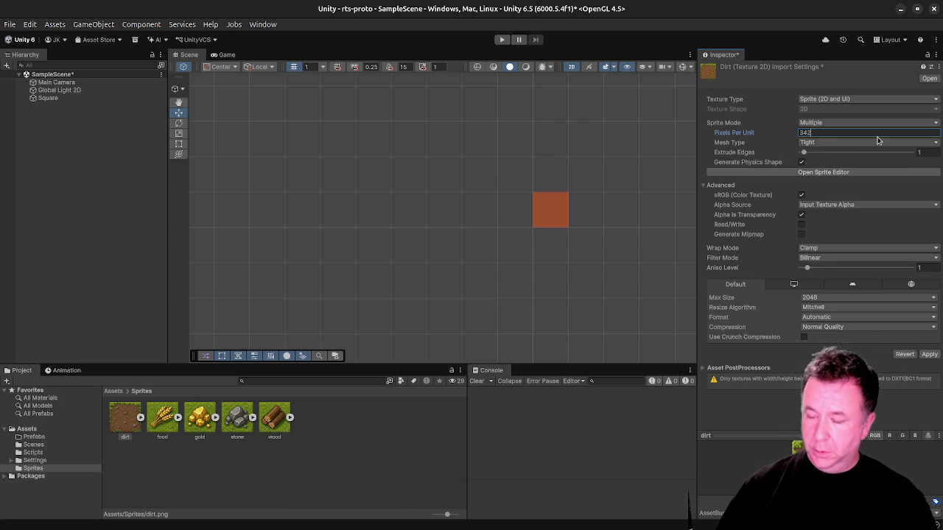
click(166, 422)
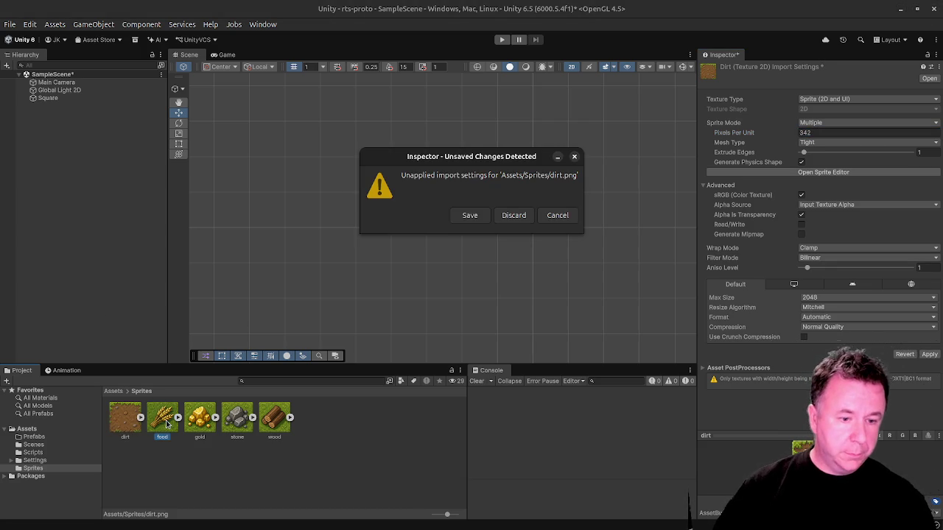
click(478, 218)
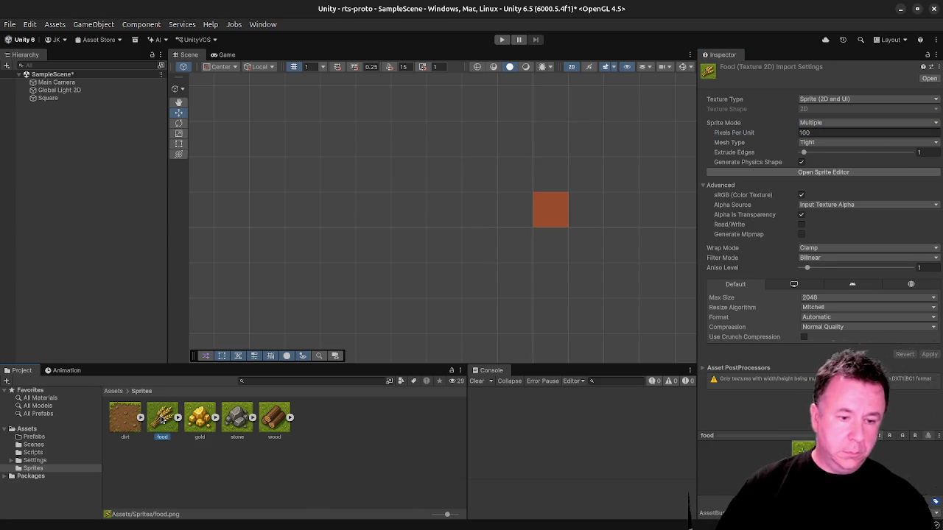
Discard an unapplied 34 pixels-per-unit edit on the food texture.
click(811, 134)
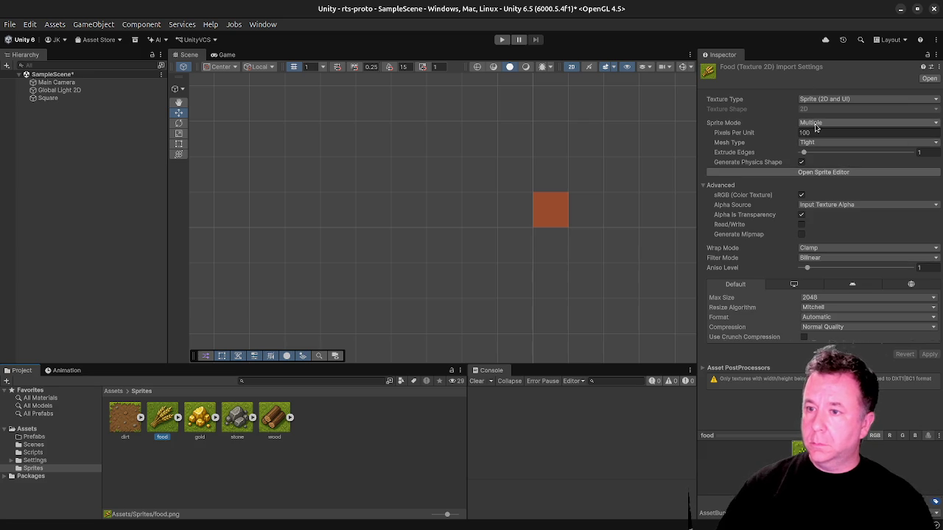
text(342)
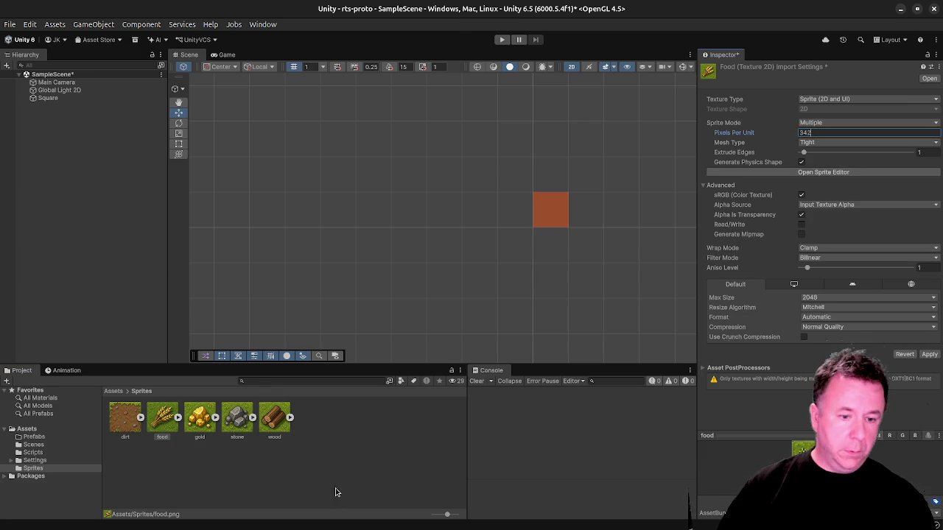
click(145, 421)
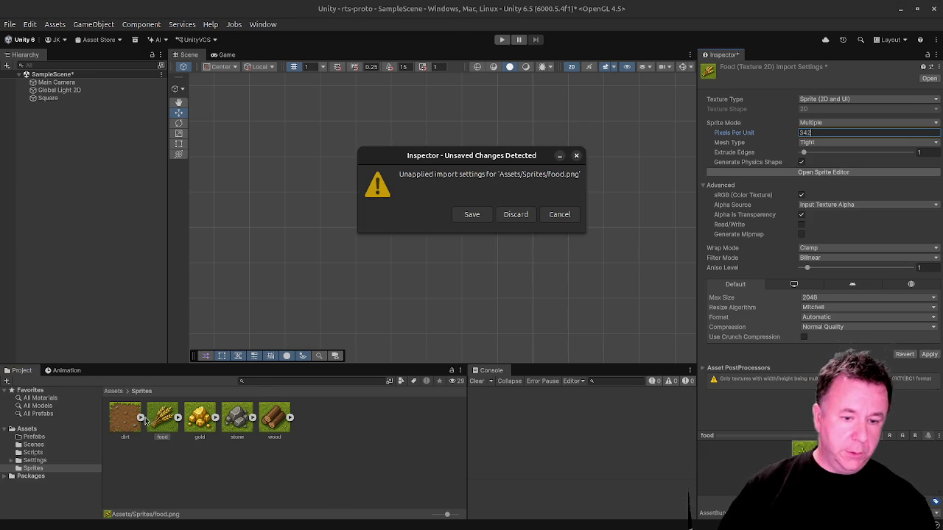
click(516, 215)
click(340, 474)
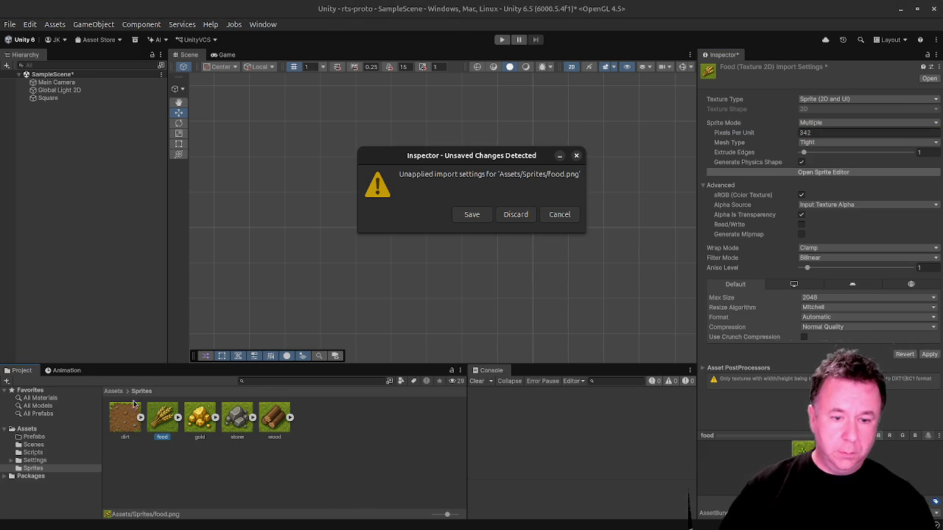
click(516, 215)
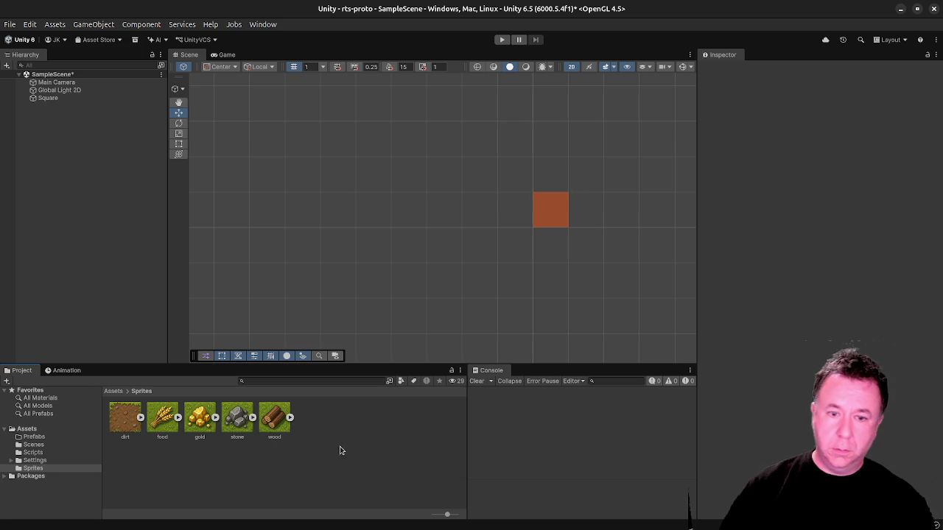
Set all five resource sprites, dirt through wood, to 342 pixels per unit and save.
click(120, 421)
shift+click(278, 428)
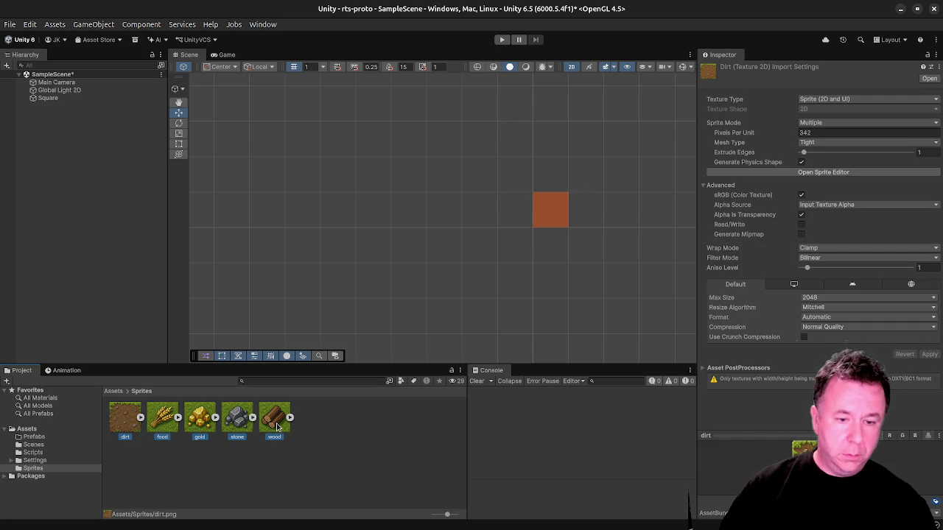
click(840, 133)
text(342)
click(390, 414)
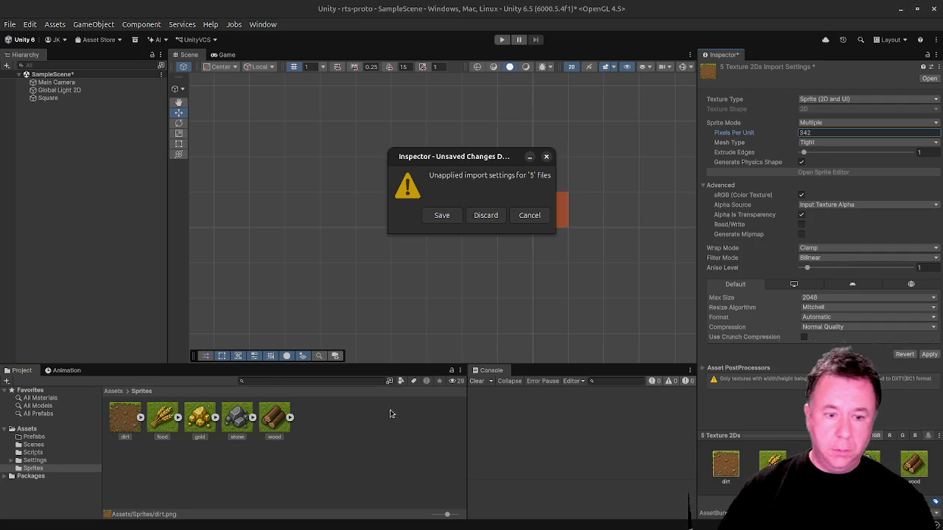
click(449, 214)
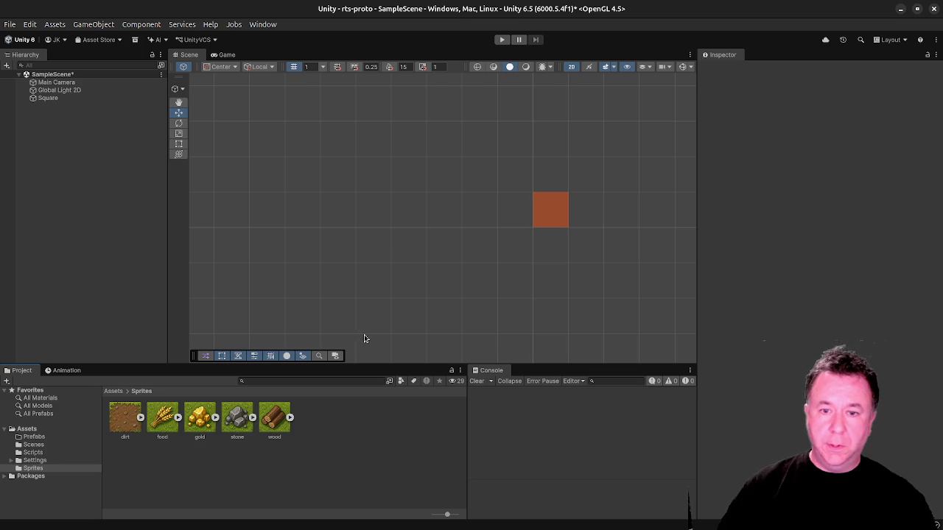
Make the food sprite rect 342 wide, nudge it right, and keep the changes.
click(165, 425)
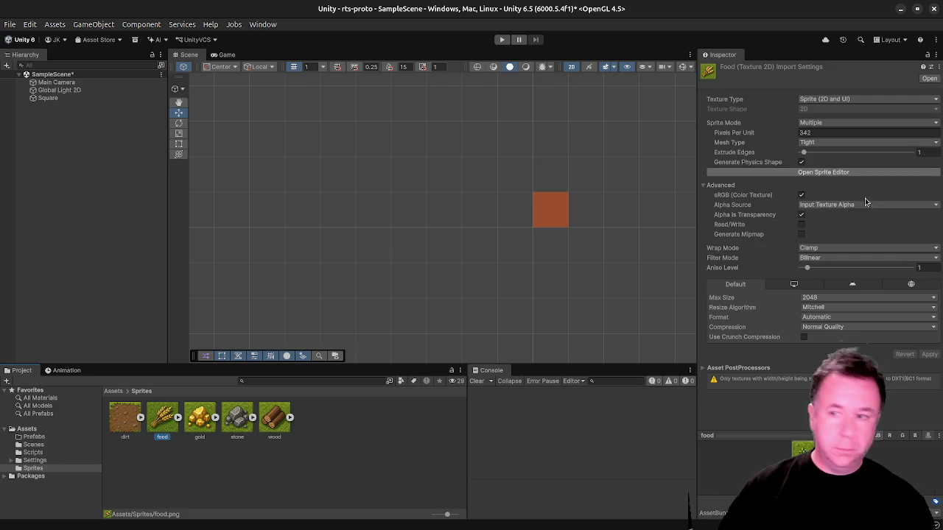
click(837, 174)
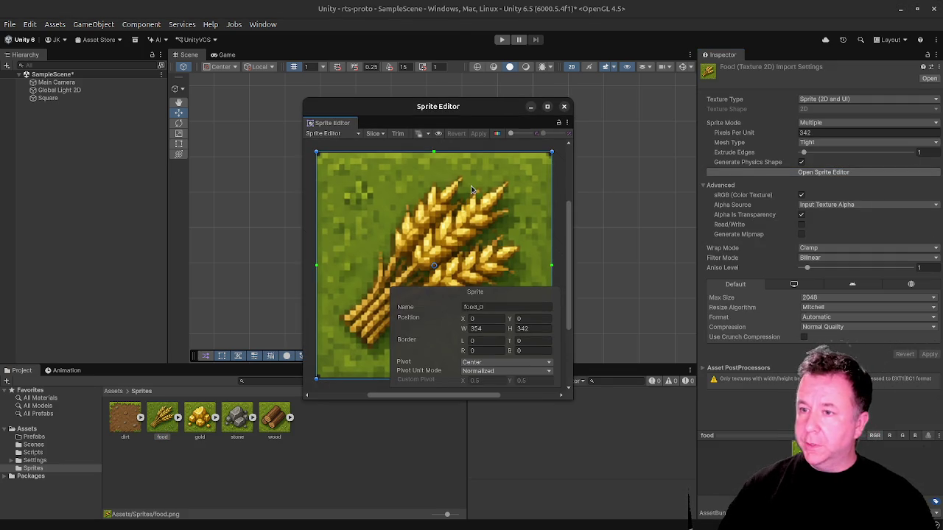
click(485, 329)
text(342)
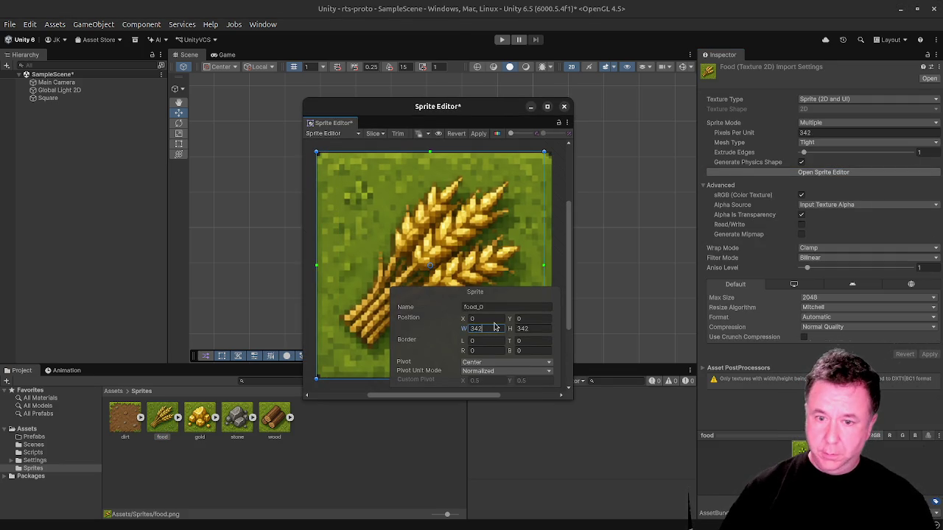
drag(385, 247, 396, 240)
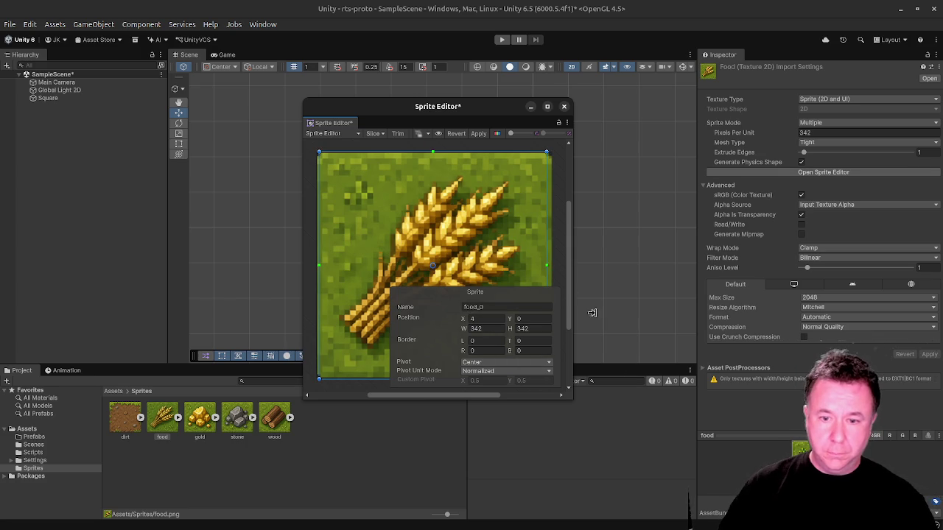
click(559, 243)
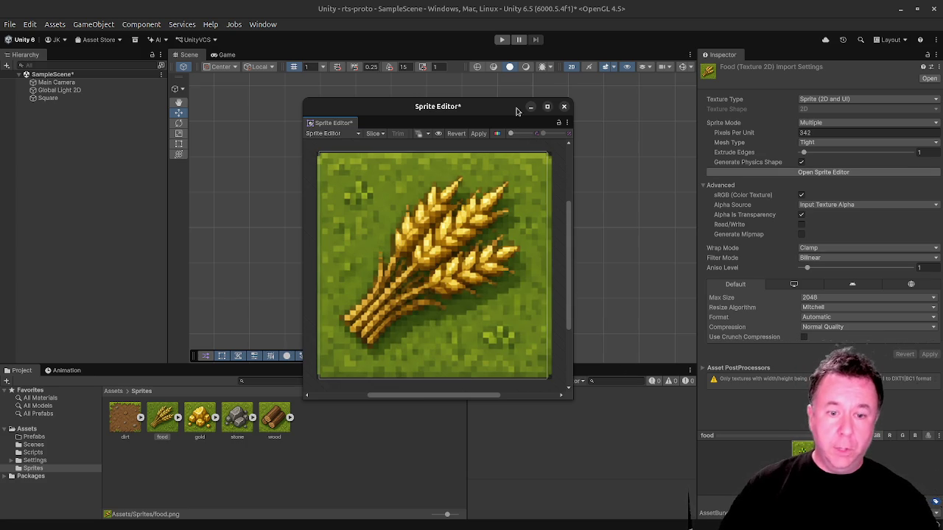
click(565, 107)
click(455, 236)
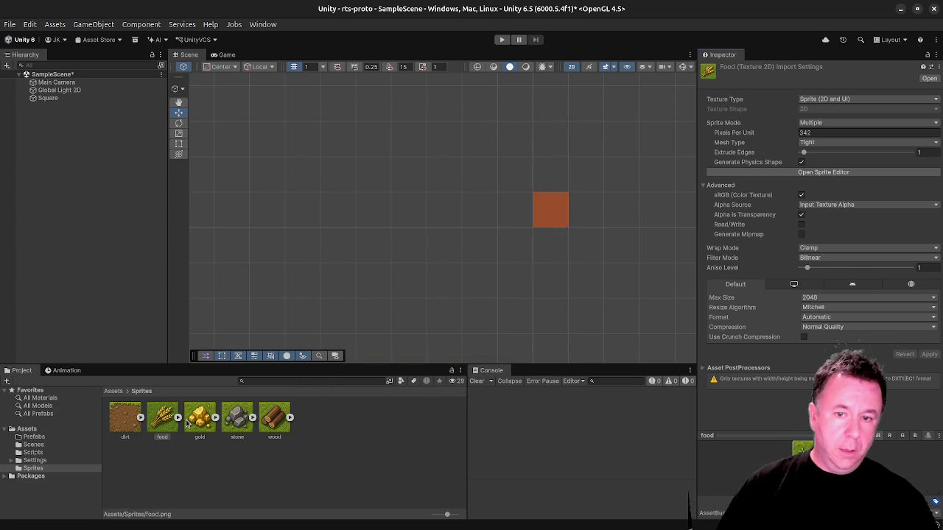
Resize the gold sprite rect to 342 × 342, shift it slightly right, and save.
click(198, 421)
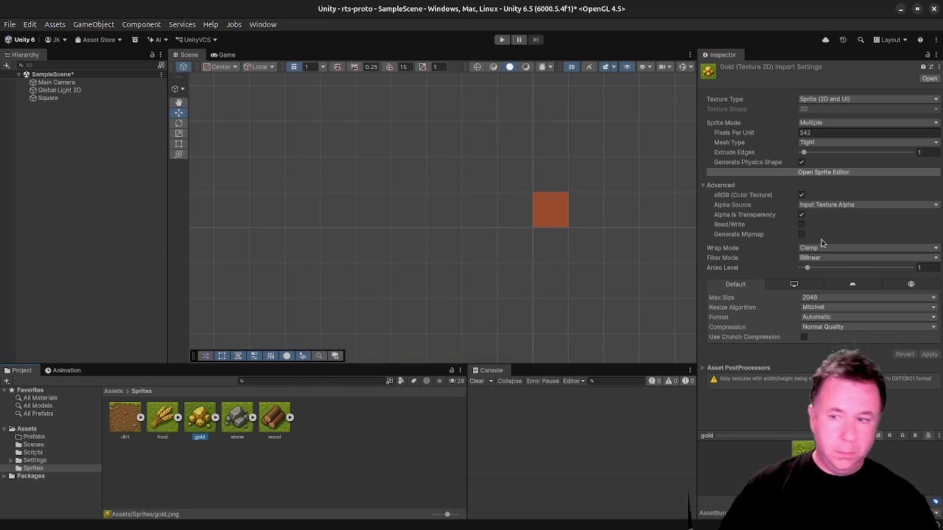
click(823, 171)
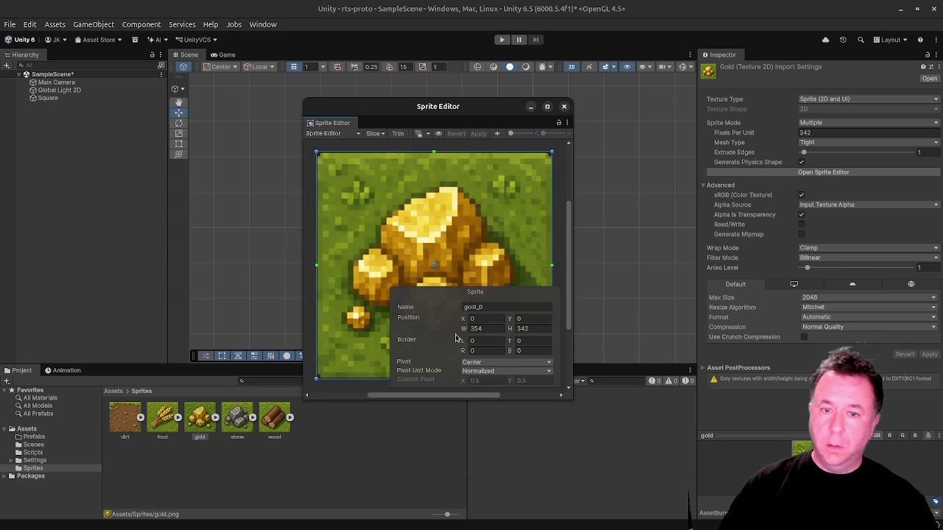
click(488, 329)
text(342)
key(Return)
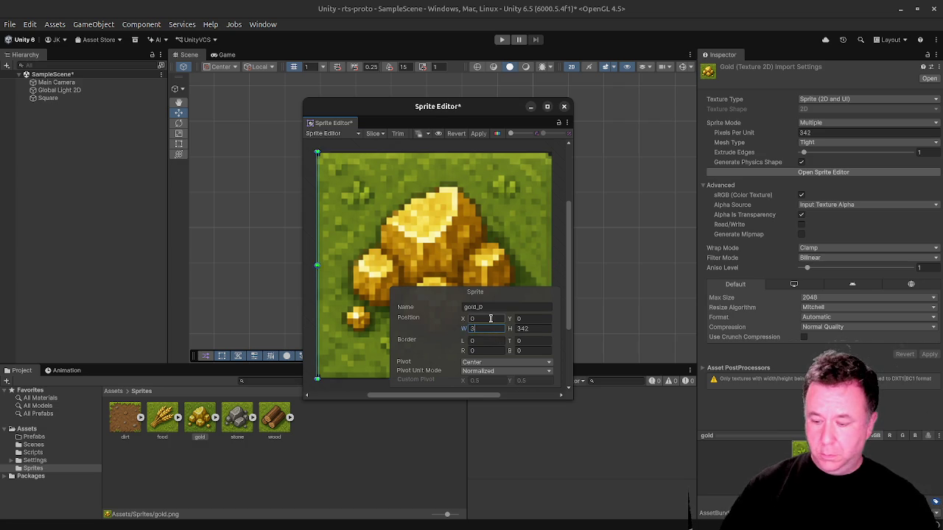
drag(426, 222, 432, 223)
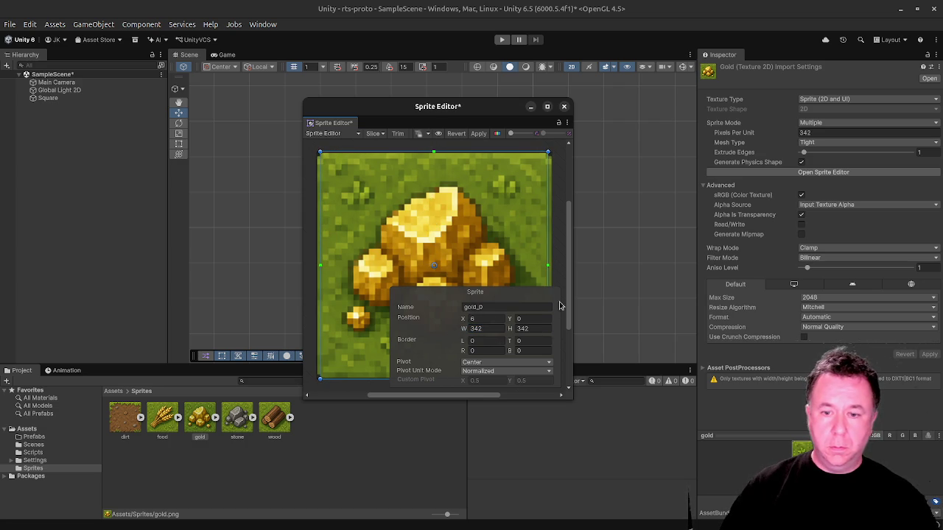
click(559, 166)
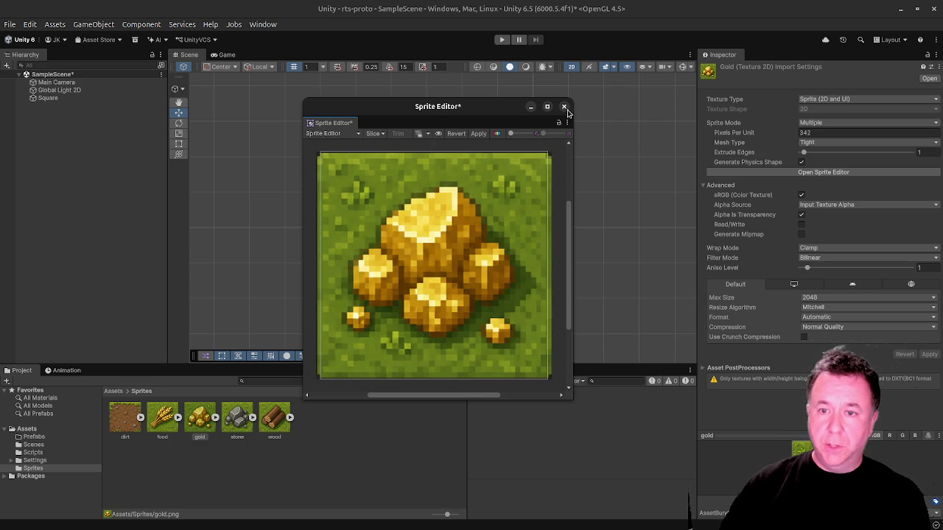
click(565, 106)
click(462, 237)
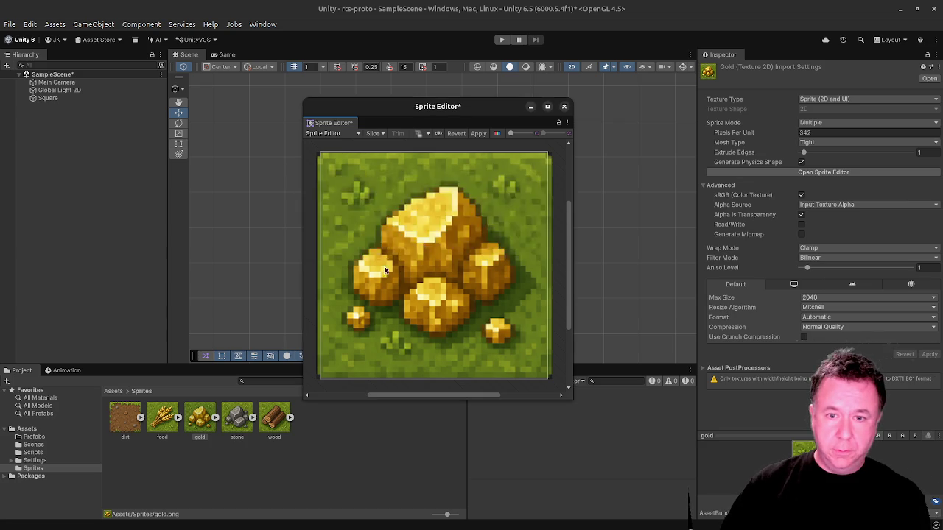
click(245, 426)
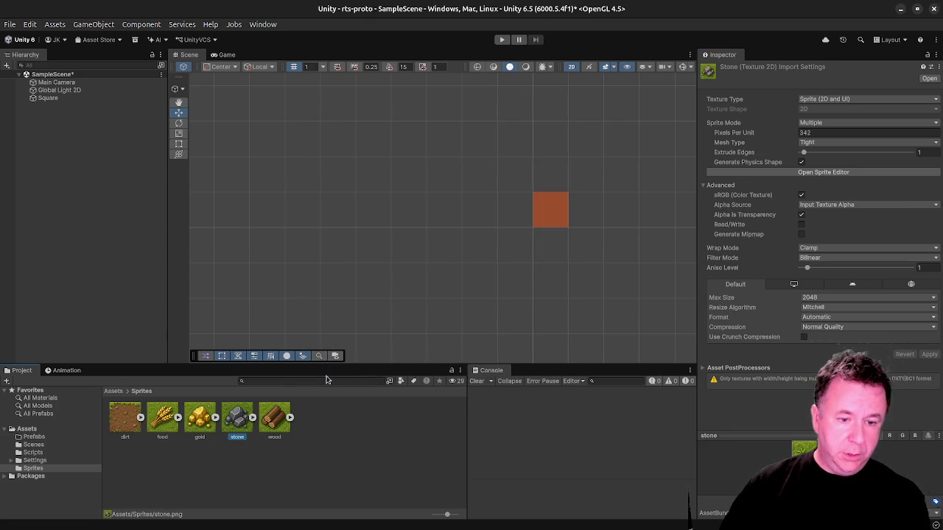
Set the stone sprite rect width to 342 and shift it slightly right to X 7.
click(770, 173)
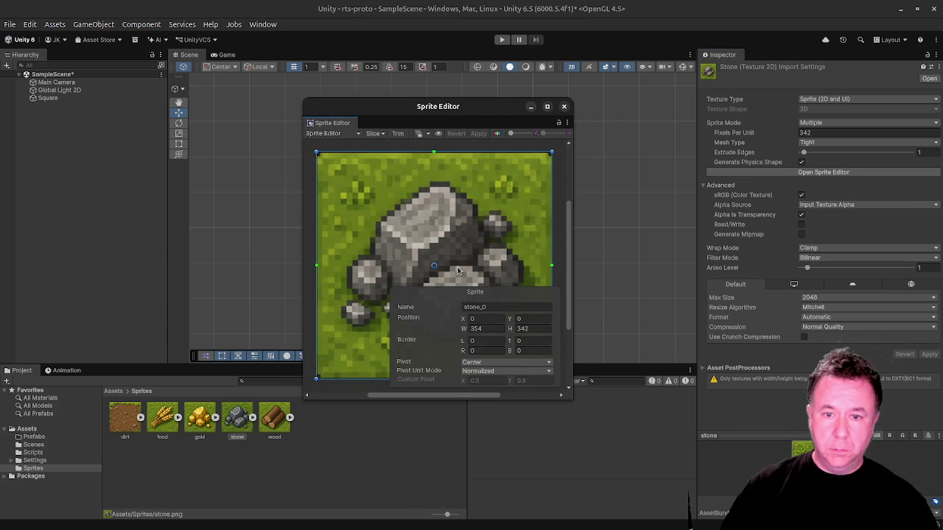
text(34)
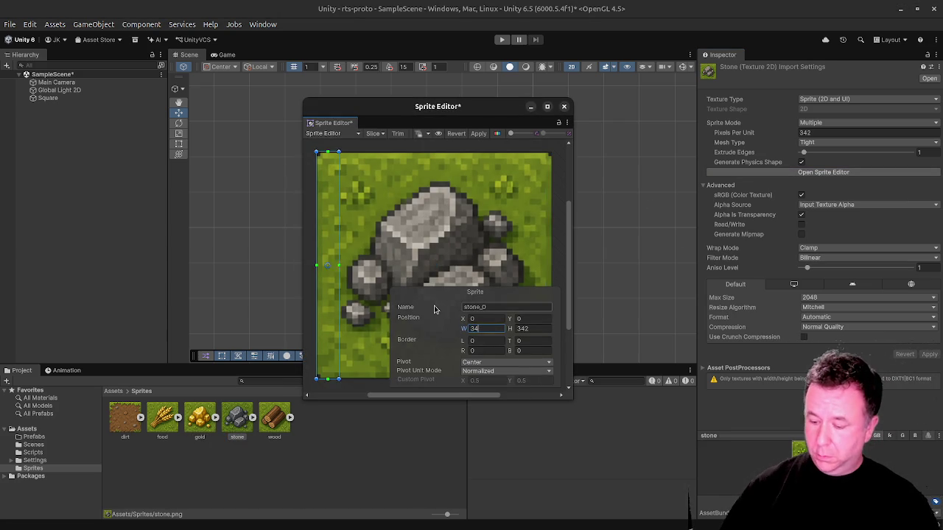
text(2)
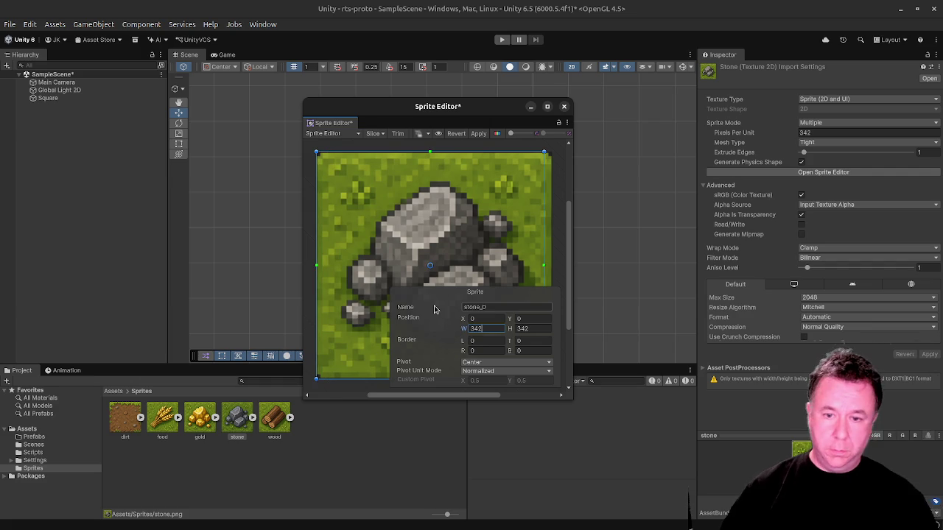
mouse_move(458, 236)
mouse_down()
mouse_move(468, 238)
mouse_move(457, 240)
mouse_up()
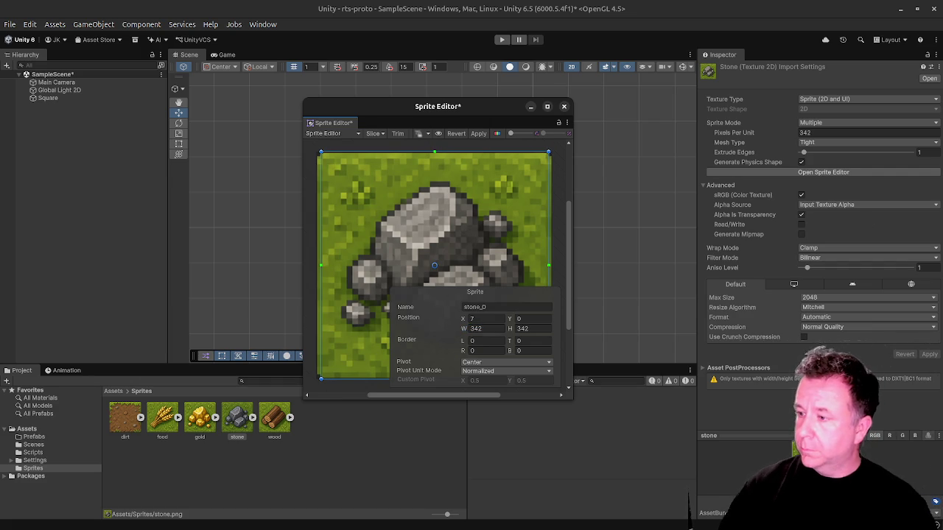
key(super)
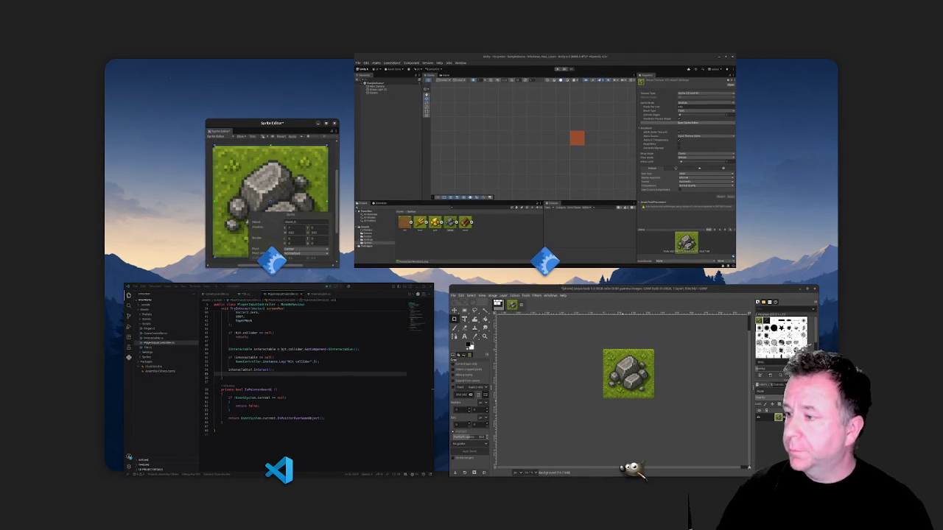
Leave the window overview and return to Unity's unapplied stone sprite edit.
key(super)
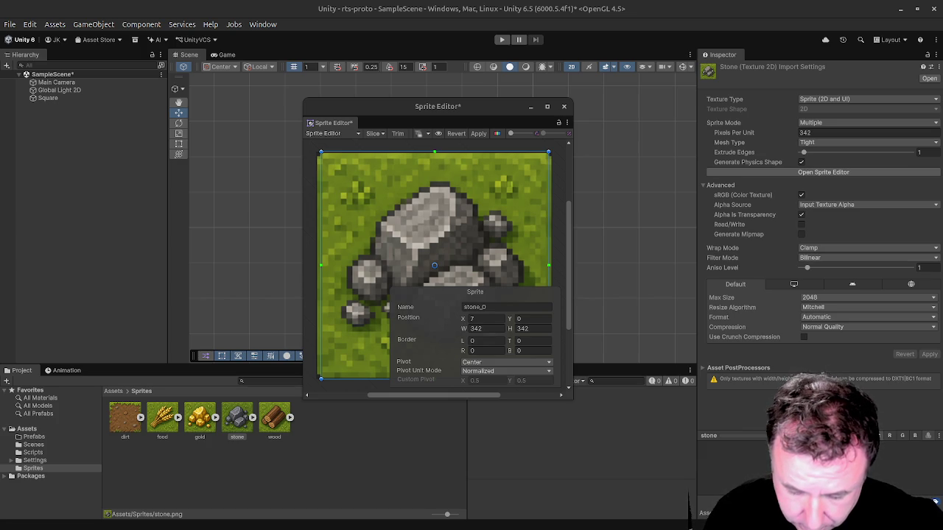
click(259, 275)
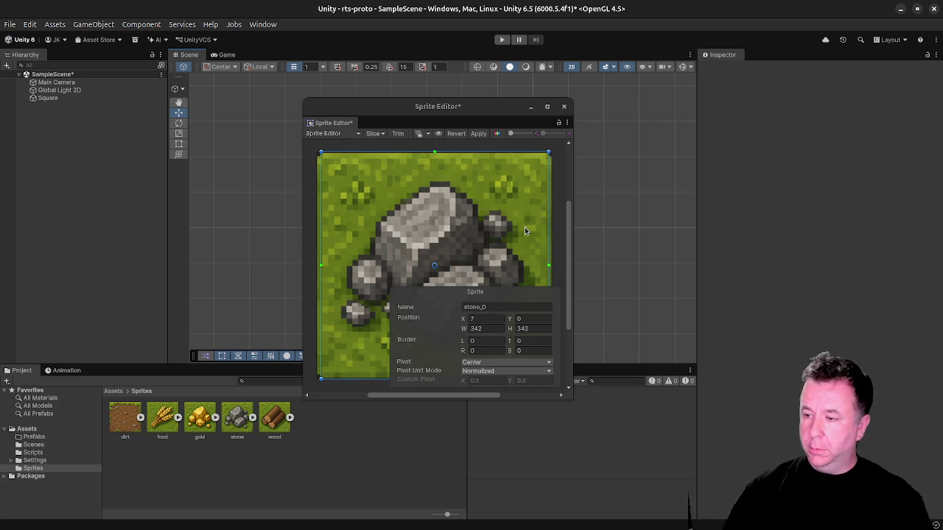
Shift the stone rect to X 12, save the scene, and apply the stone rect.
click(501, 309)
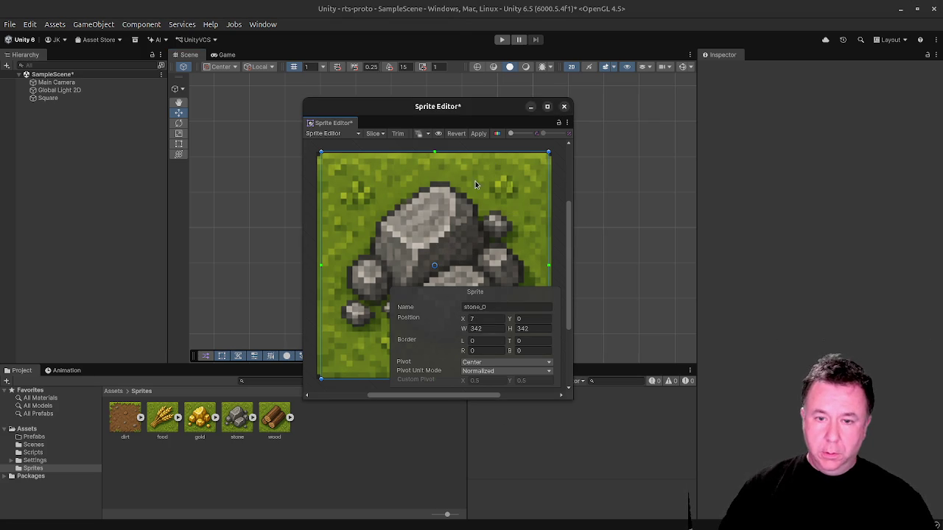
click(610, 196)
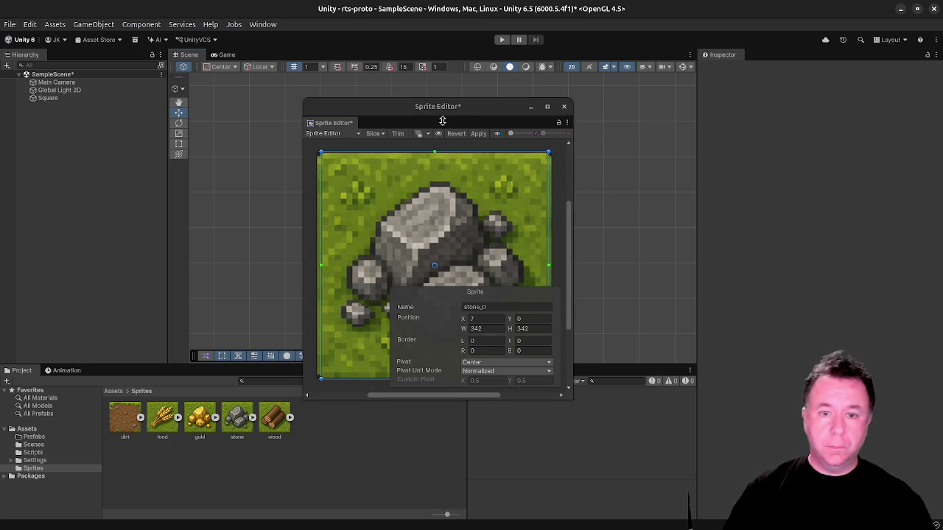
drag(416, 192, 419, 192)
key(ctrl+s)
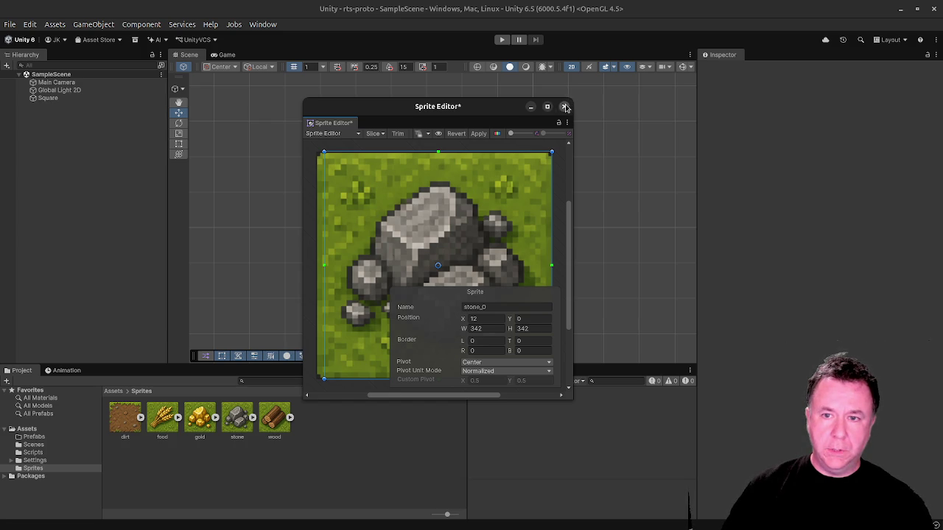
click(564, 106)
click(451, 234)
Resize the wood sprite rect to 342 × 342 at X 8 and save it.
click(274, 417)
click(824, 171)
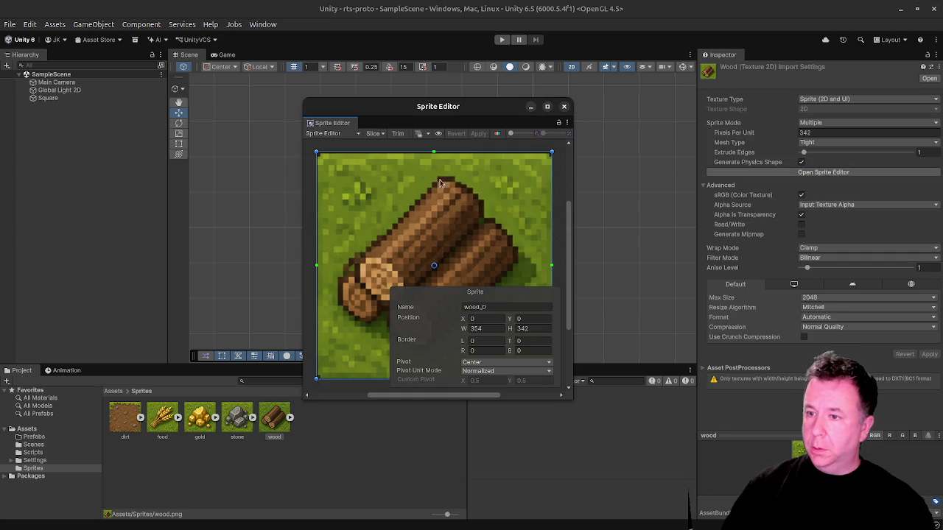
click(487, 329)
text(342)
key(Return)
drag(507, 199, 479, 212)
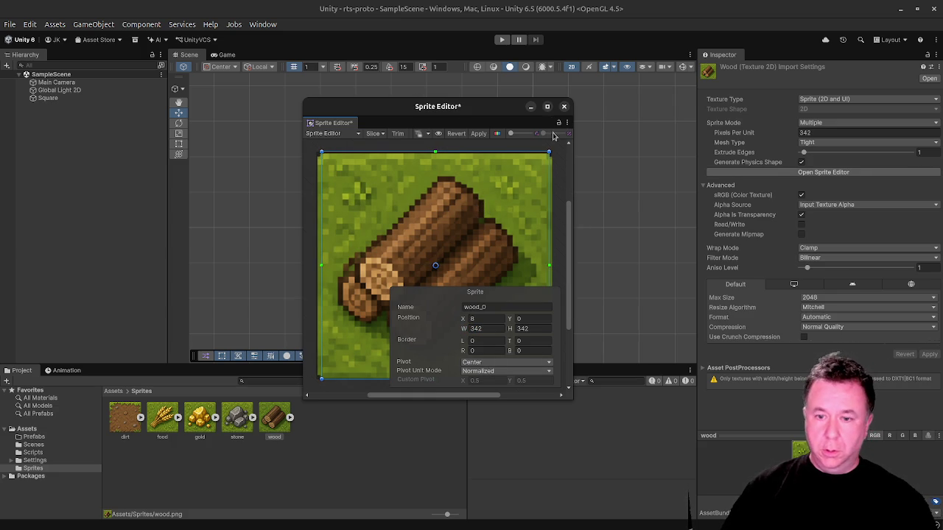
click(564, 107)
click(460, 239)
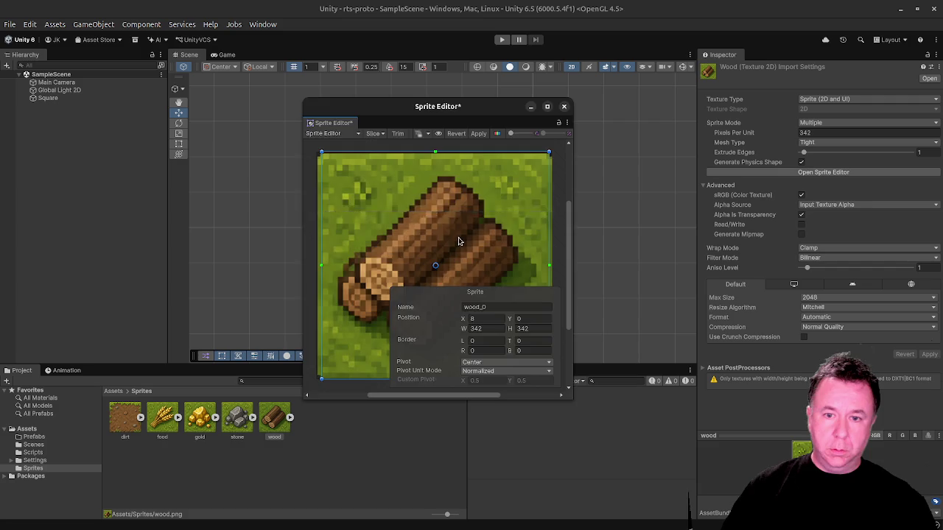
click(338, 463)
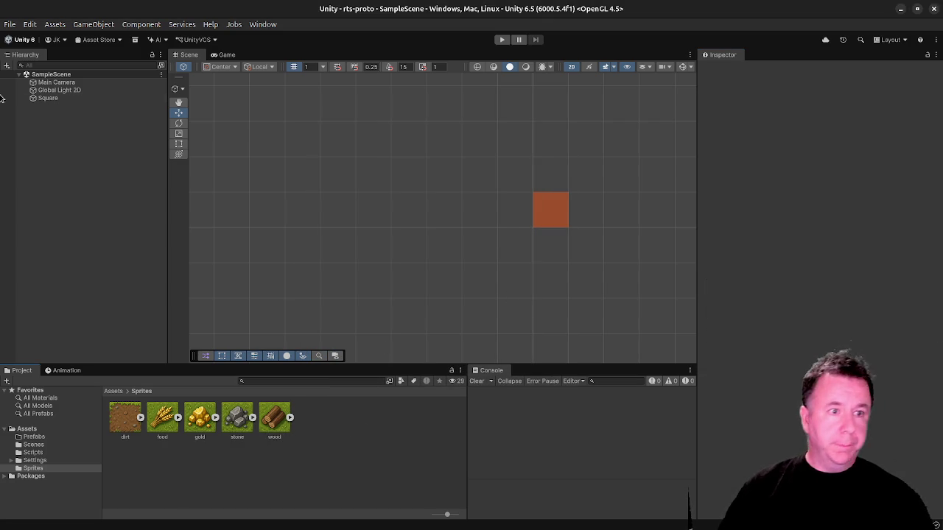
click(65, 101)
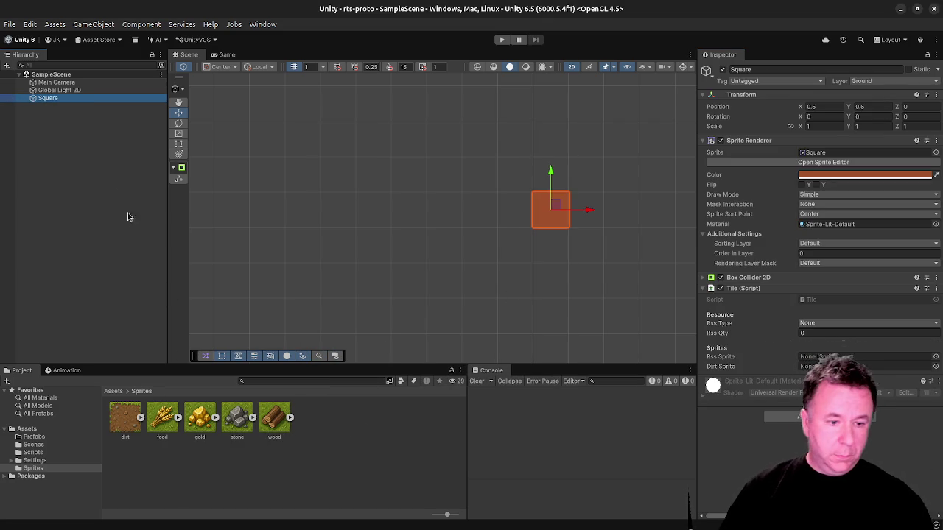
Rename Square to Dirt and put the dirt sprite in its Rss Sprite and Dirt Sprite slots.
click(57, 100)
text(Dirt)
key(Return)
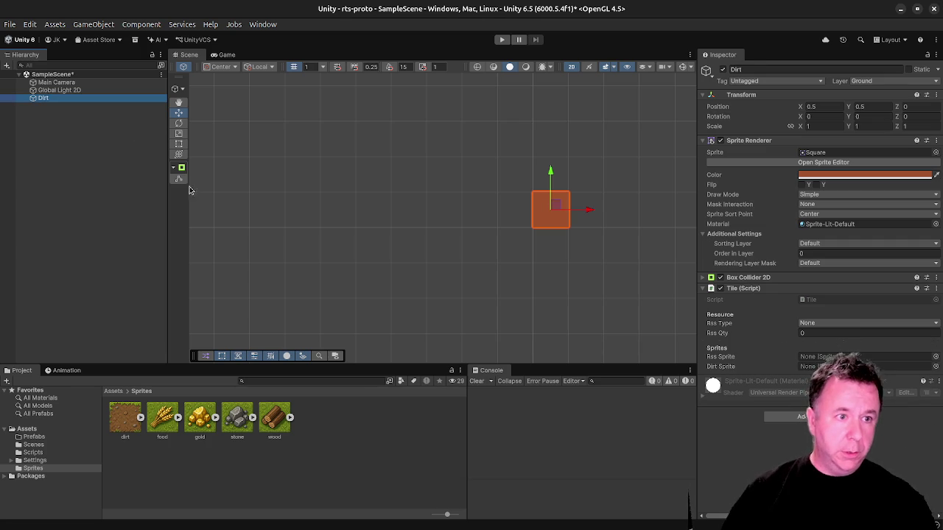
click(140, 449)
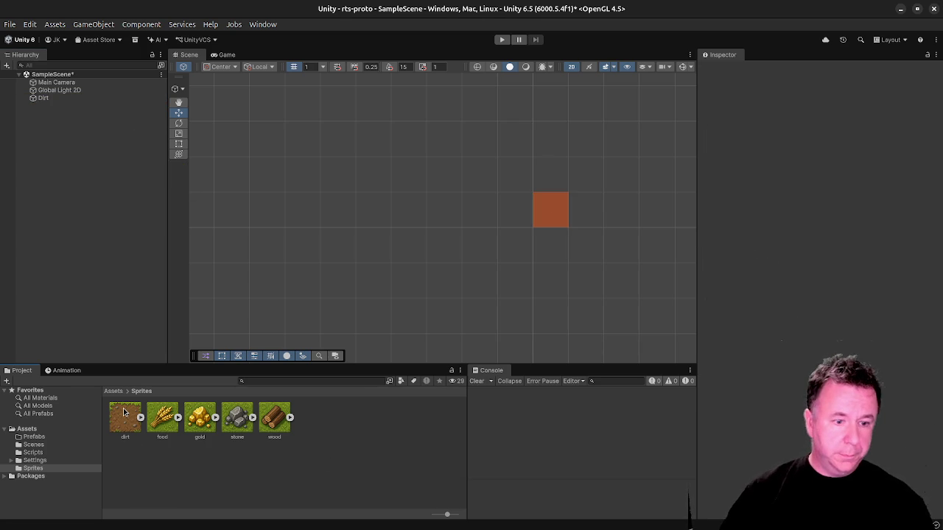
click(45, 99)
mouse_move(121, 429)
mouse_down()
mouse_move(722, 360)
mouse_move(881, 315)
mouse_move(847, 359)
mouse_up()
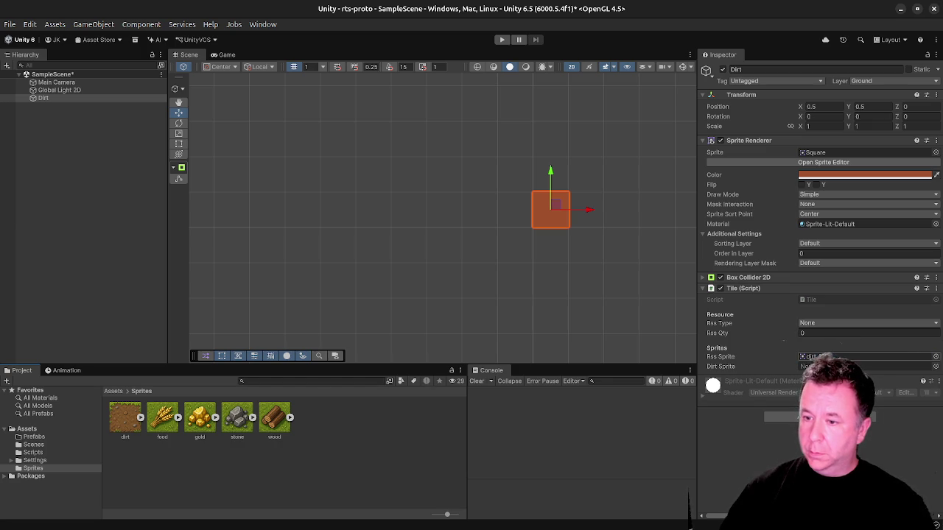
mouse_move(791, 387)
mouse_down()
mouse_move(848, 366)
mouse_move(802, 362)
mouse_up()
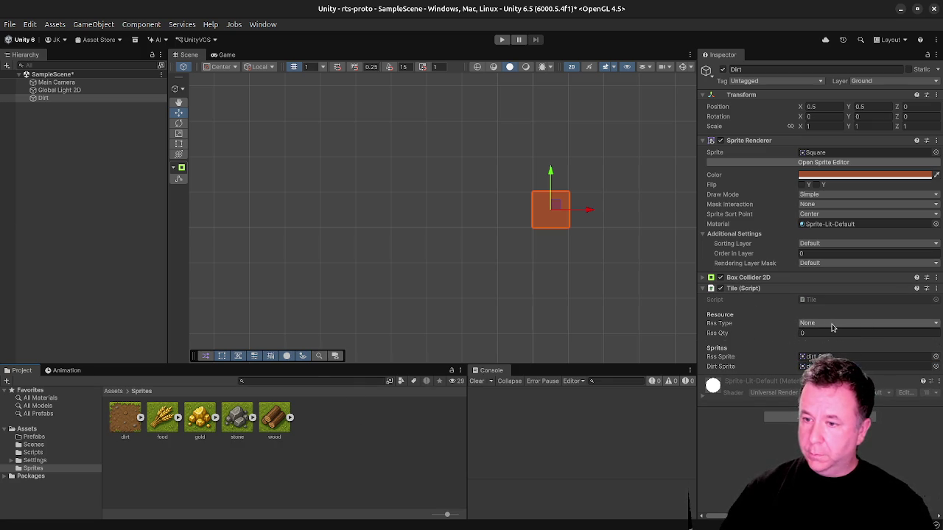
Clear the Sprite Renderer's Square sprite so it shows None.
click(807, 153)
right_click(810, 153)
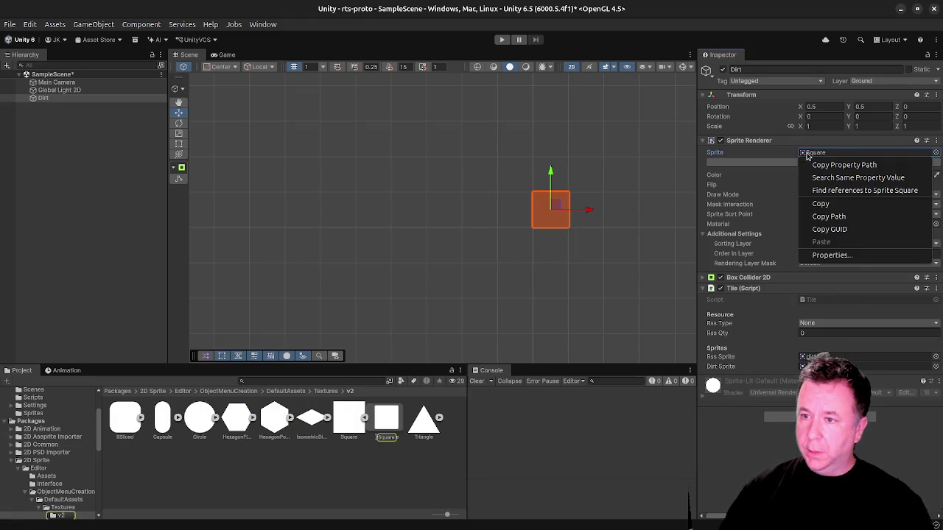
click(758, 177)
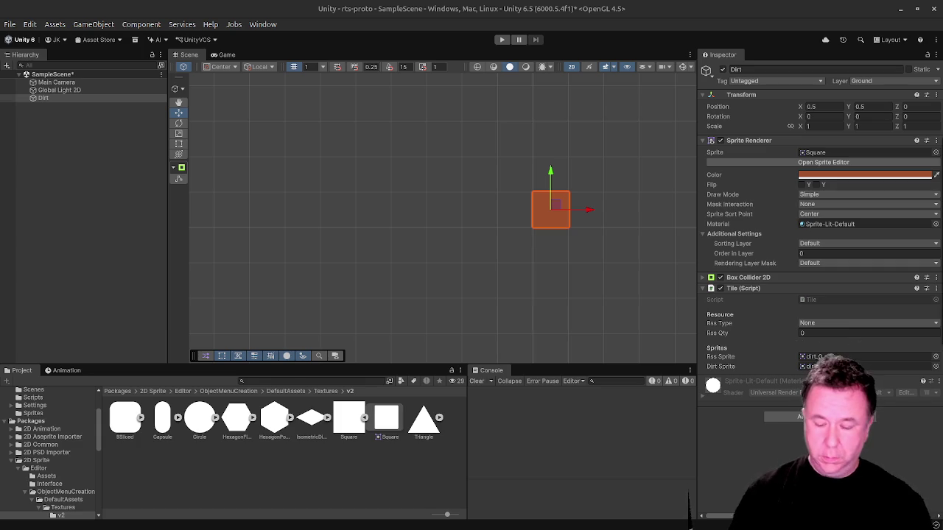
key(Delete)
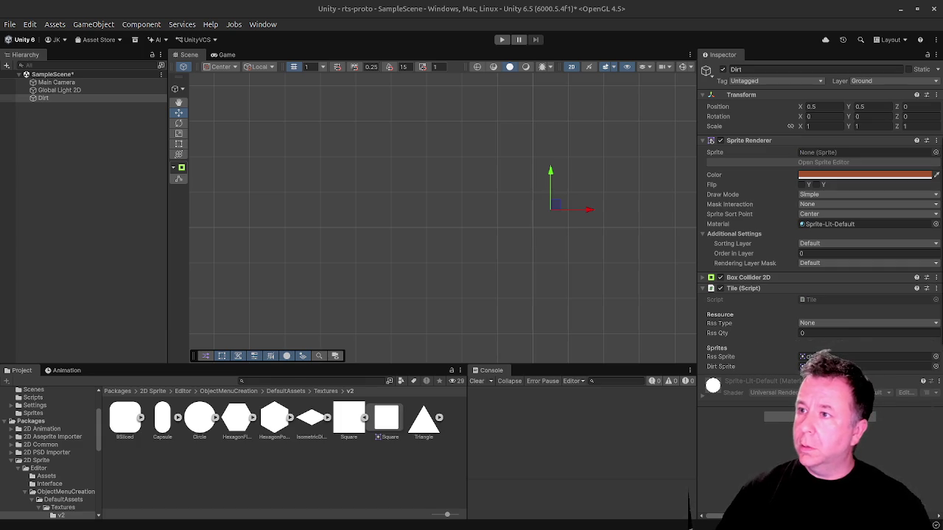
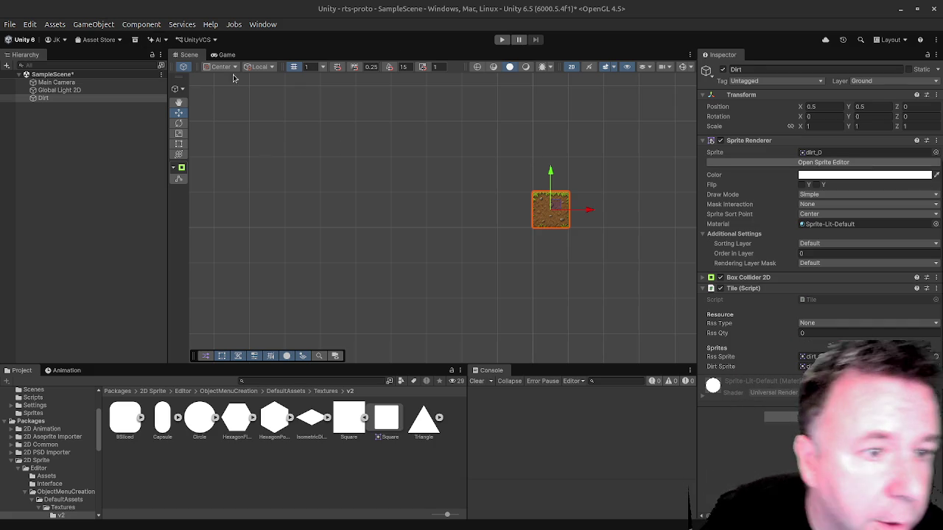
Pan and zoom the Scene view with the Hand tool to frame the Dirt tile.
click(178, 105)
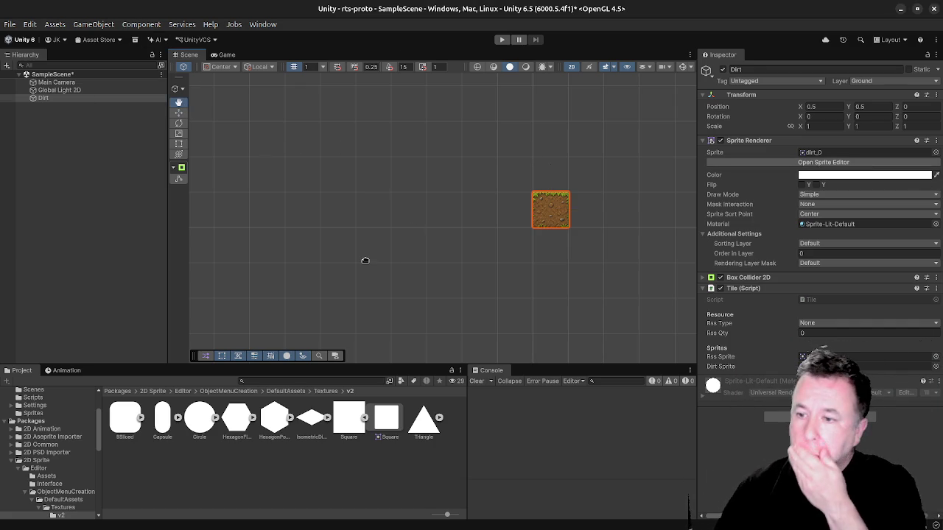
drag(530, 204, 417, 219)
scroll(360, 215, down, 1)
scroll(381, 237, down, 4)
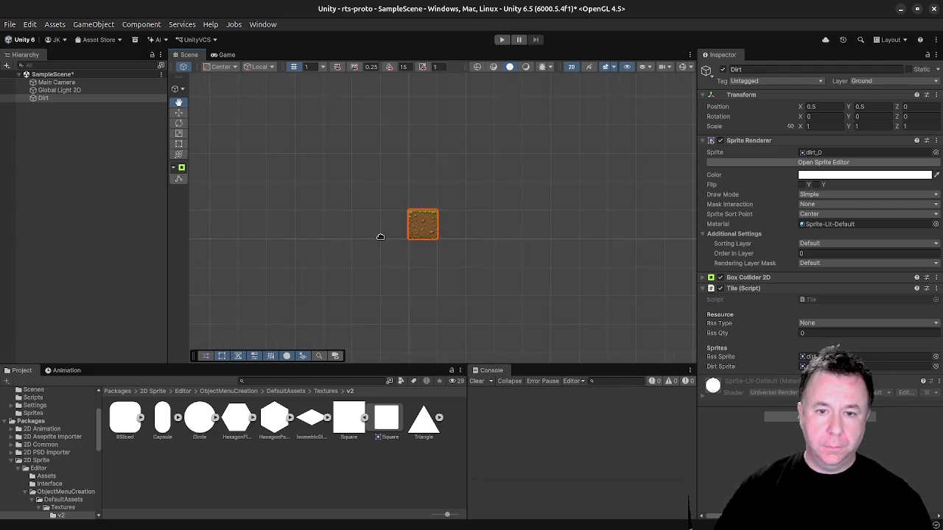
scroll(381, 236, down, 2)
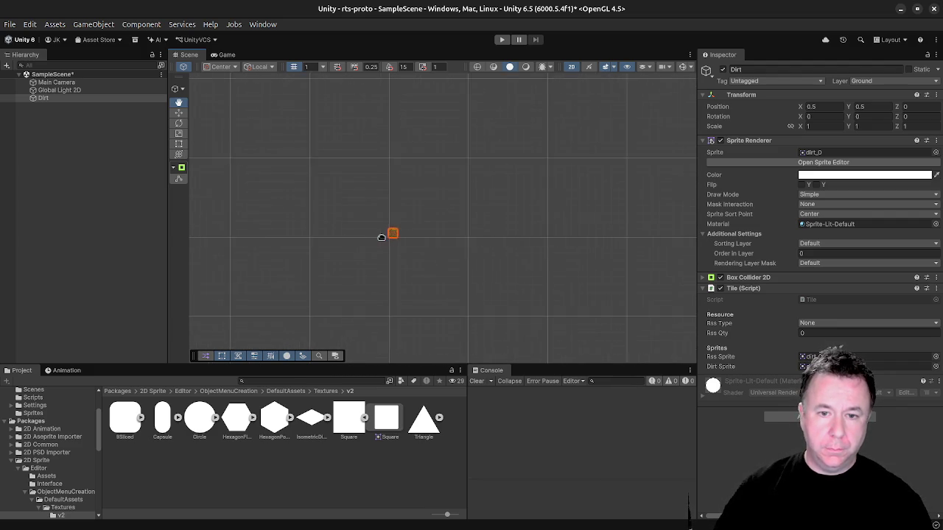
scroll(382, 235, up, 4)
scroll(381, 233, up, 4)
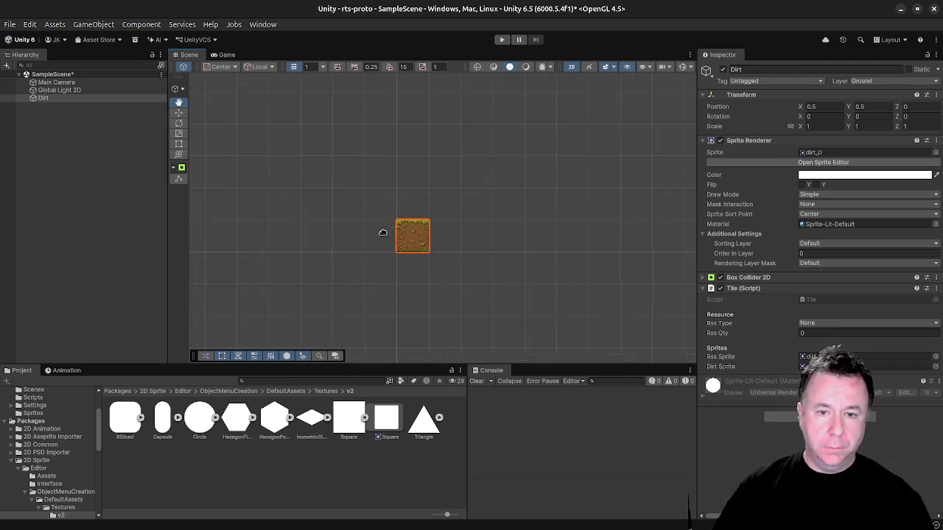
Turn on Gizmos to show the camera frame and light icons, then preview the Game view.
click(683, 67)
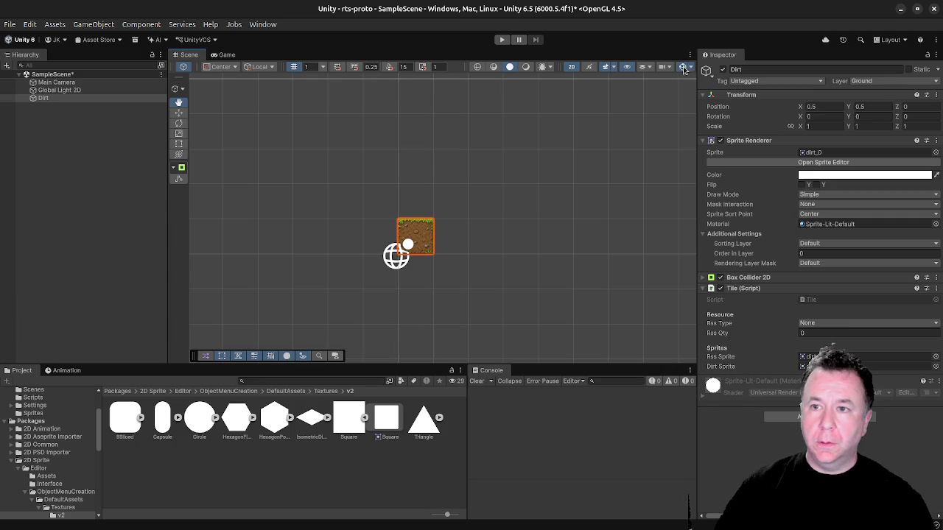
scroll(564, 225, down, 3)
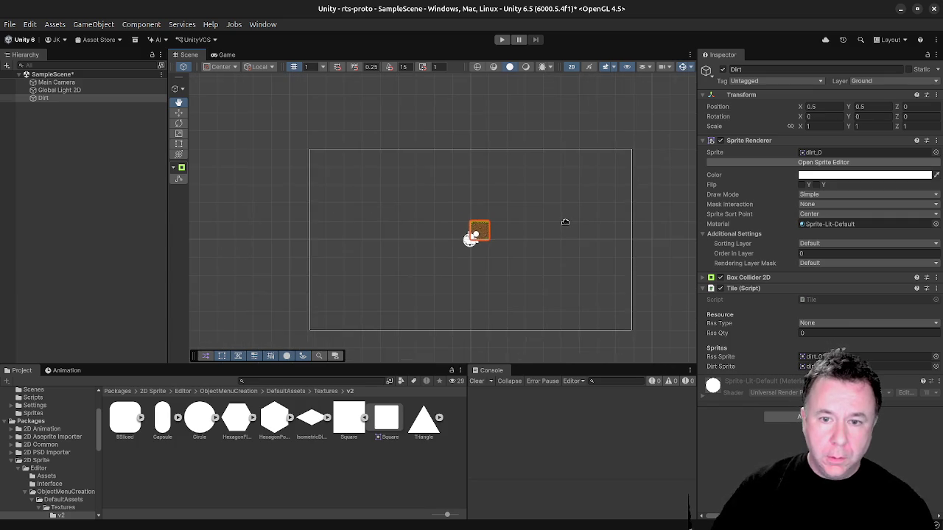
scroll(565, 222, up, 2)
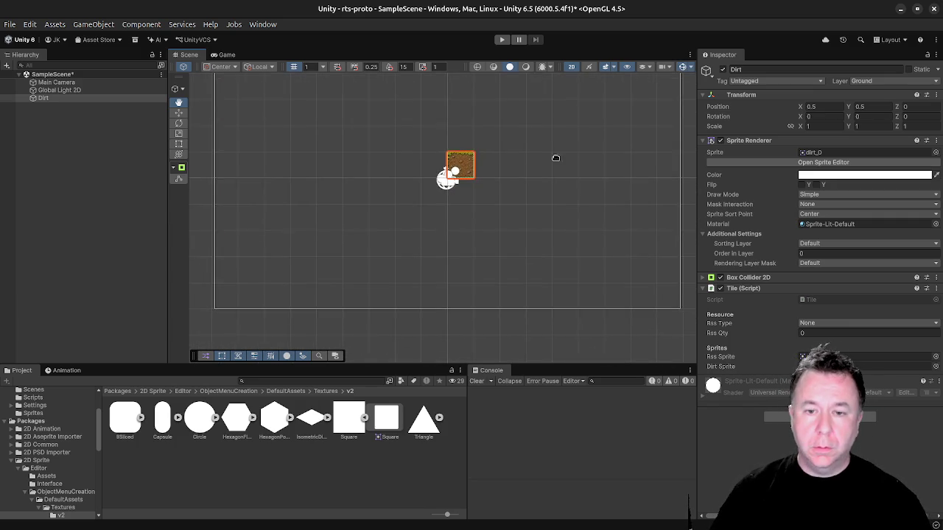
click(222, 56)
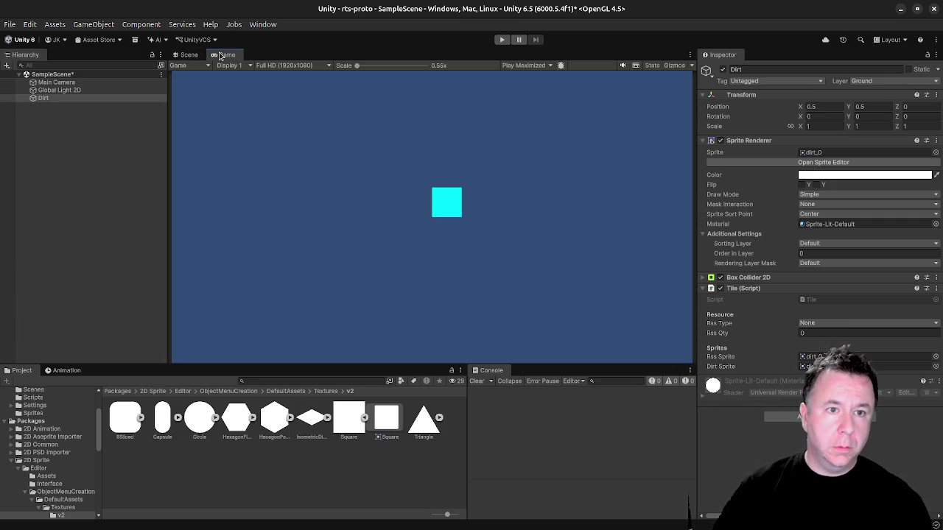
click(188, 56)
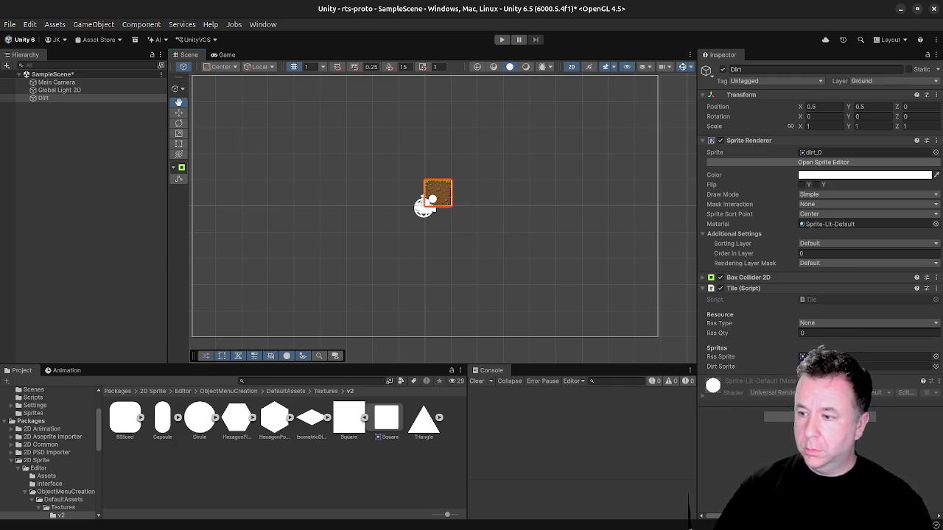
click(42, 142)
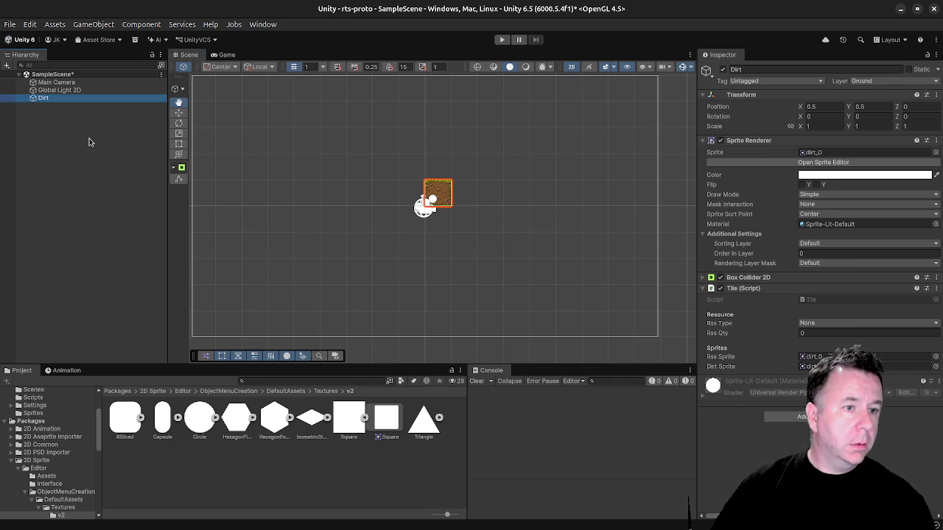
Create a new empty GameObject with its default name using Ctrl+Shift+N.
right_click(89, 142)
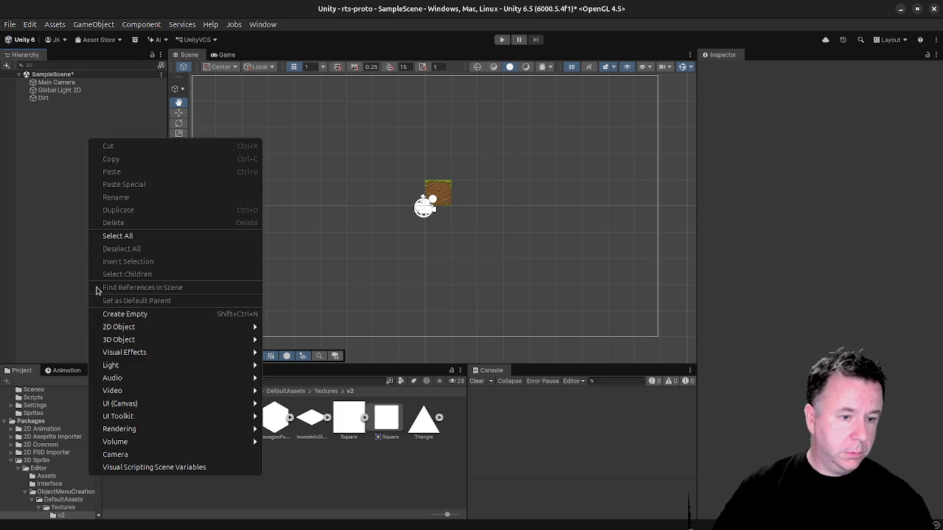
key(Escape)
key(ctrl+shift+n)
key(Return)
Add a rectangular Tilemap under a new Grid via 2D Object > Tilemap > Rectangular.
right_click(78, 169)
mouse_move(140, 437)
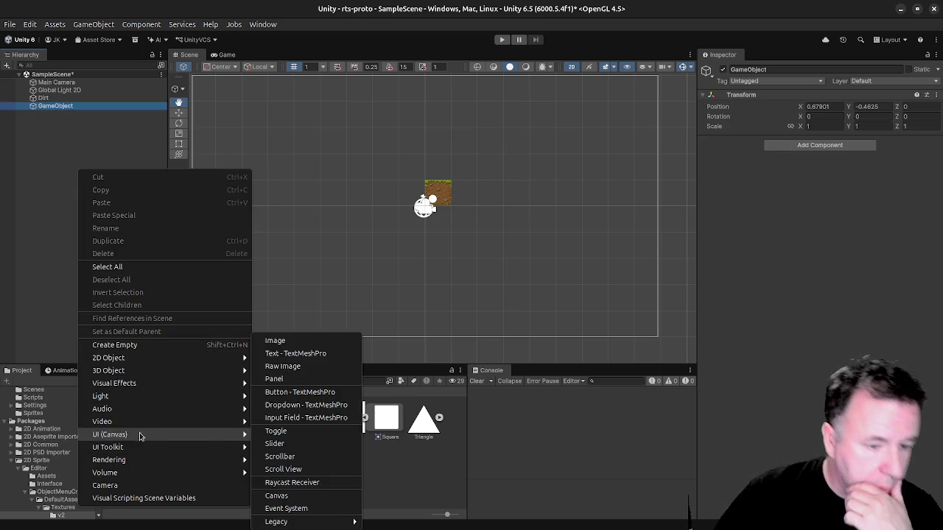
mouse_move(128, 358)
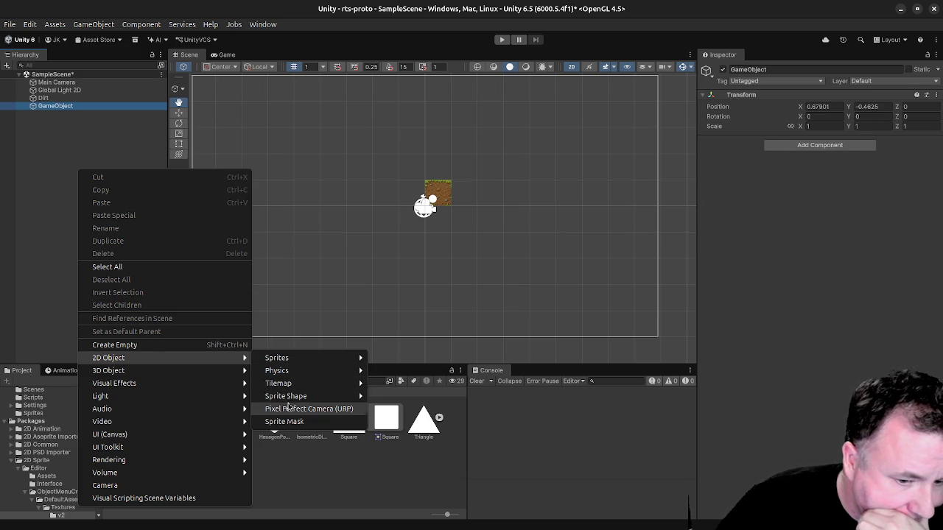
mouse_move(292, 387)
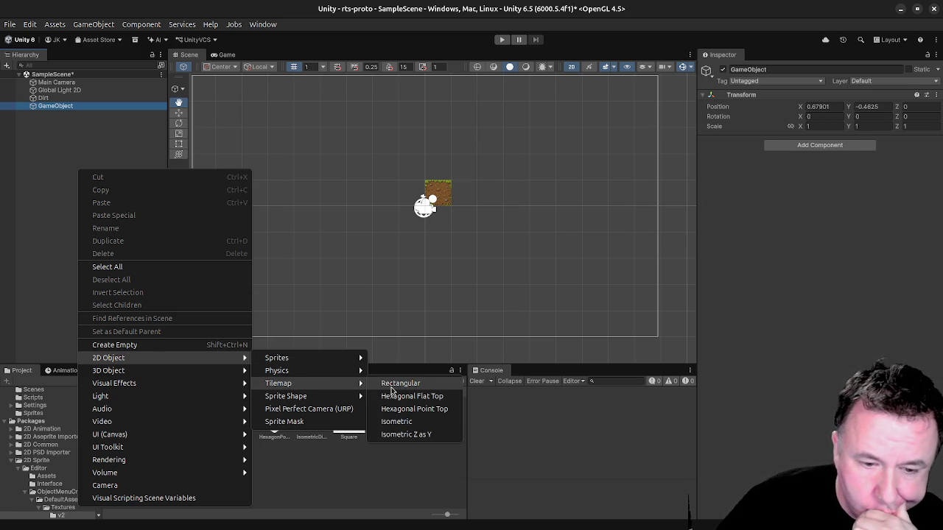
click(391, 385)
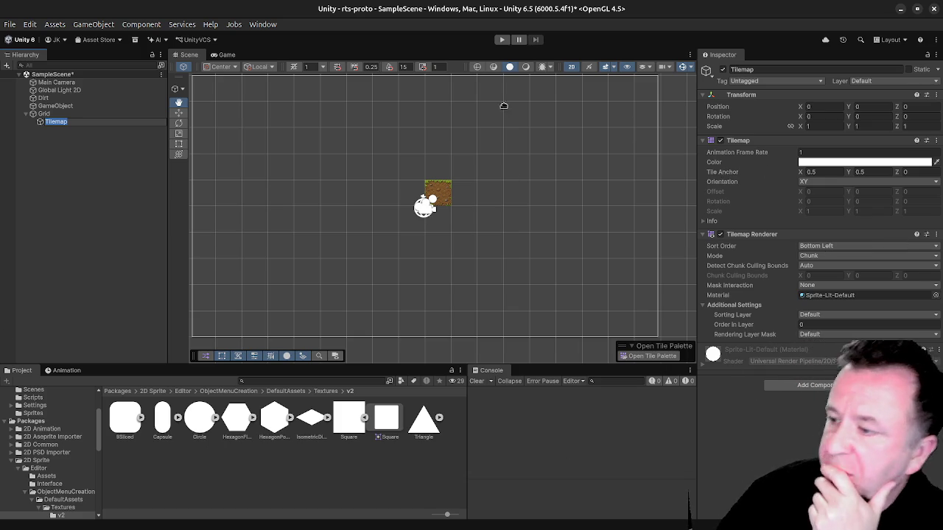
Inspect the Grid and Tilemap settings, including Tile Anchor, then select the Dirt tile.
click(127, 186)
click(74, 123)
click(53, 117)
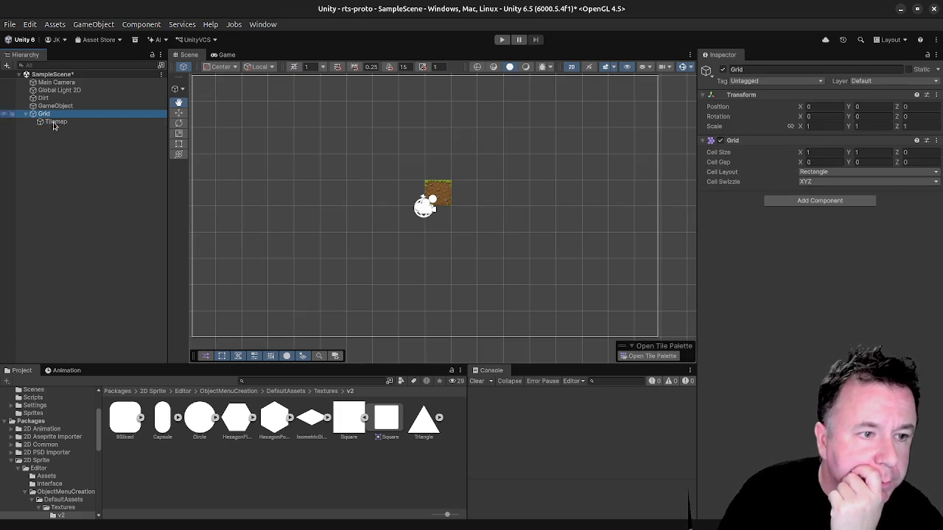
click(53, 123)
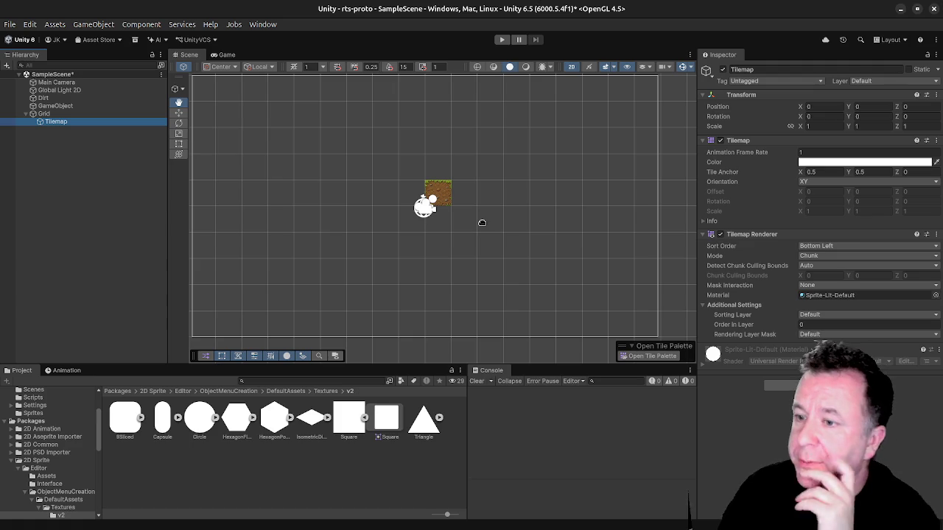
drag(855, 235, 847, 220)
click(860, 173)
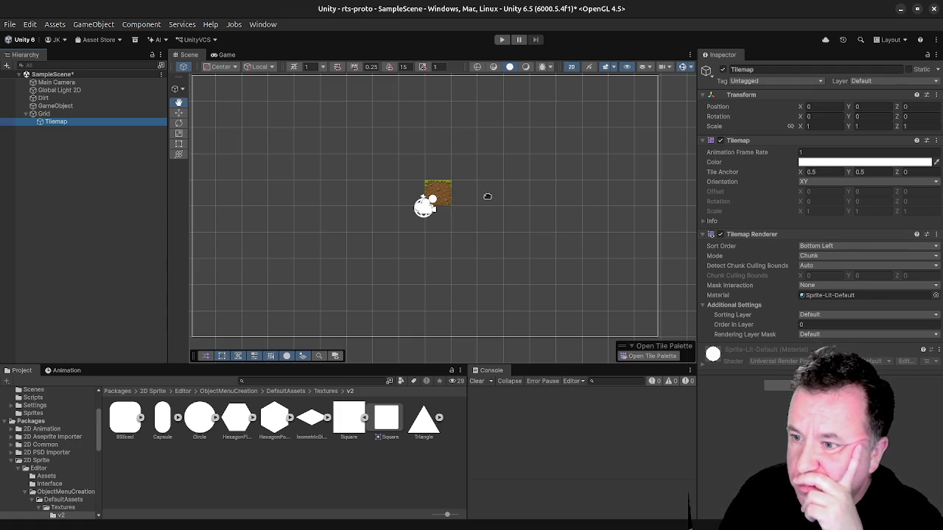
mouse_move(434, 192)
mouse_down()
mouse_move(421, 185)
mouse_move(453, 206)
mouse_up()
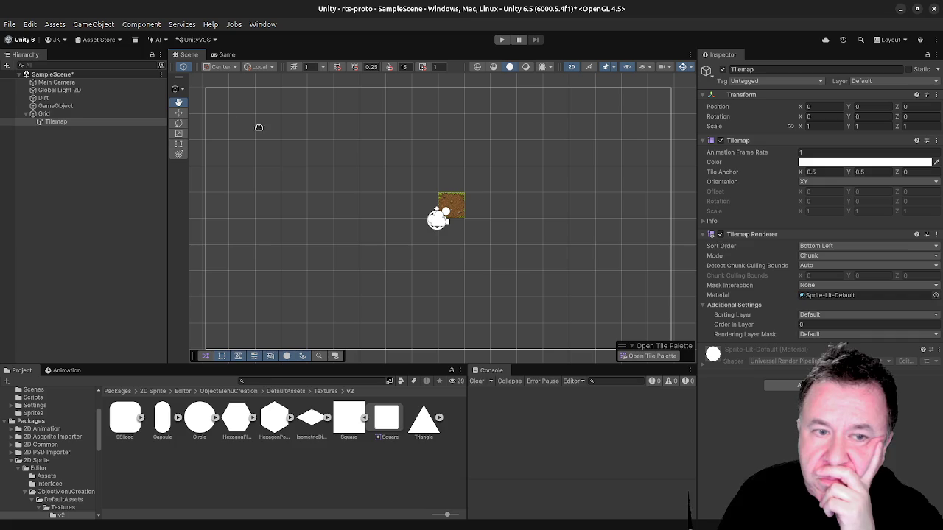
click(179, 113)
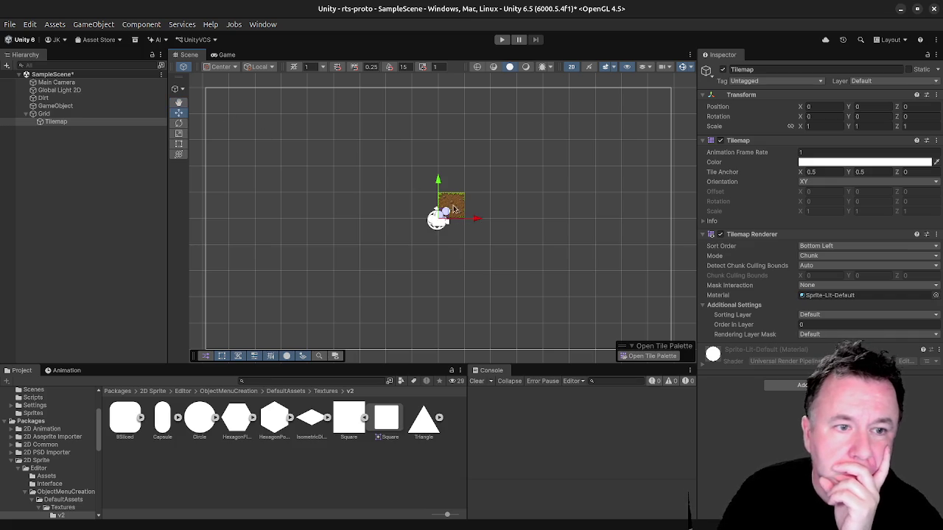
click(453, 212)
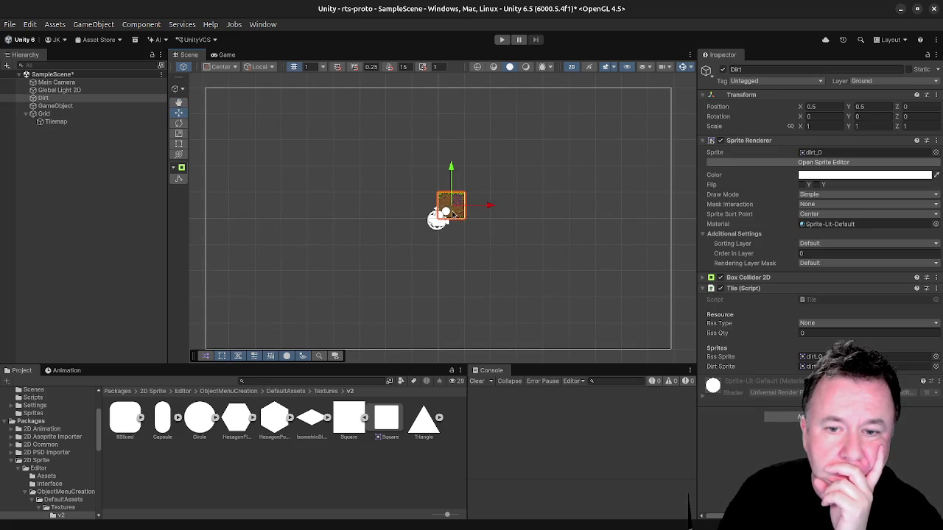
Set the Tilemap sort order to Top Left, keep Chunk mode, and parent Dirt under Tilemap.
click(85, 122)
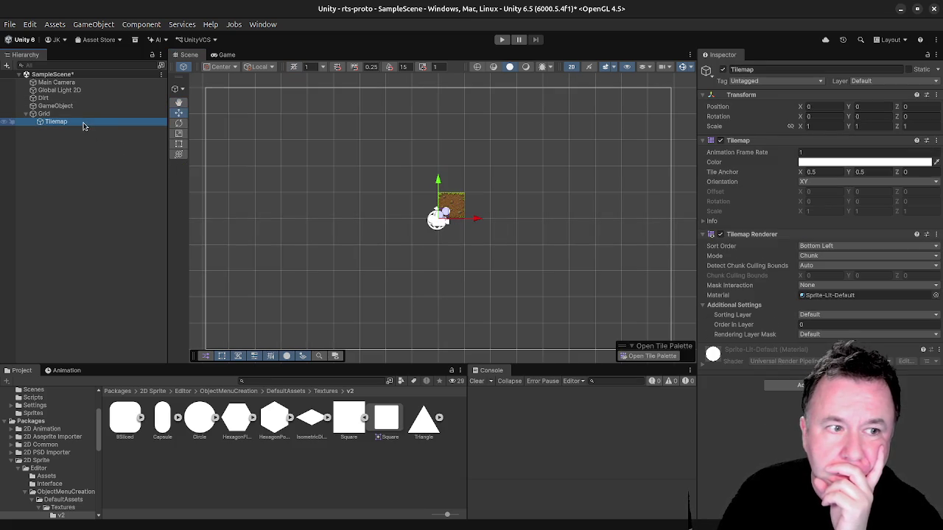
click(819, 246)
click(845, 288)
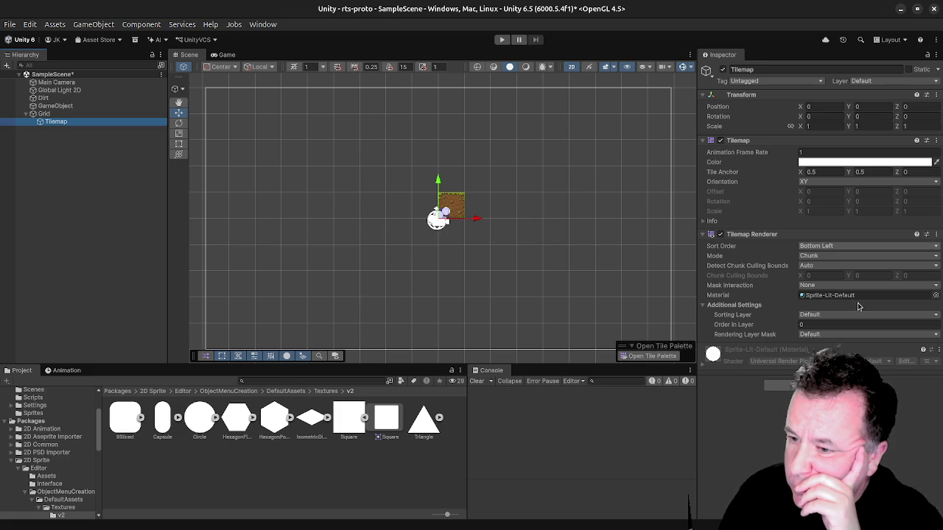
click(823, 257)
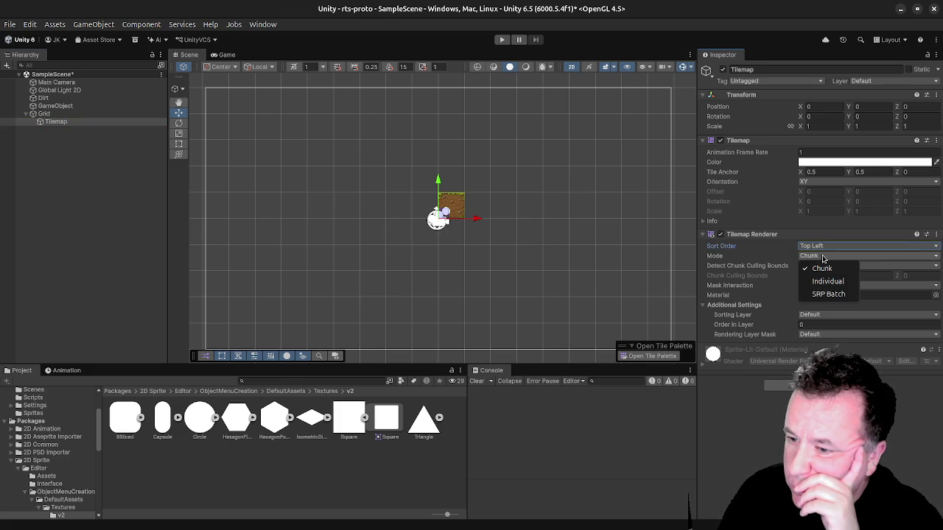
click(823, 257)
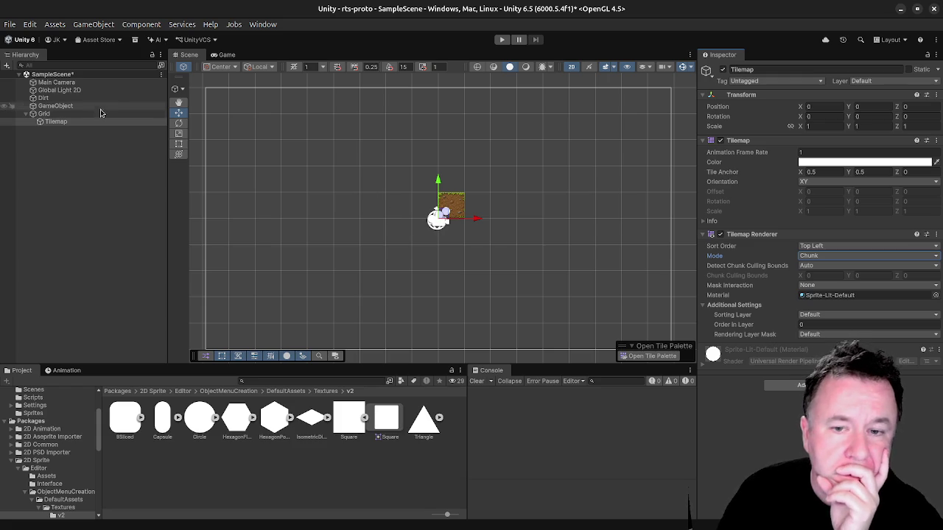
click(44, 98)
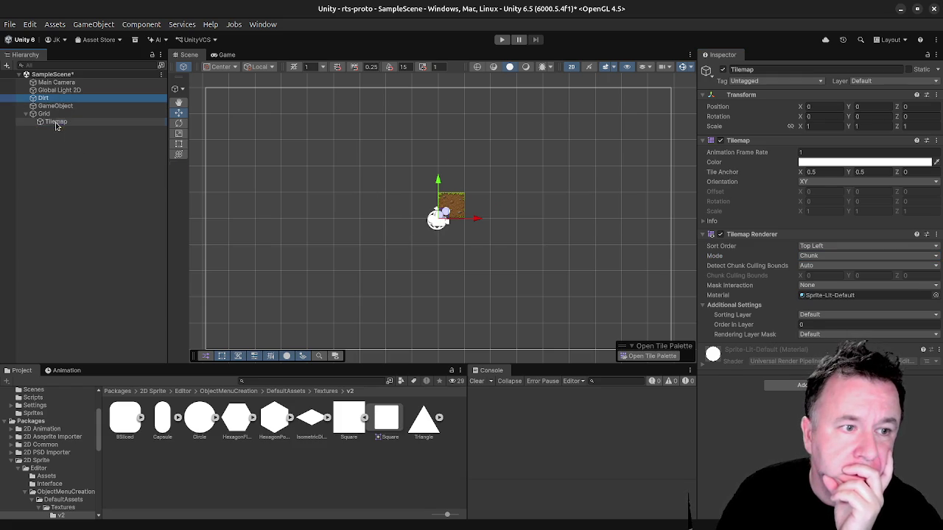
drag(56, 124, 57, 124)
Drag the Dirt tile to the camera frame's top-left corner at -8.5, 4.5.
mouse_move(457, 201)
mouse_down()
mouse_move(226, 114)
mouse_move(223, 96)
mouse_up()
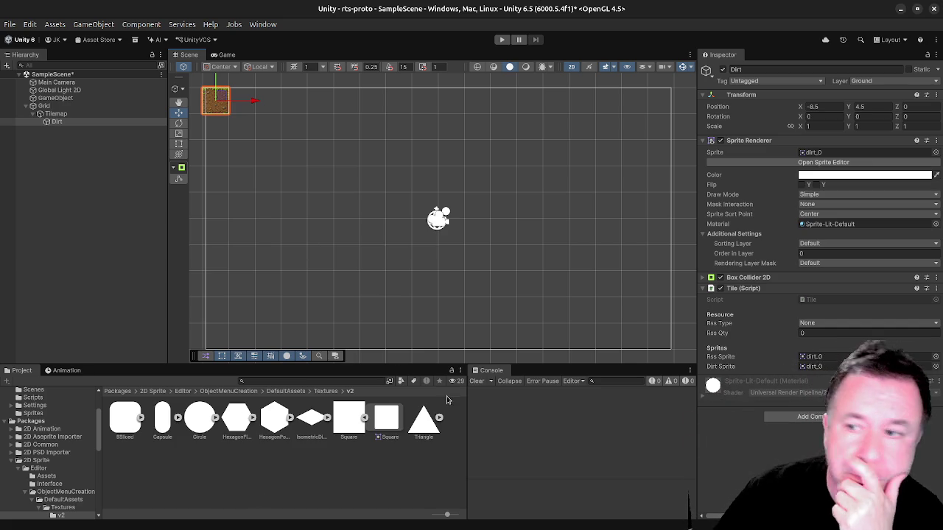
click(54, 162)
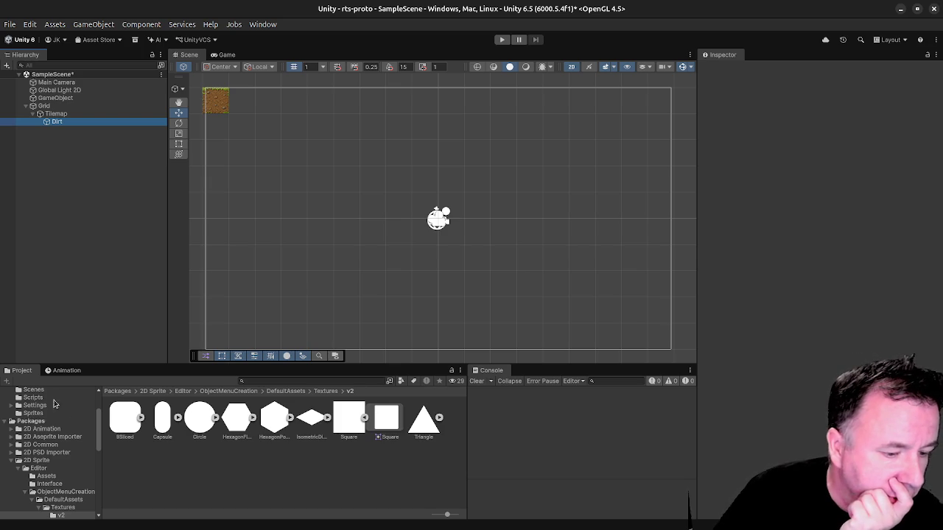
Drag the Dirt tile into the Prefabs folder to make a Dirt prefab.
scroll(22, 397, up, 3)
click(33, 437)
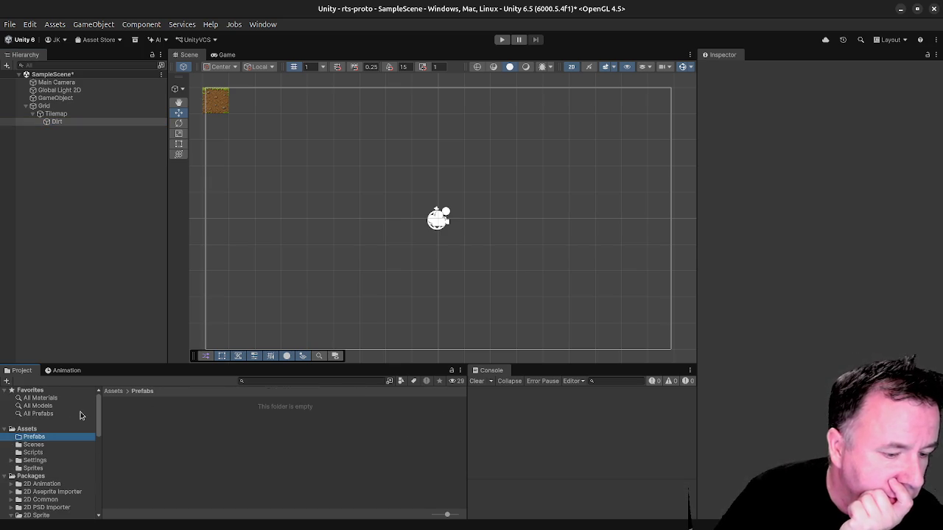
mouse_move(57, 126)
mouse_down()
mouse_move(130, 381)
mouse_move(138, 441)
mouse_up()
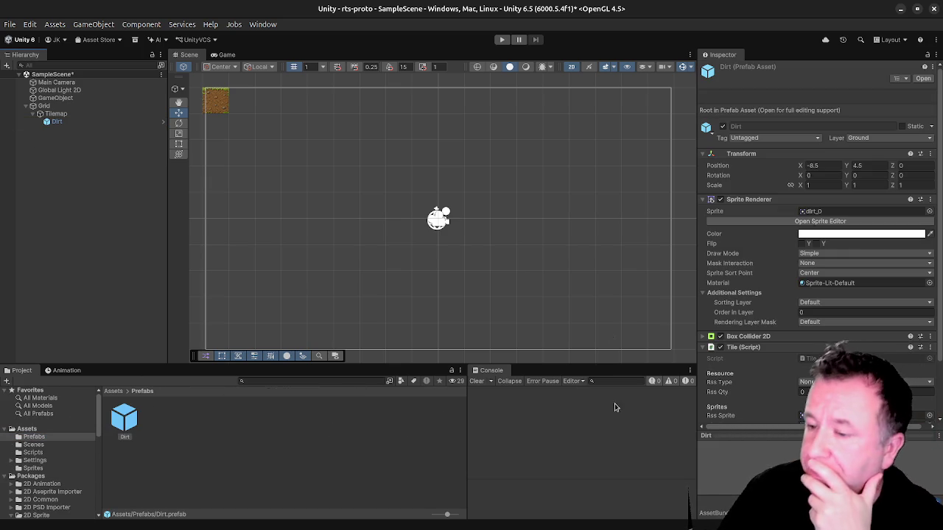
click(129, 417)
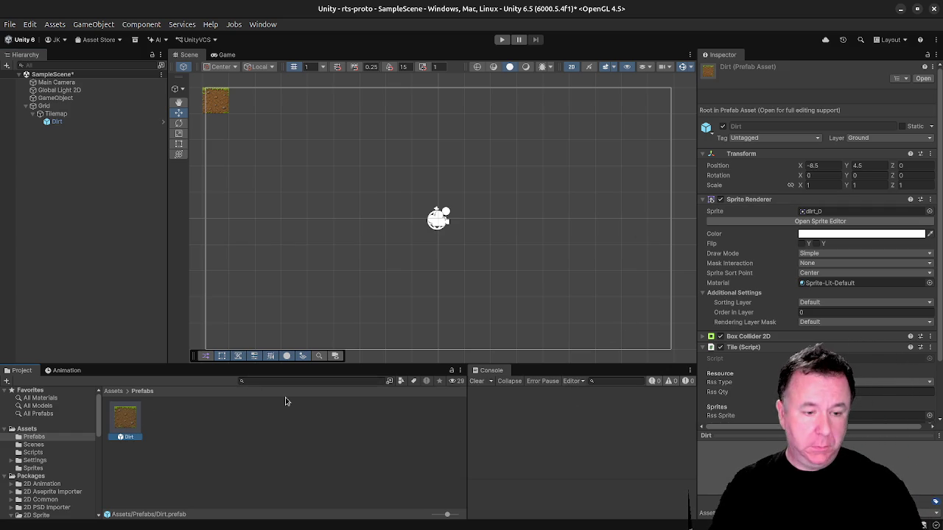
Duplicate the Dirt prefab as Food, then make three copies of Food.
key(ctrl+d)
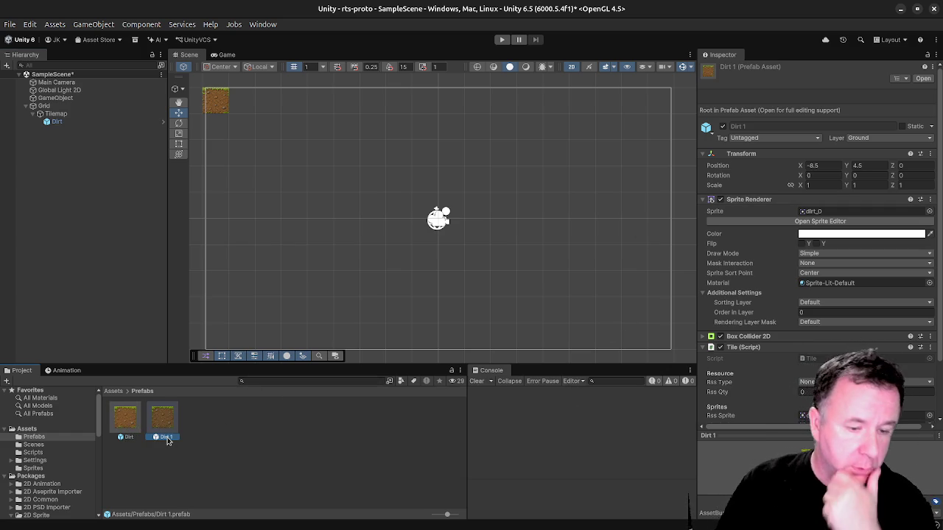
key(F2)
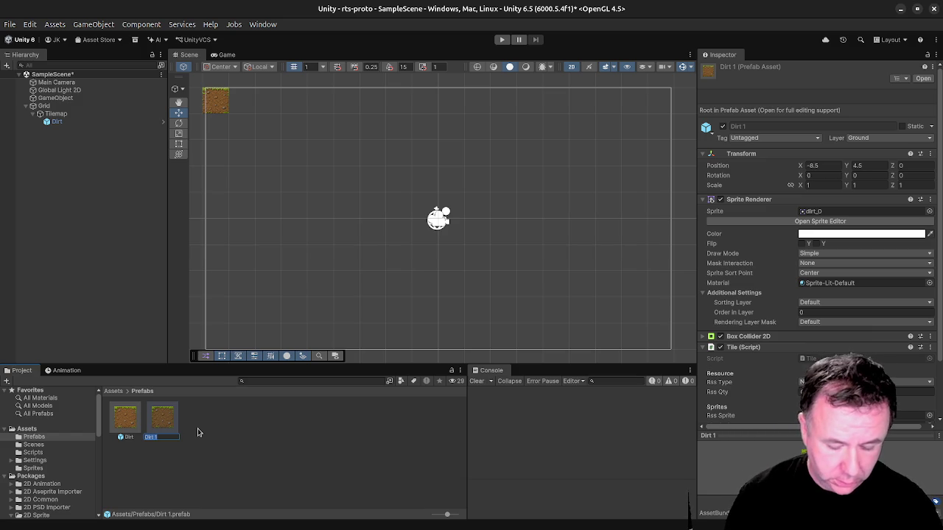
click(160, 437)
text(Food)
key(Return)
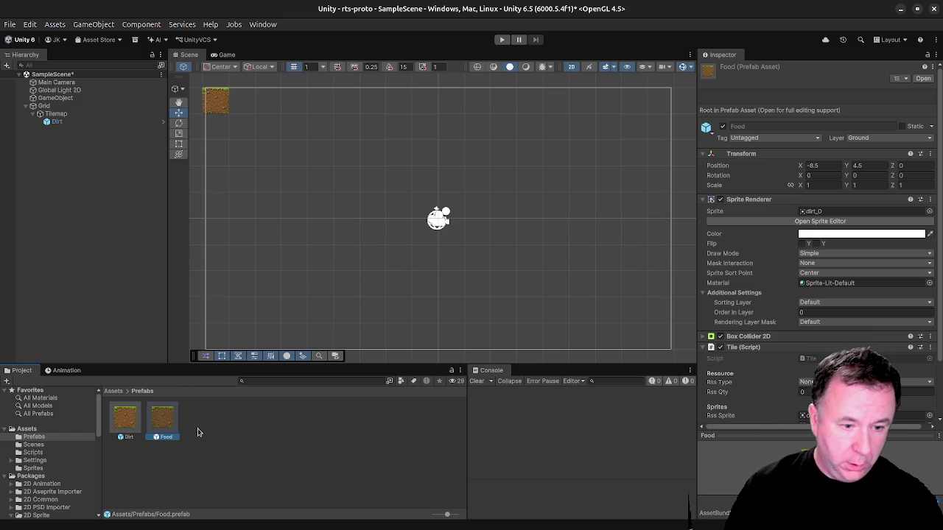
key(ctrl+d)
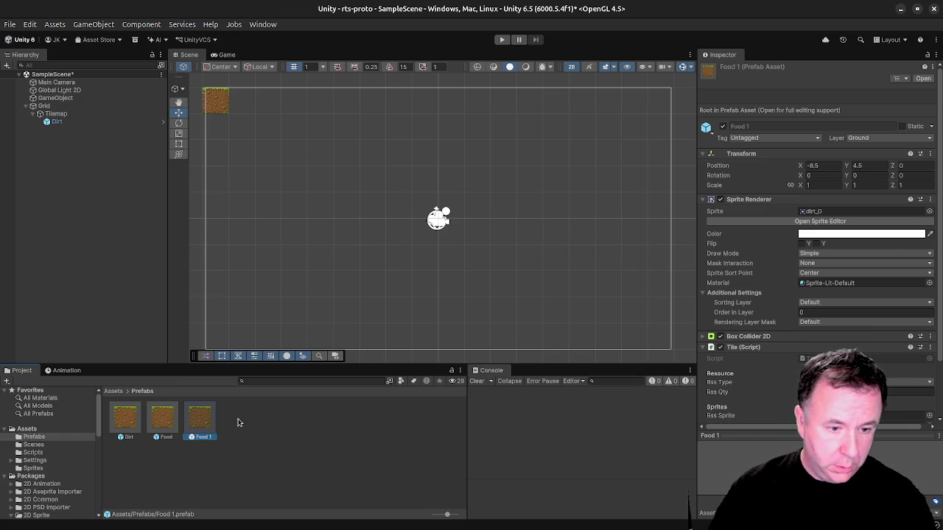
key(ctrl+d)
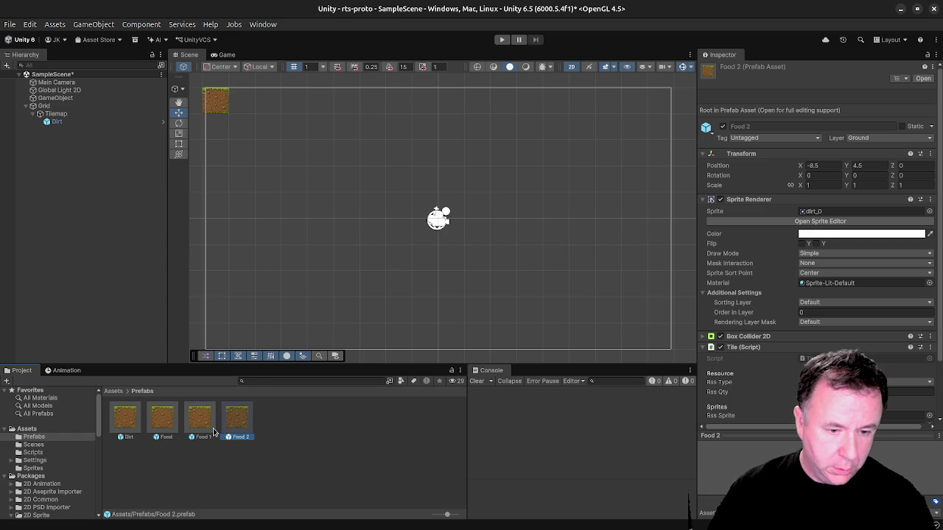
key(ctrl+d)
Rename the three Food copies to Gold, Stone and Wood.
click(201, 434)
click(193, 437)
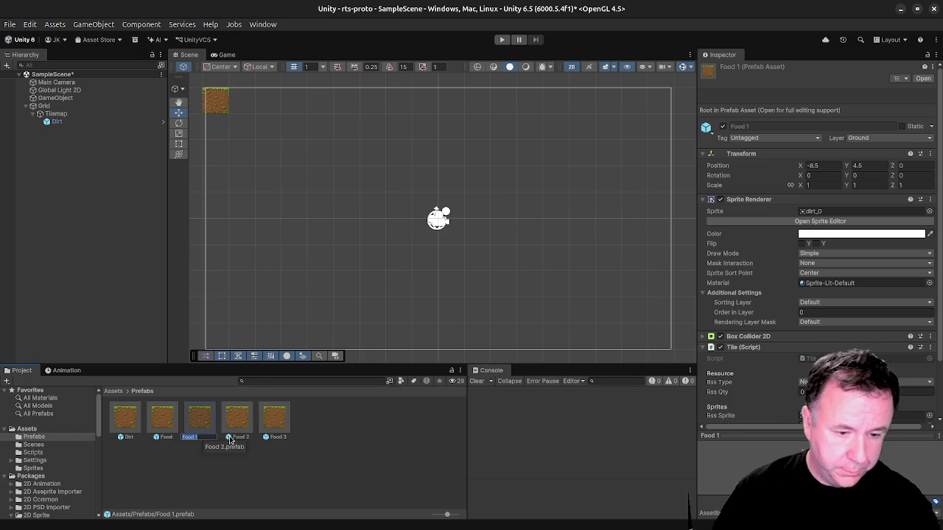
text(Gold)
key(Return)
click(203, 436)
click(196, 436)
key(Tab)
text(Stone)
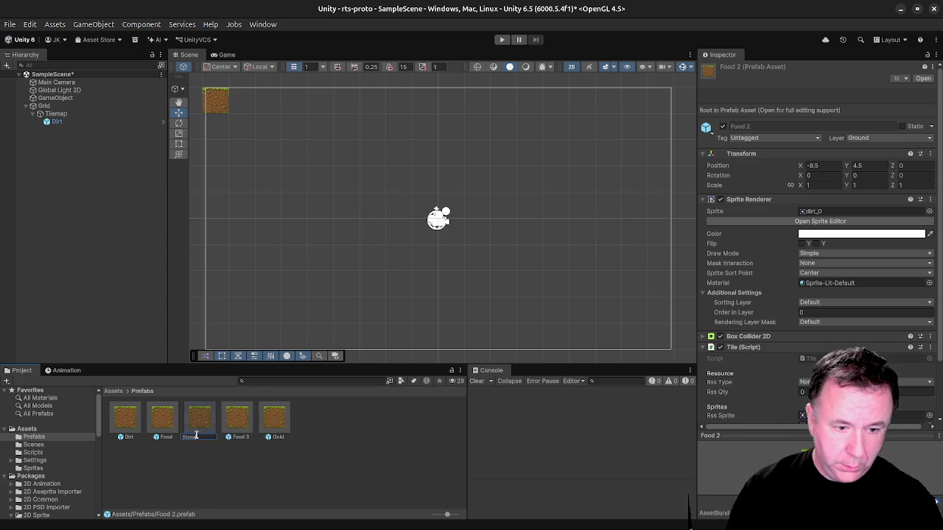
key(Return)
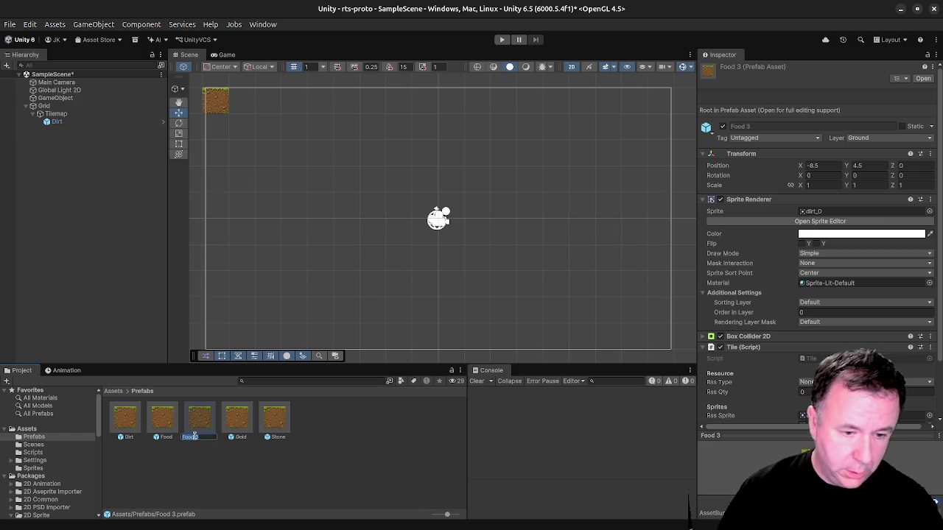
key(Return)
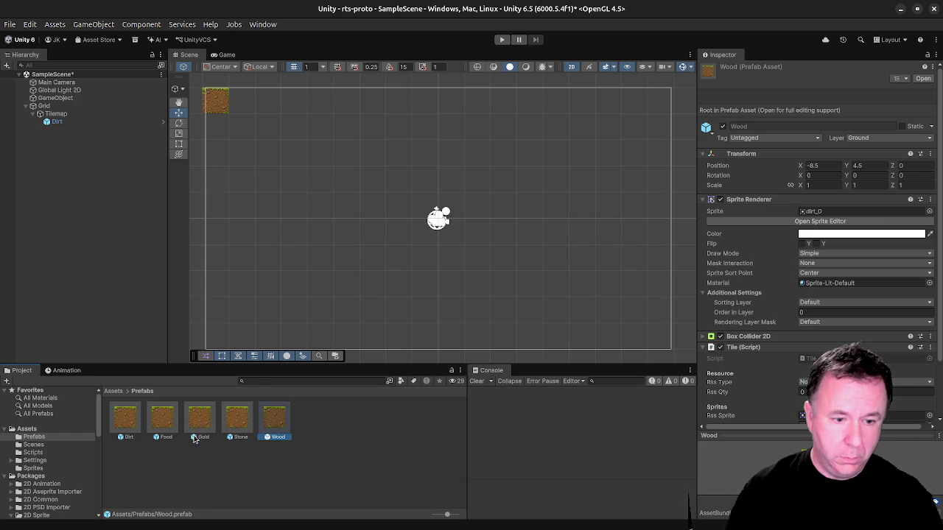
click(162, 426)
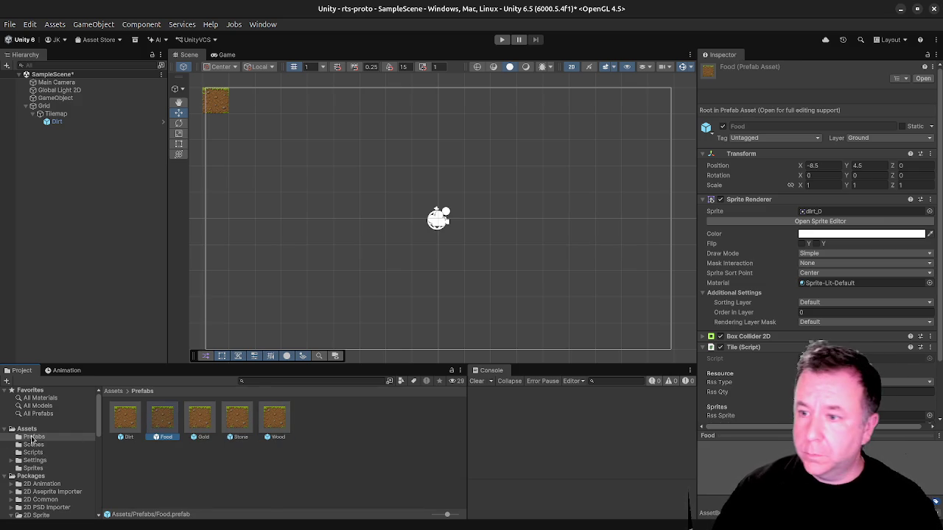
Pick a new sprite for the Food prefab and check which sprite Gold currently uses.
click(930, 212)
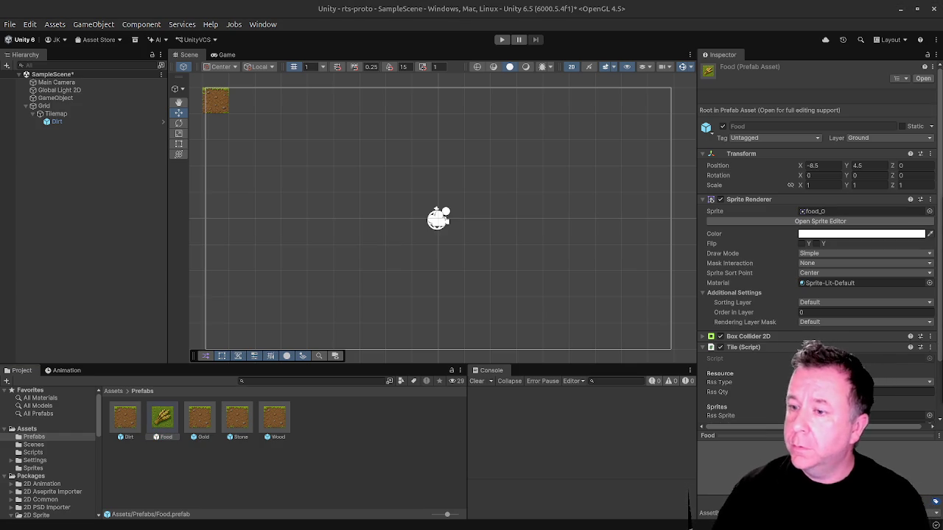
click(203, 423)
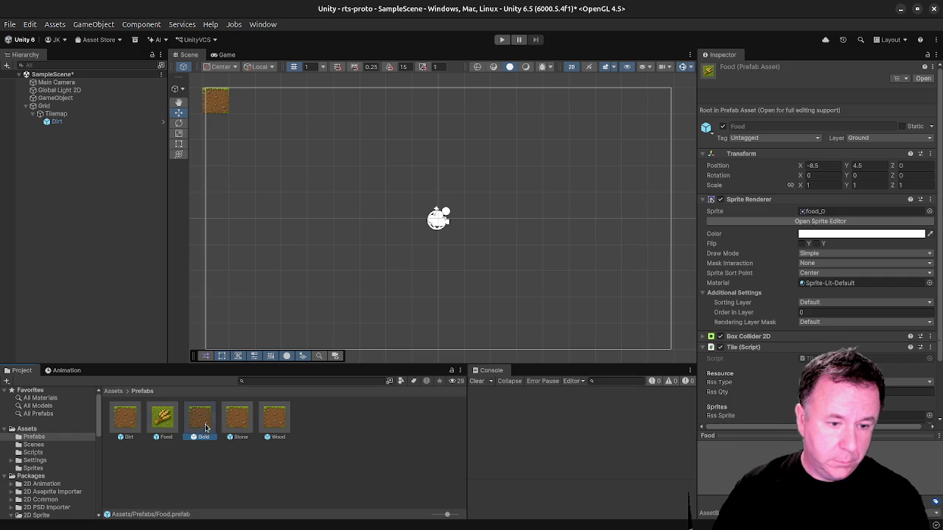
click(832, 200)
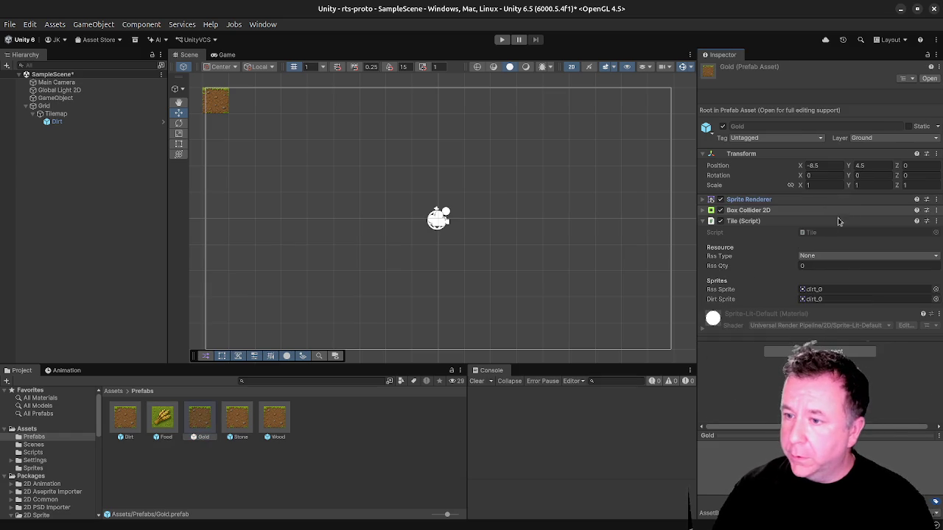
click(792, 210)
drag(788, 212, 774, 206)
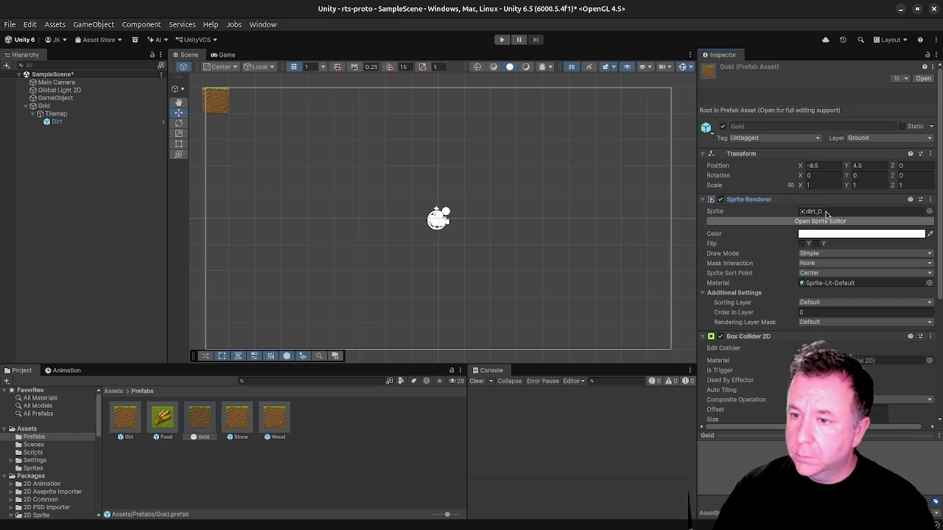
click(825, 211)
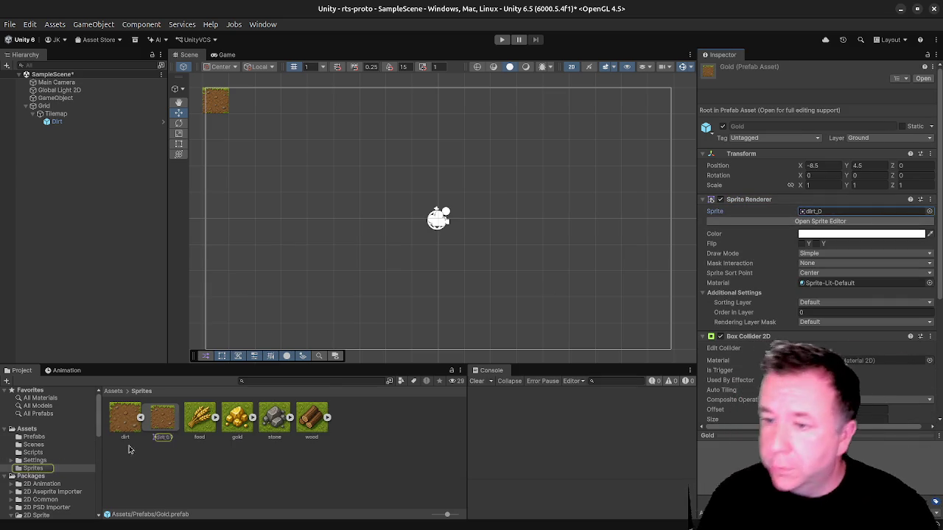
click(238, 416)
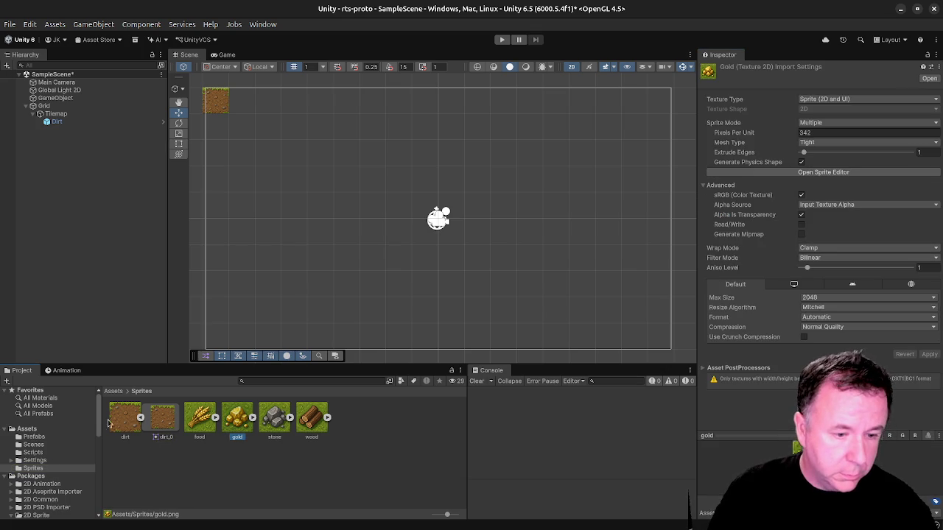
click(113, 392)
double_click(140, 420)
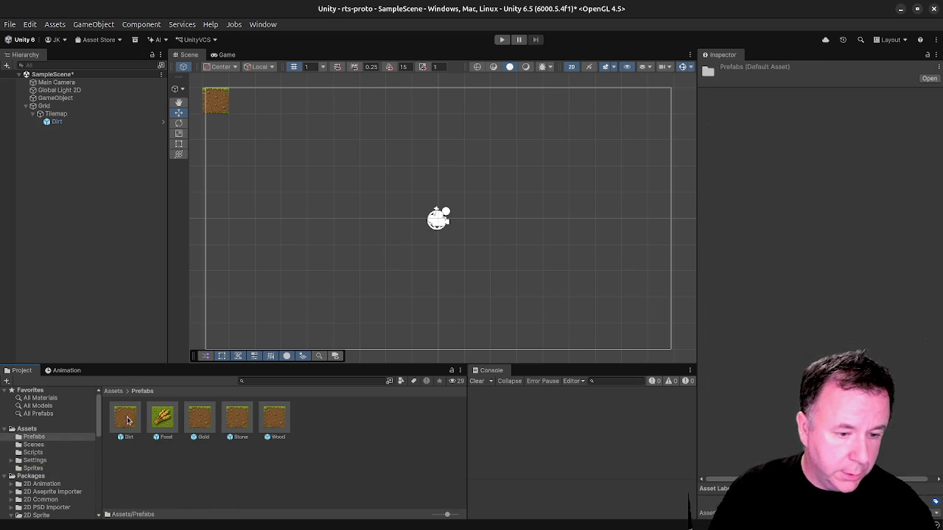
click(200, 418)
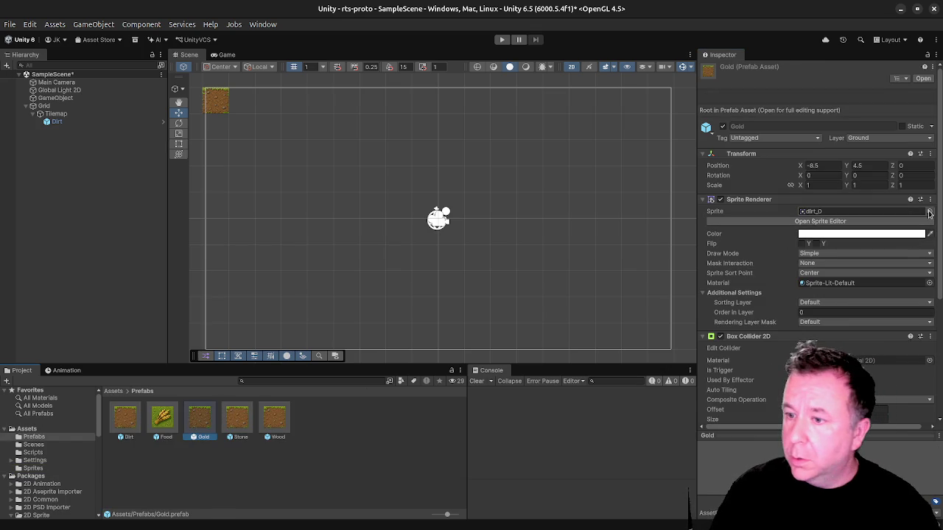
Assign the gold_0 sprite to the Gold prefab's Sprite Renderer.
click(913, 235)
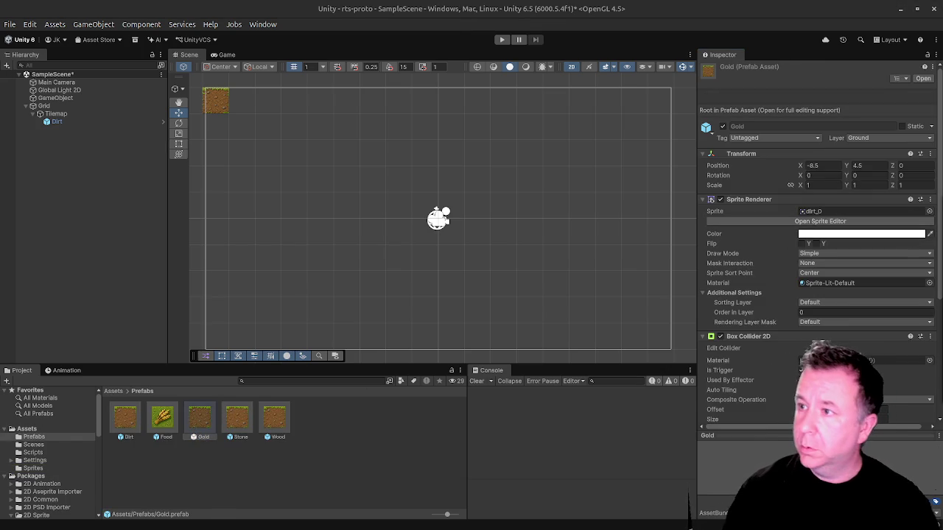
click(862, 211)
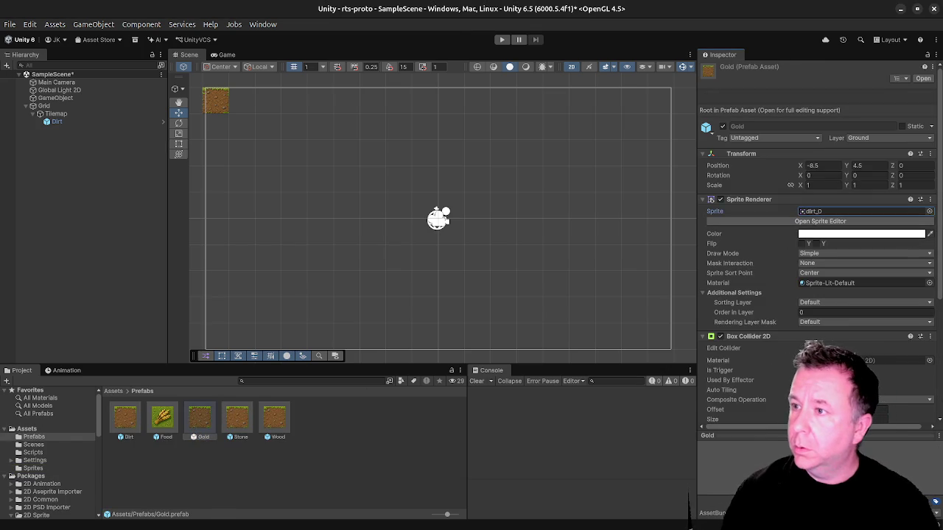
click(929, 212)
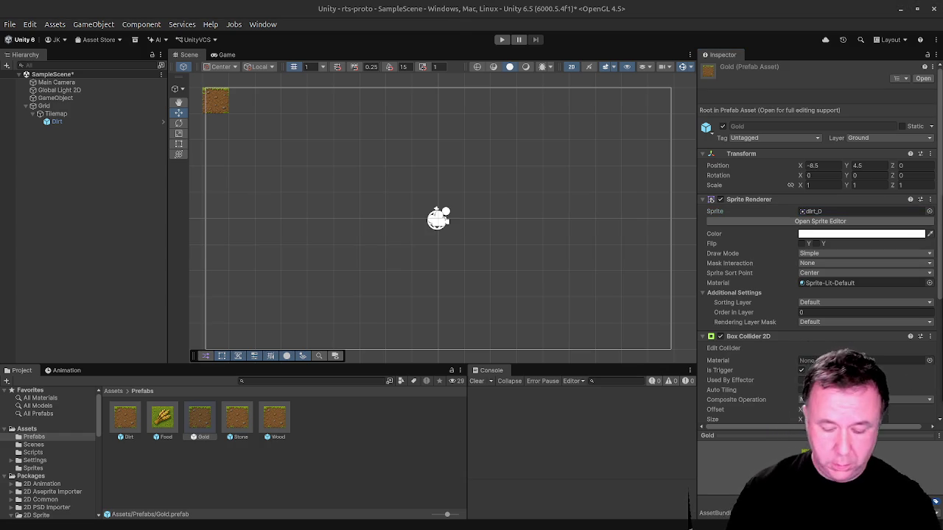
click(930, 212)
text(gold)
mouse_move(801, 237)
mouse_down()
mouse_move(627, 154)
mouse_move(592, 148)
mouse_up()
click(561, 199)
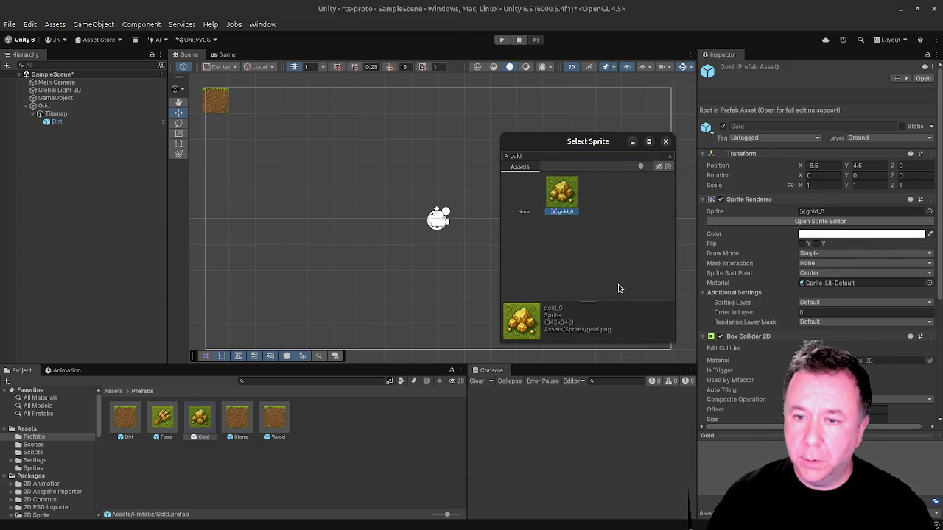
key(Return)
Assign stone_0 to the Stone prefab and wood_0 to the Wood prefab.
click(236, 420)
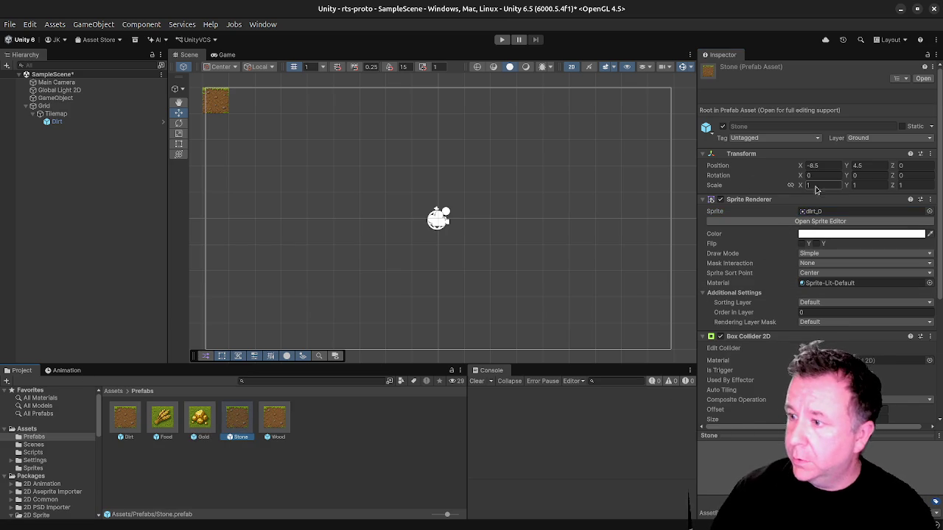
click(930, 212)
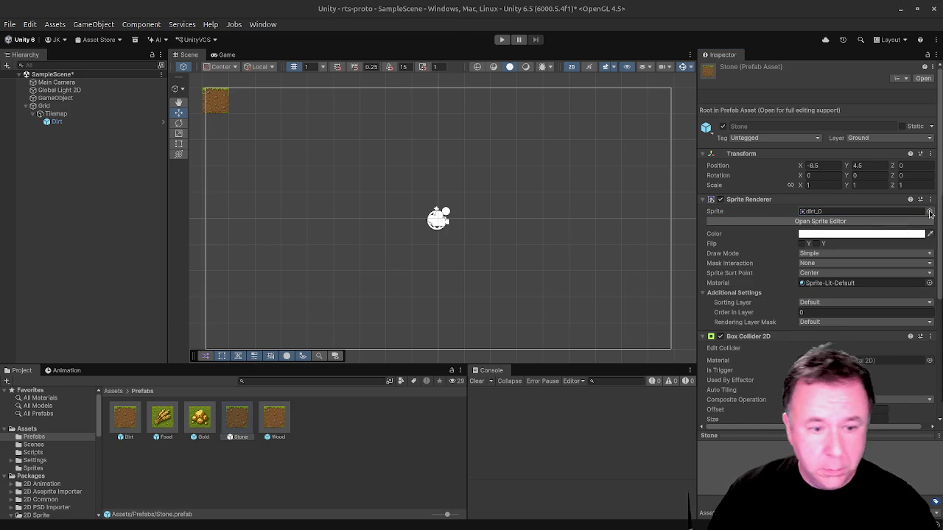
drag(791, 239, 653, 179)
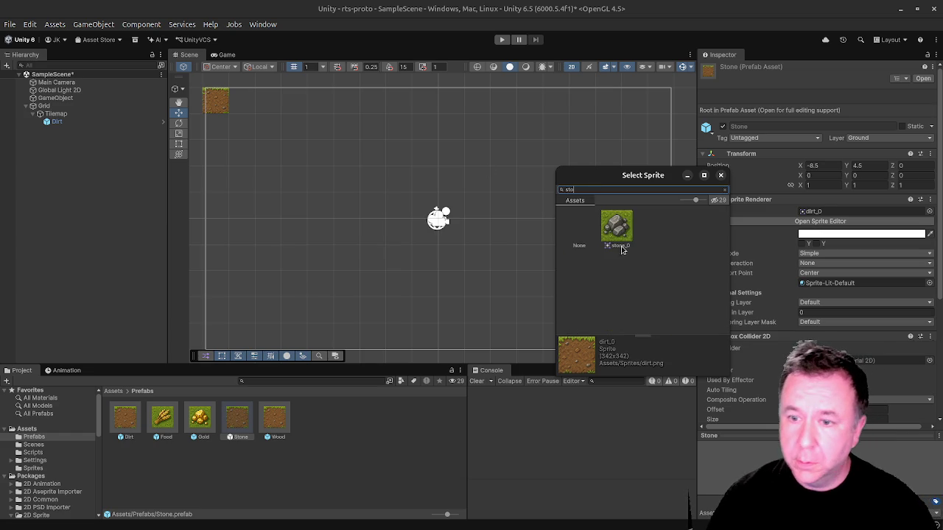
click(624, 229)
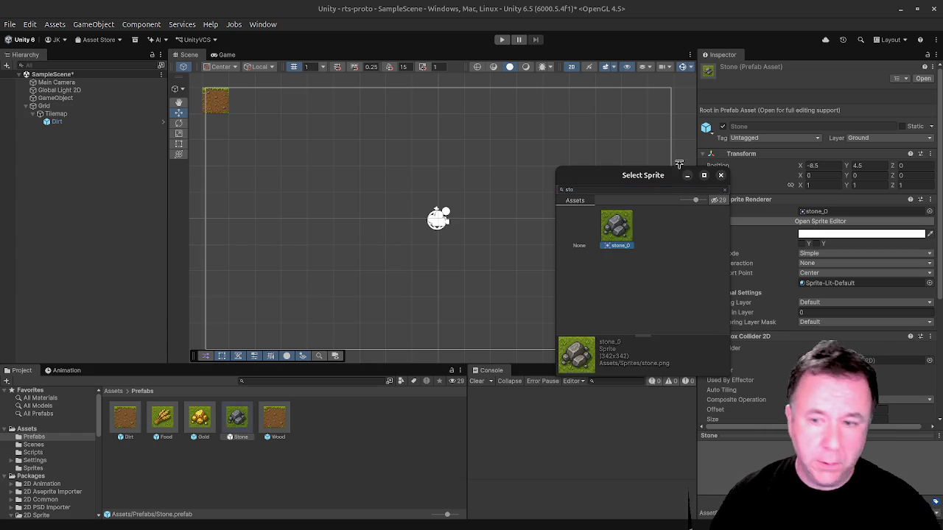
click(721, 175)
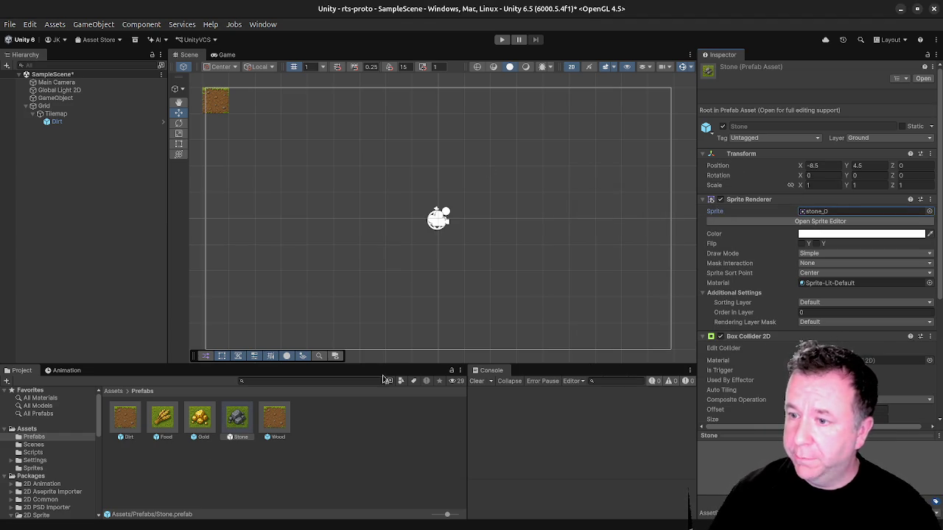
click(275, 420)
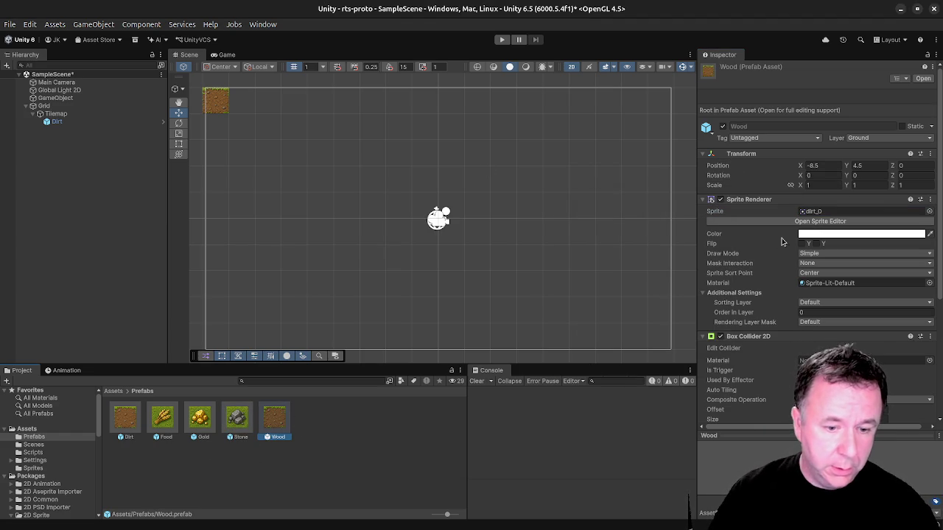
click(930, 212)
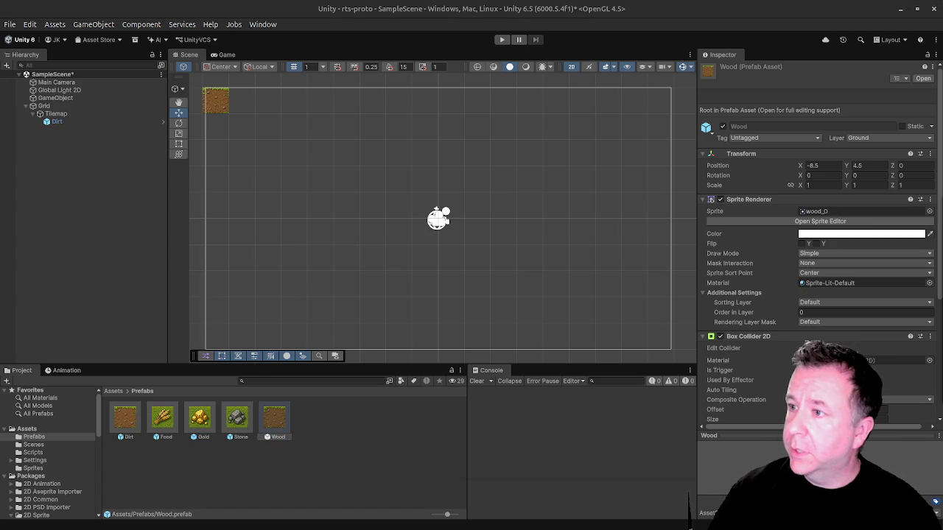
key(Return)
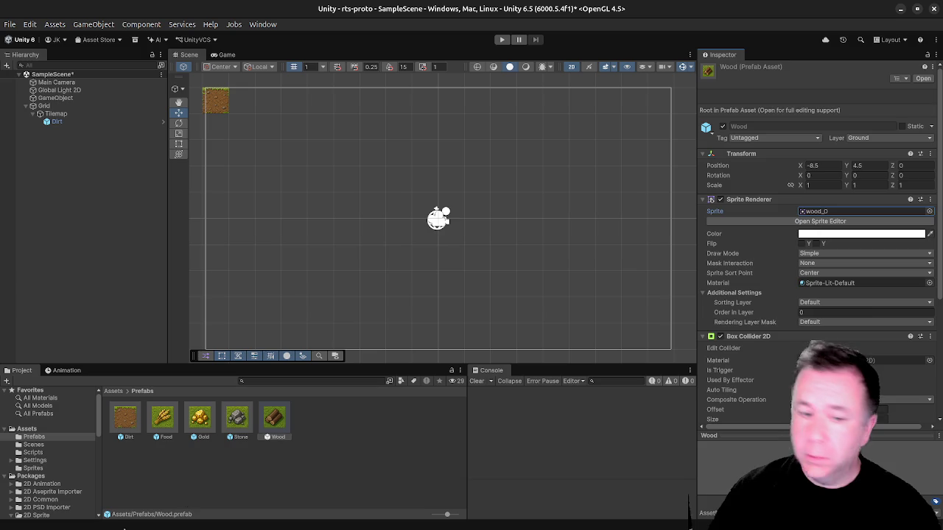
click(336, 435)
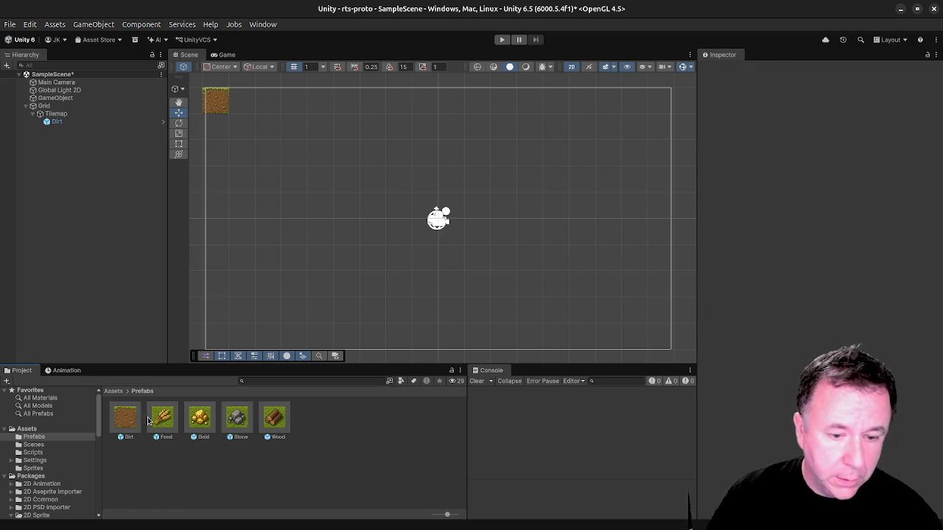
Collapse Food's renderer and collider panels and set its Rss Sprite to food_0.
click(156, 418)
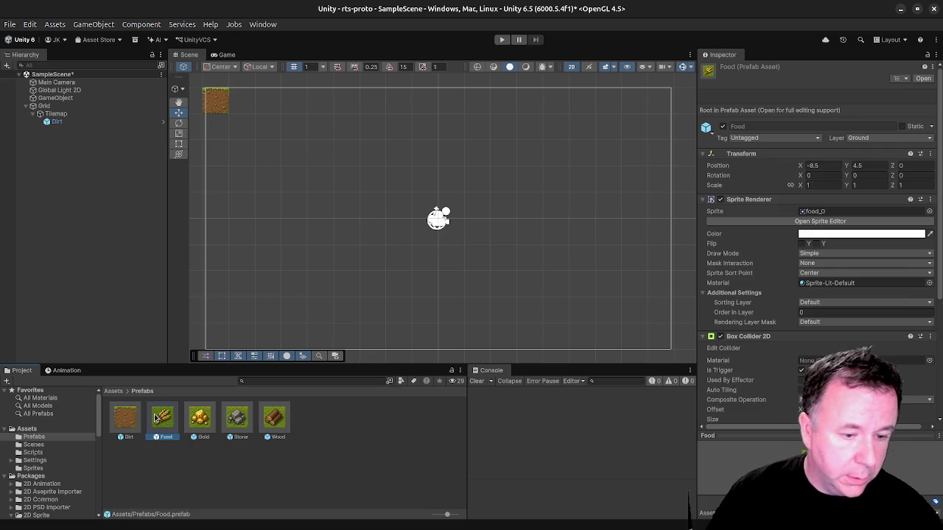
click(34, 438)
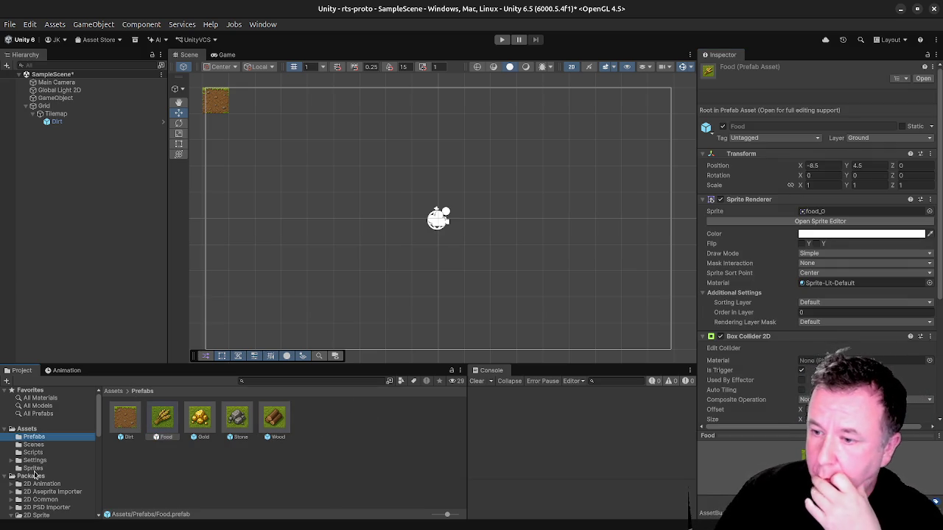
scroll(818, 243, down, 4)
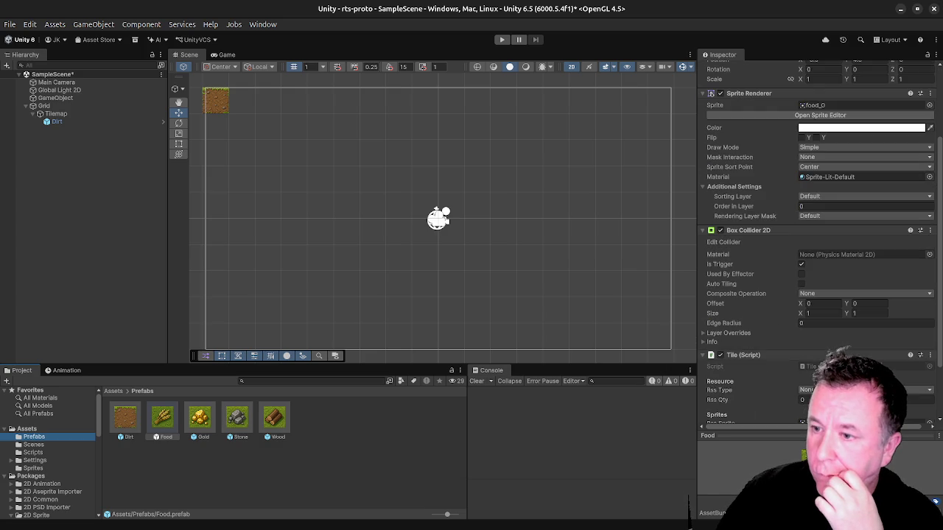
scroll(708, 197, up, 4)
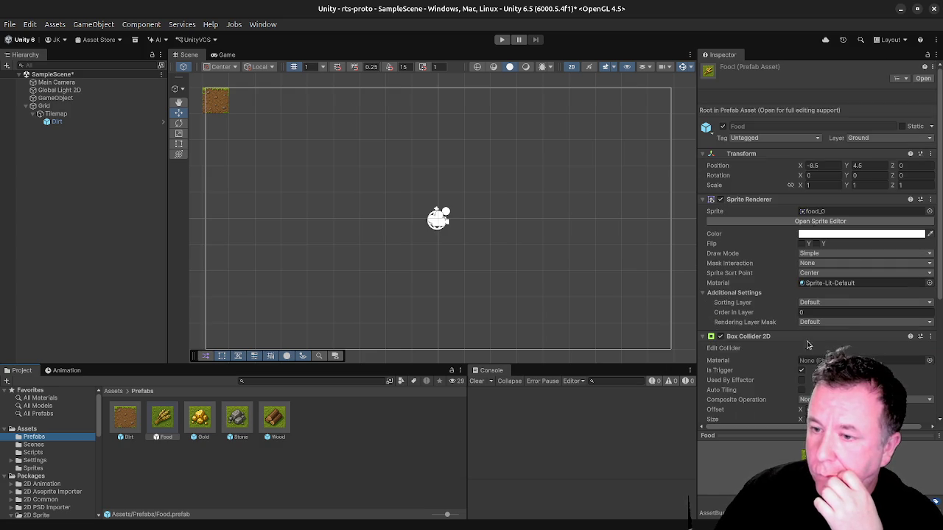
click(704, 201)
click(705, 211)
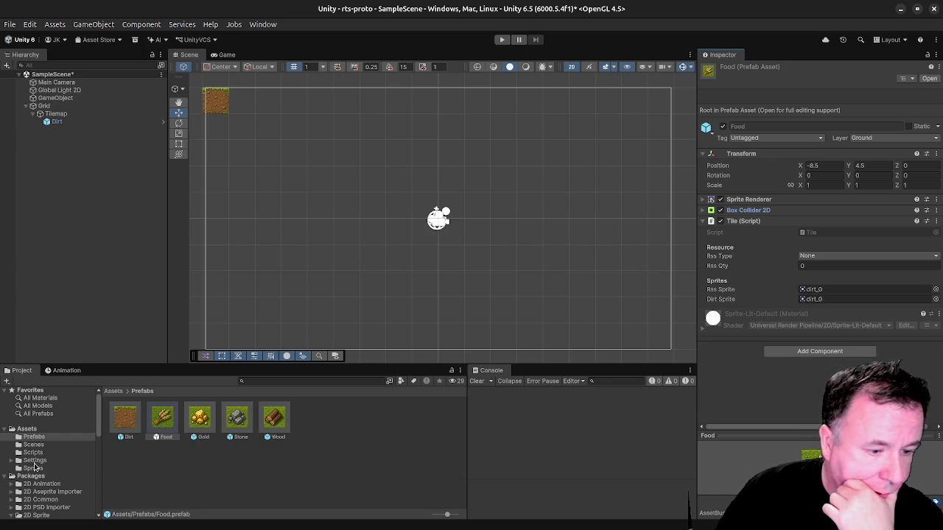
click(935, 290)
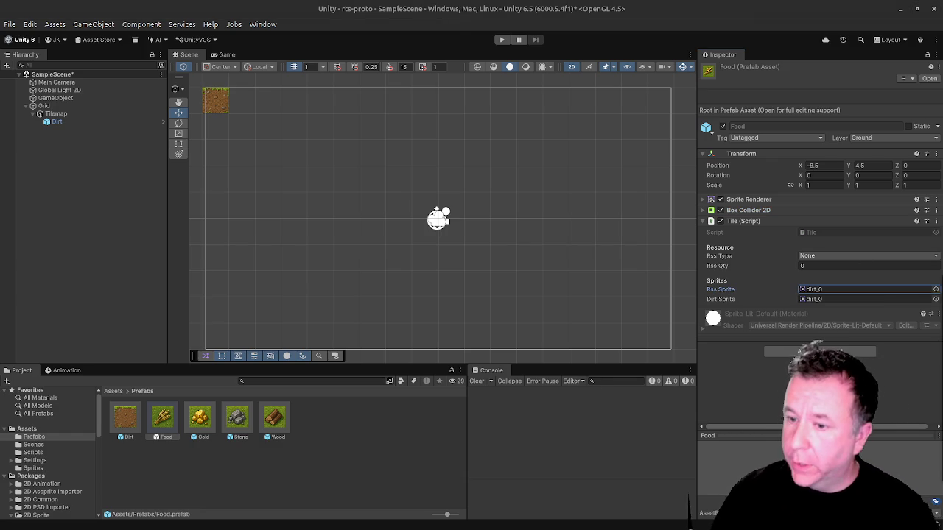
key(Return)
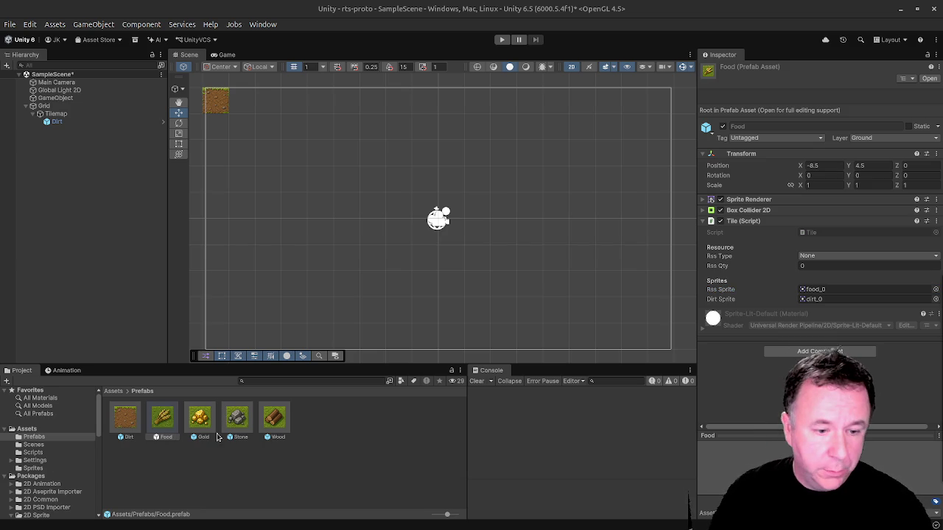
Set Rss Sprite to gold_0 on Gold and stone_0 on Stone.
click(200, 422)
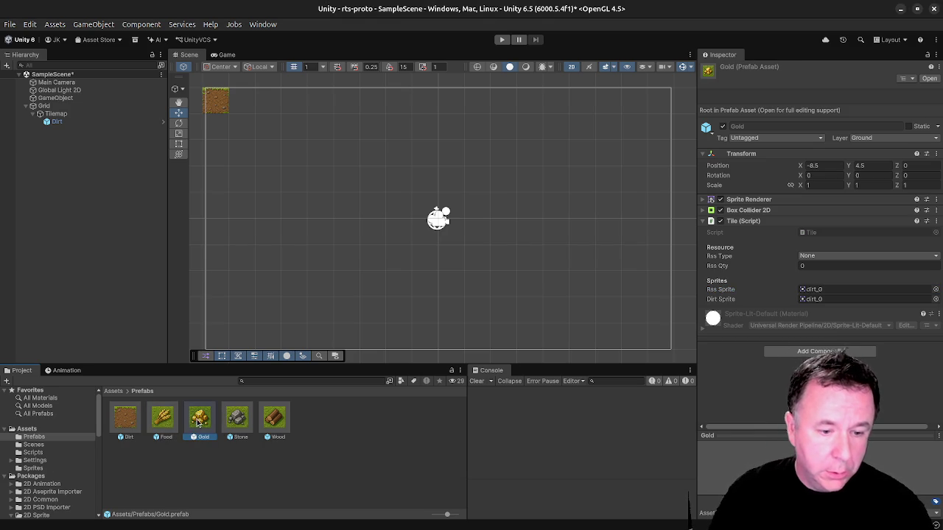
click(935, 290)
key(Return)
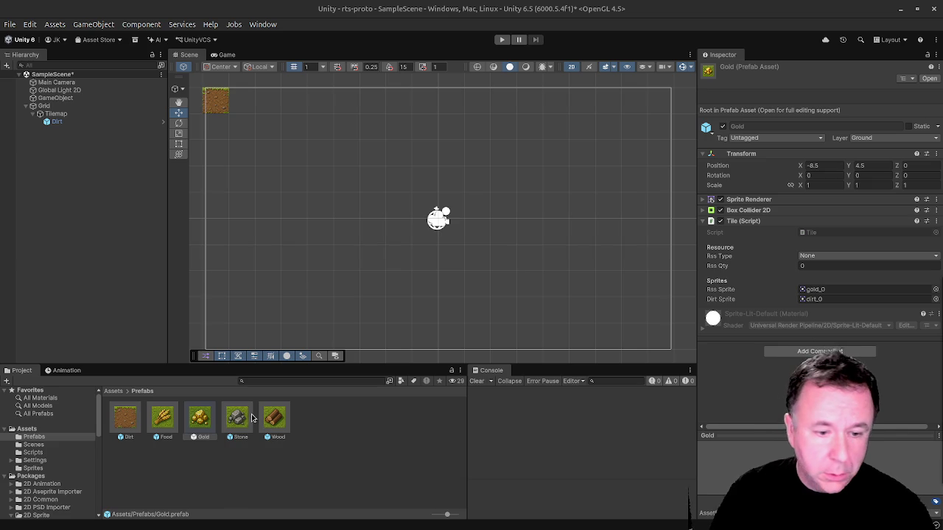
click(246, 420)
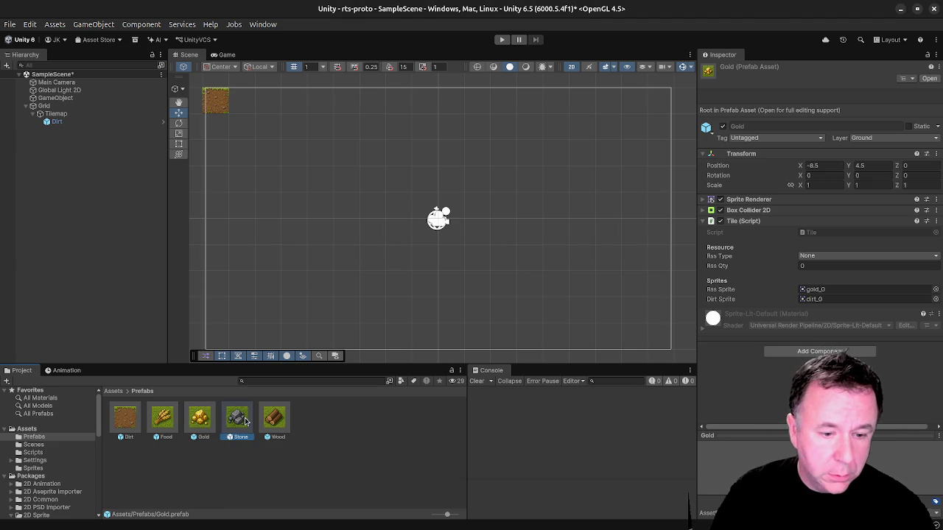
click(936, 290)
key(Return)
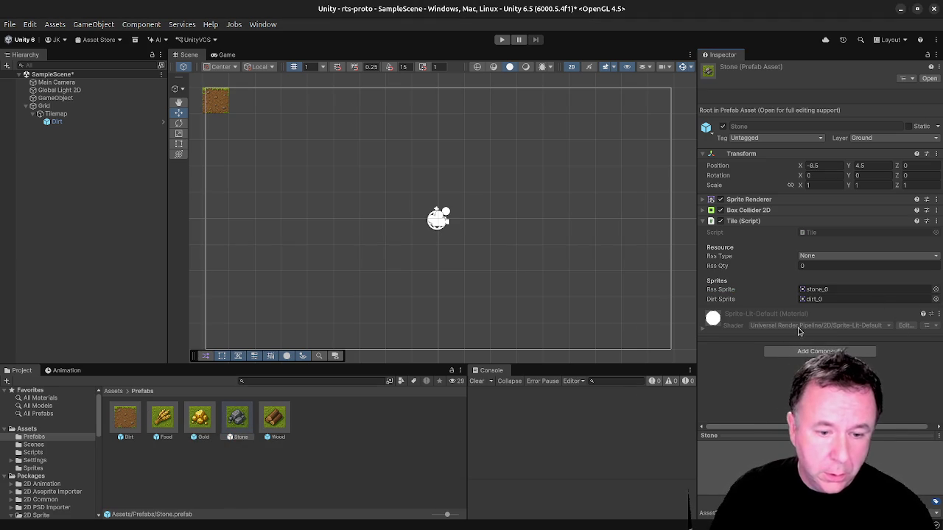
Set the Wood prefab's Rss Sprite to wood_0.
click(358, 440)
click(274, 418)
click(936, 289)
key(Return)
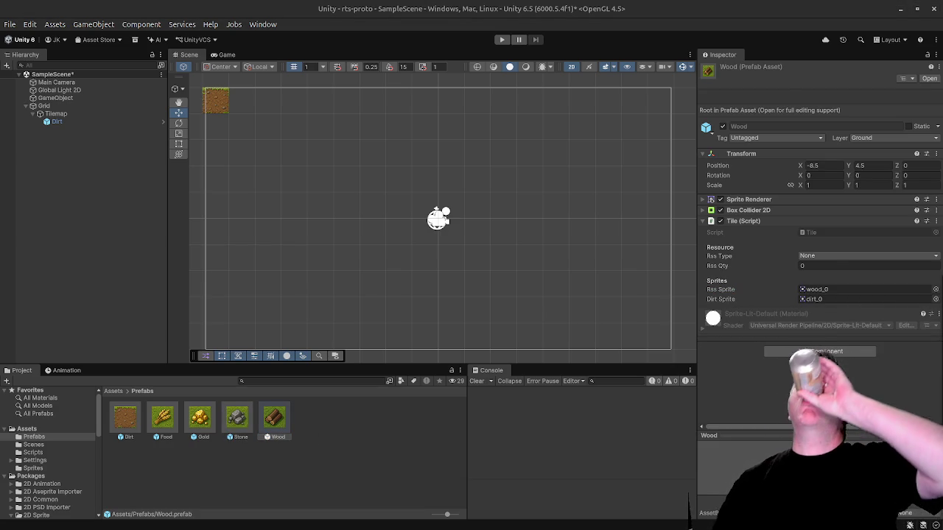
click(816, 266)
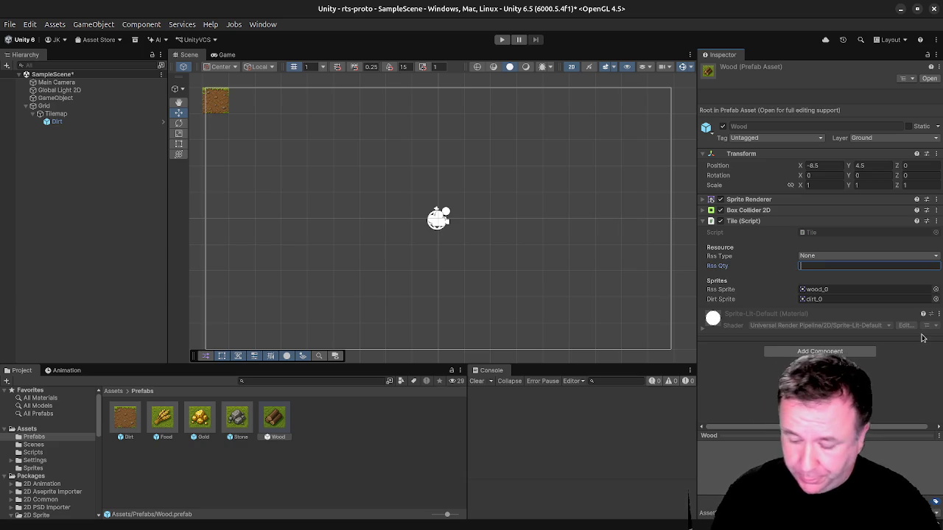
text(5)
Set the Stone prefab's Rss Type to Stone.
click(855, 259)
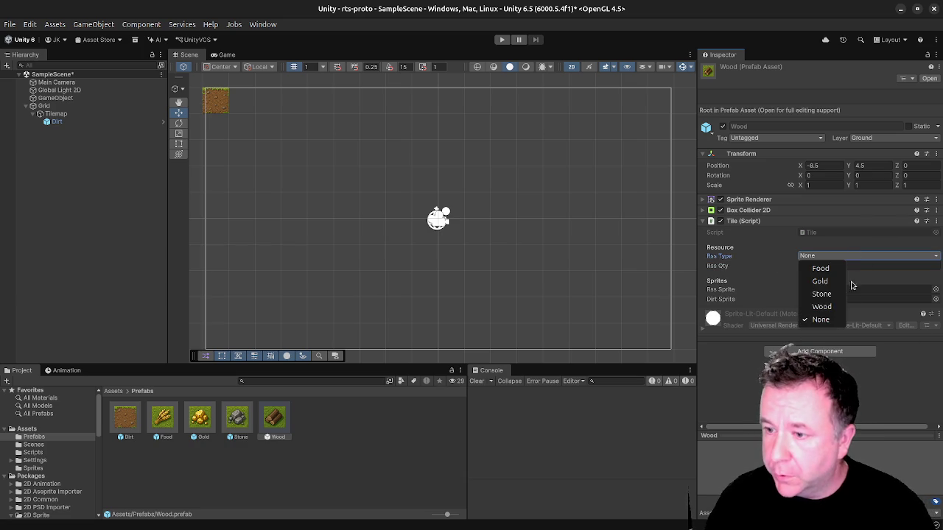
click(846, 303)
click(240, 423)
click(826, 256)
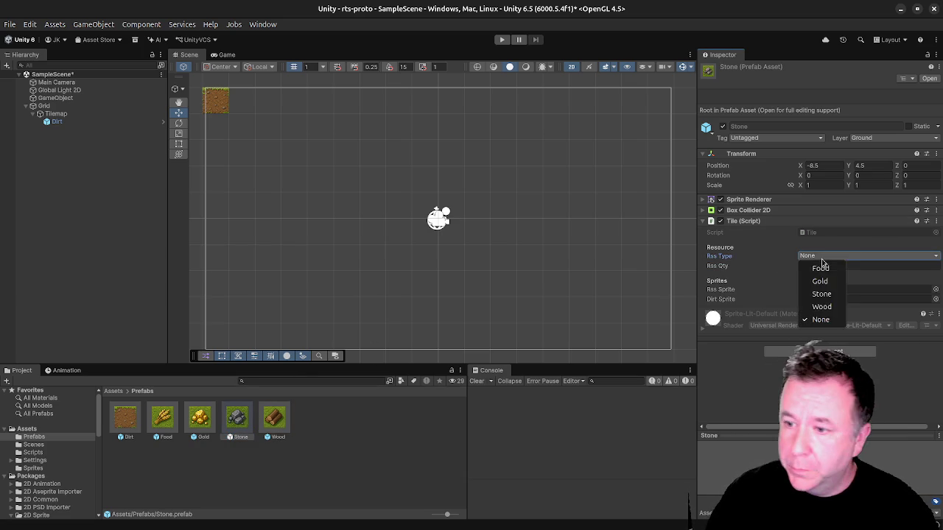
click(831, 303)
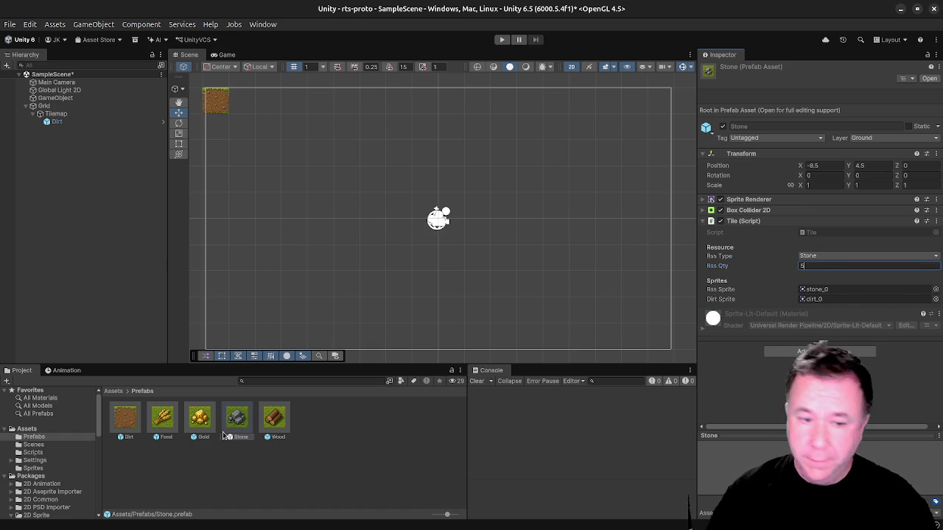
Give Gold and Food an Rss Qty of 5 with Rss Types Gold and Food.
click(199, 420)
click(825, 265)
text(5)
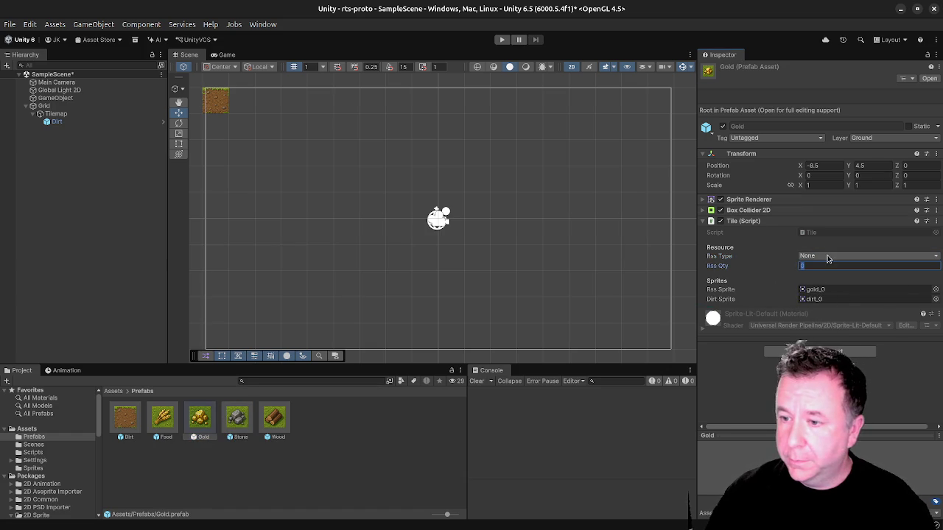
click(825, 256)
click(830, 290)
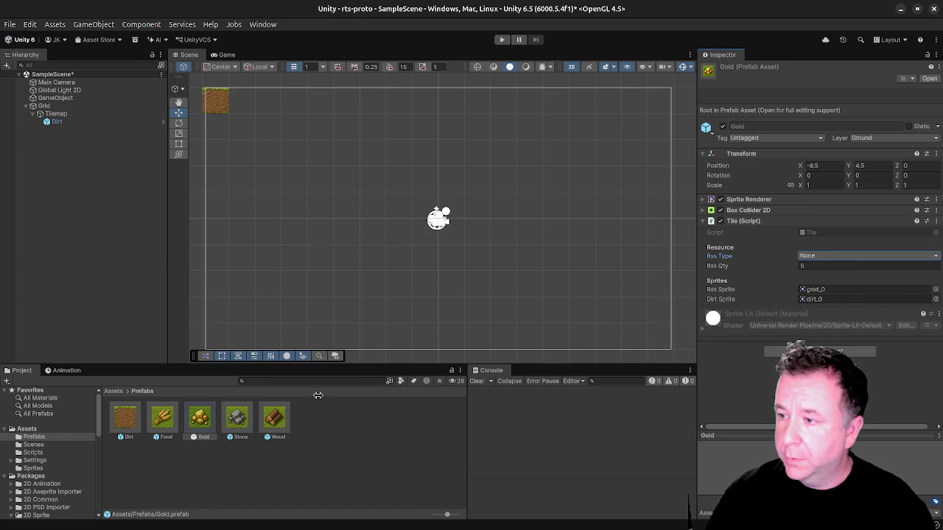
click(162, 418)
click(811, 266)
text(5)
click(828, 256)
click(810, 274)
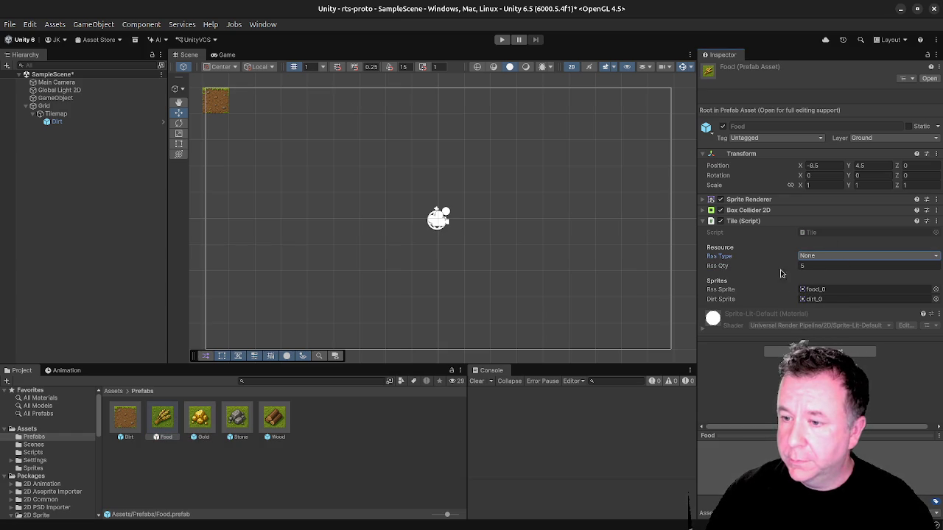
click(116, 429)
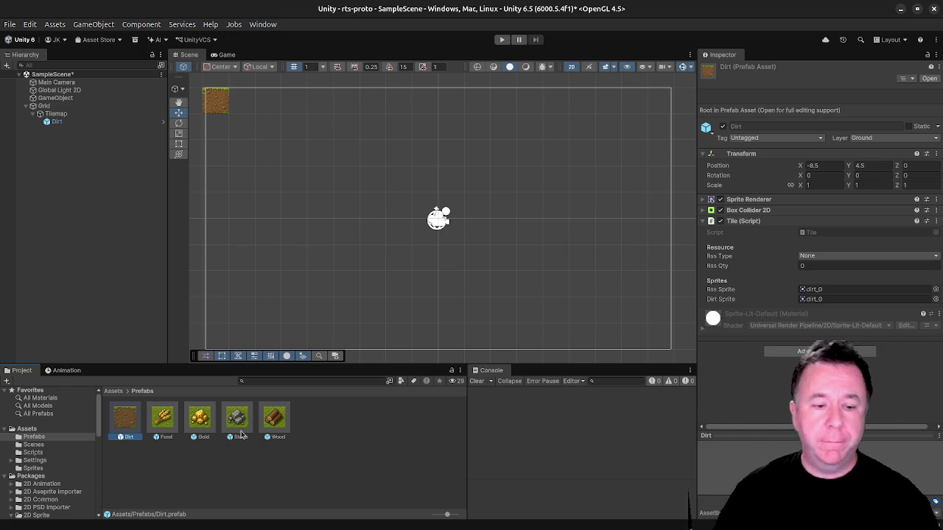
Place Food and Gold tiles in the top row right of Dirt and frame them.
mouse_move(165, 420)
mouse_down()
mouse_move(258, 248)
mouse_move(291, 118)
mouse_move(248, 105)
mouse_up()
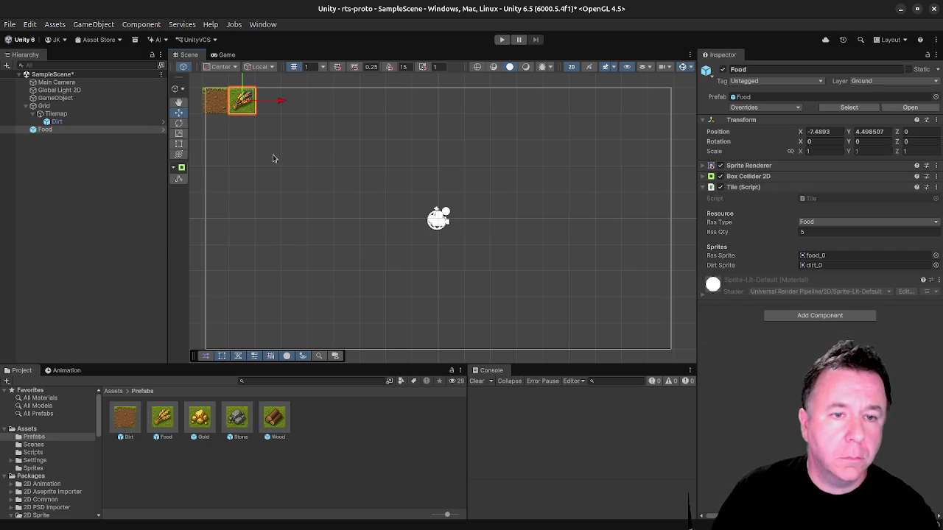
mouse_move(199, 418)
mouse_down()
mouse_move(305, 190)
mouse_move(271, 107)
mouse_up()
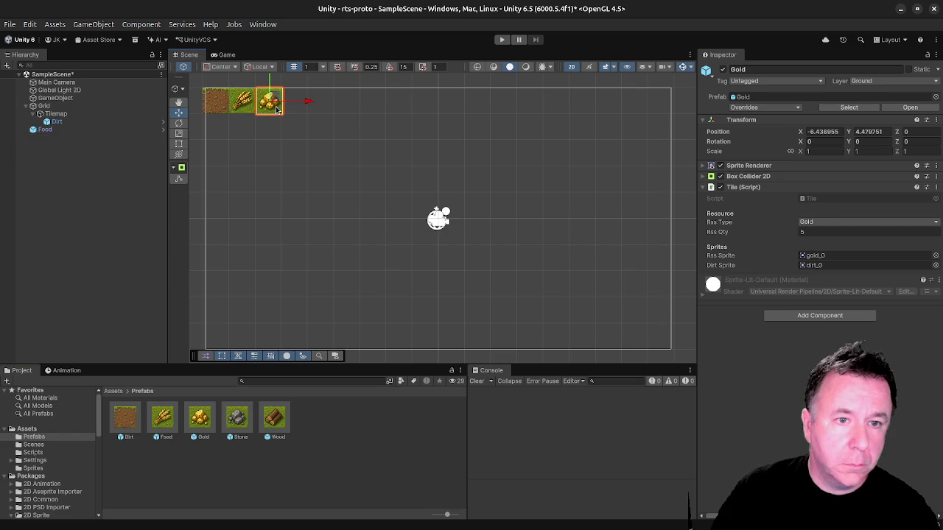
scroll(253, 127, up, 2)
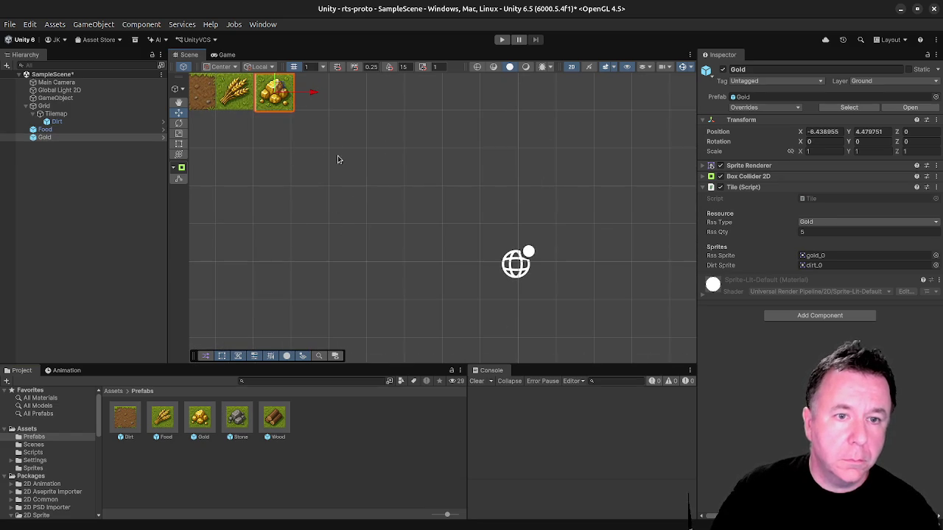
key(f)
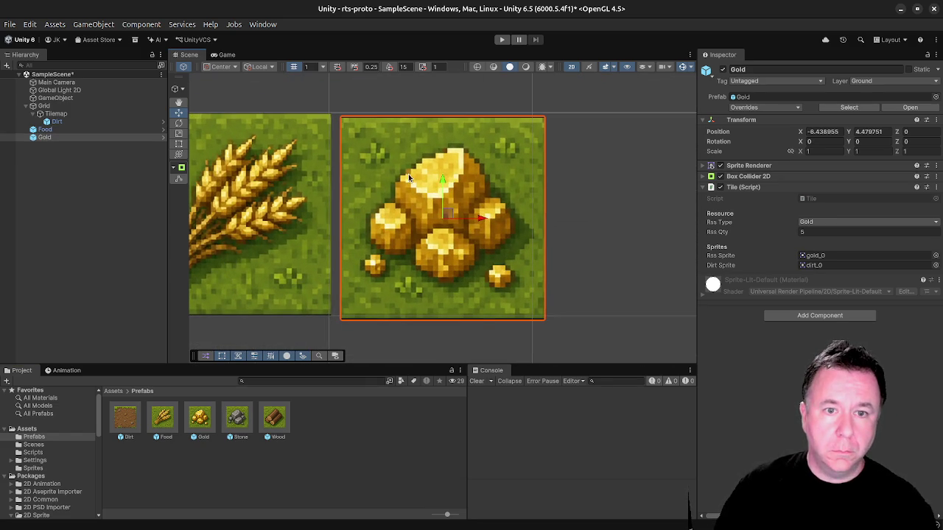
Move the Food tile to X -7.5, Y 4.
drag(307, 162, 504, 159)
click(398, 180)
ctrl+click(359, 193)
ctrl+click(420, 210)
ctrl+click(419, 209)
click(409, 203)
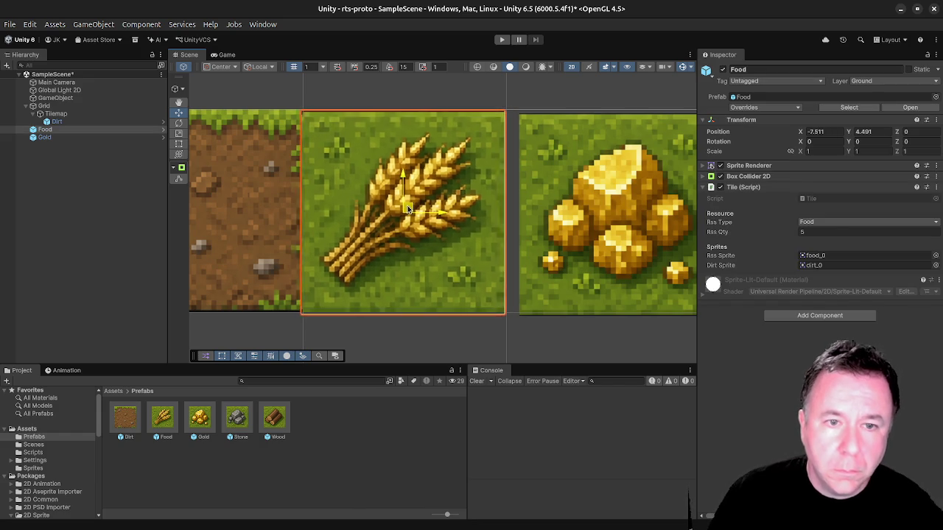
drag(409, 202, 411, 204)
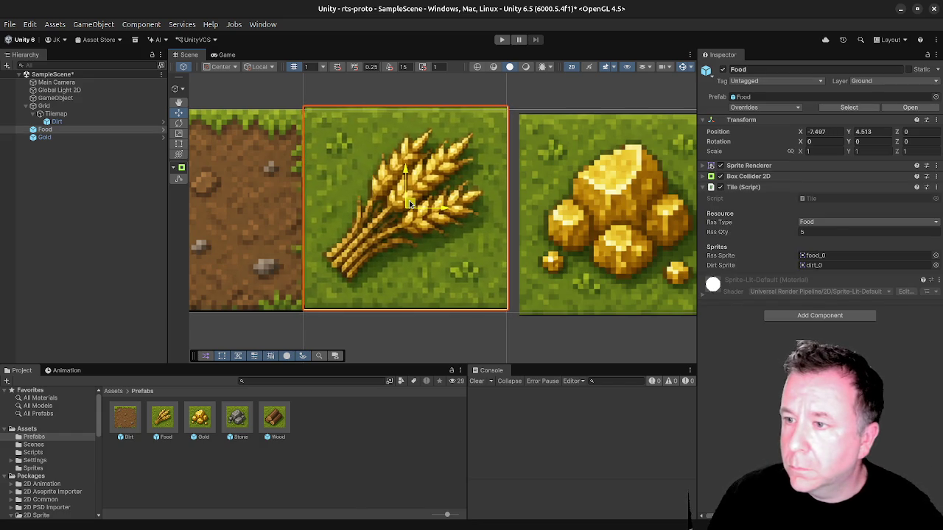
click(818, 131)
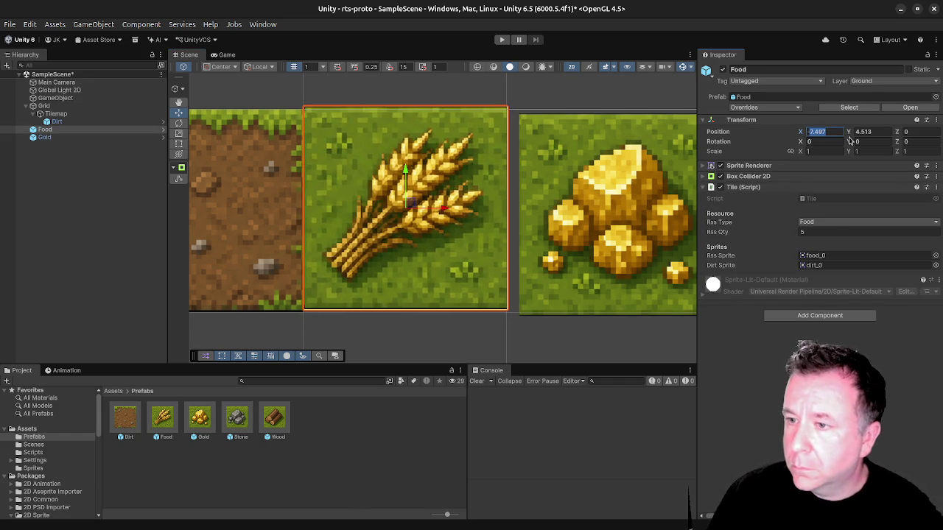
text(-7.5)
key(Tab)
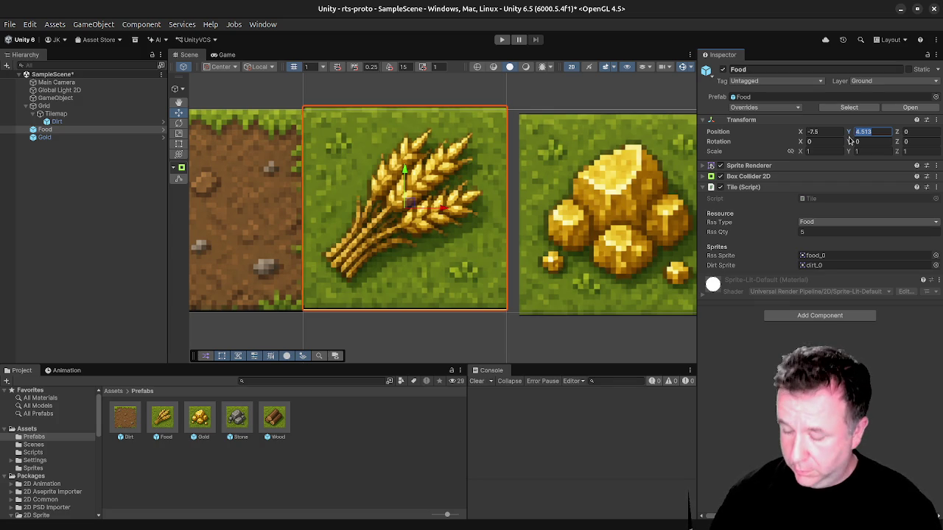
text(4)
Move the Gold tile to X -8.5, Y 4.5.
click(601, 204)
click(823, 131)
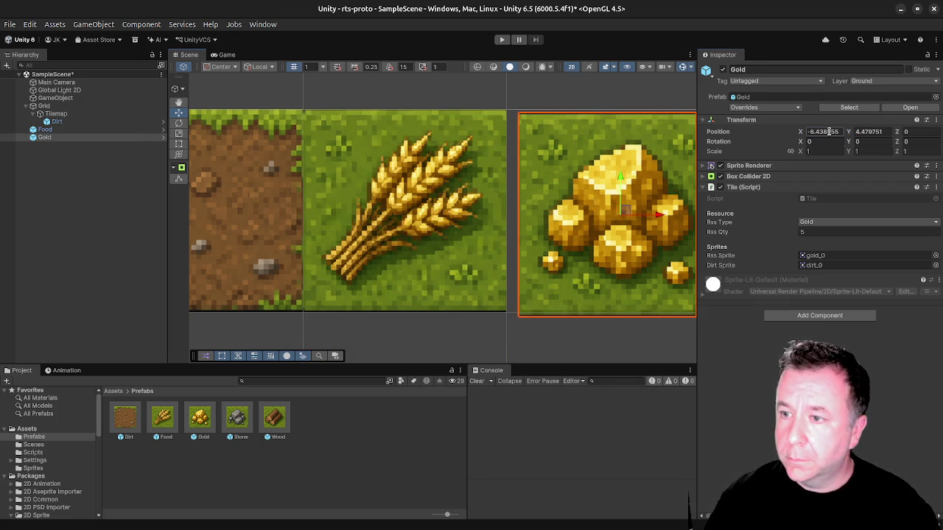
text(-8.5)
click(861, 129)
text(5)
key(BackSpace)
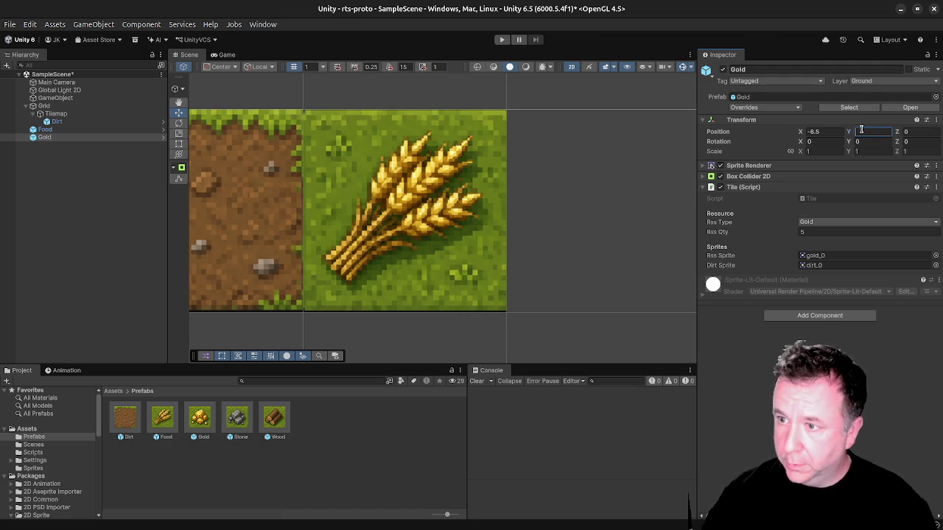
text(4.5)
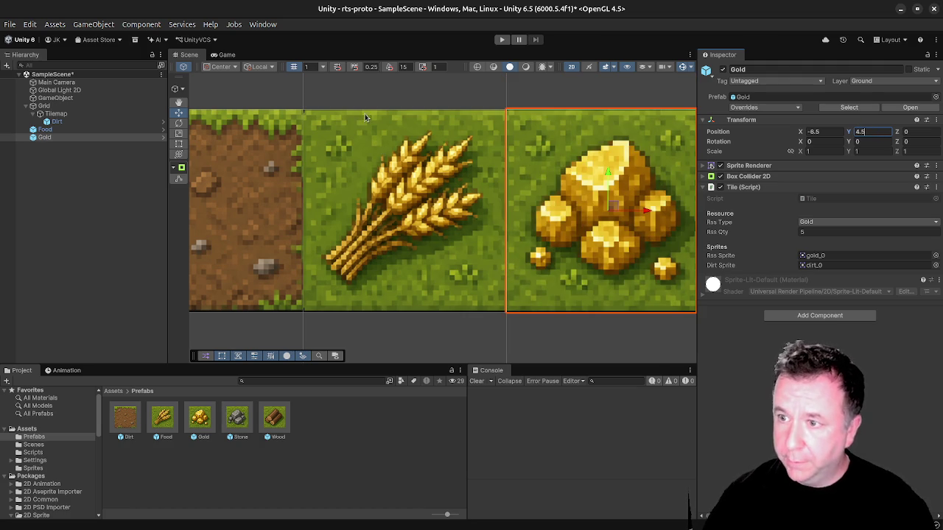
scroll(516, 157, down, 10)
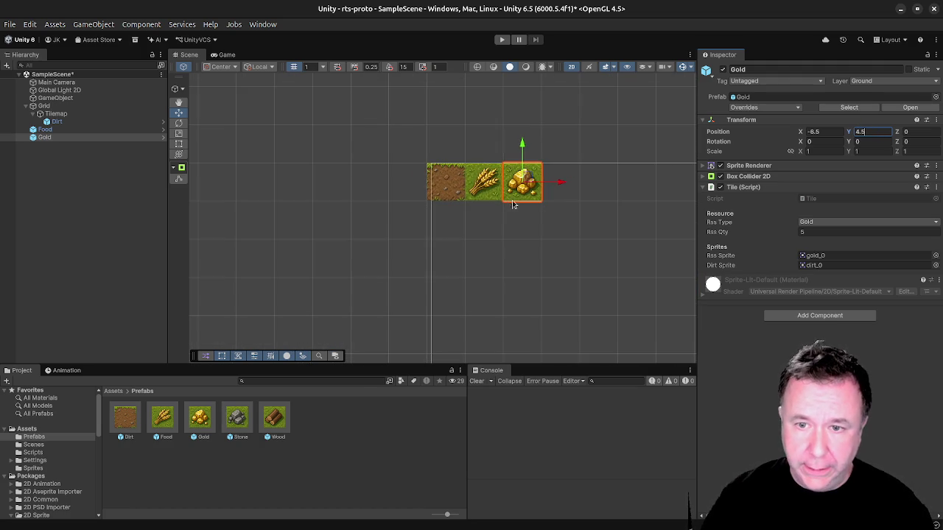
click(545, 240)
Place a Stone tile from its prefab at X -5.5, Y 4.5.
mouse_move(536, 209)
mouse_down()
mouse_move(450, 246)
mouse_move(462, 233)
mouse_up()
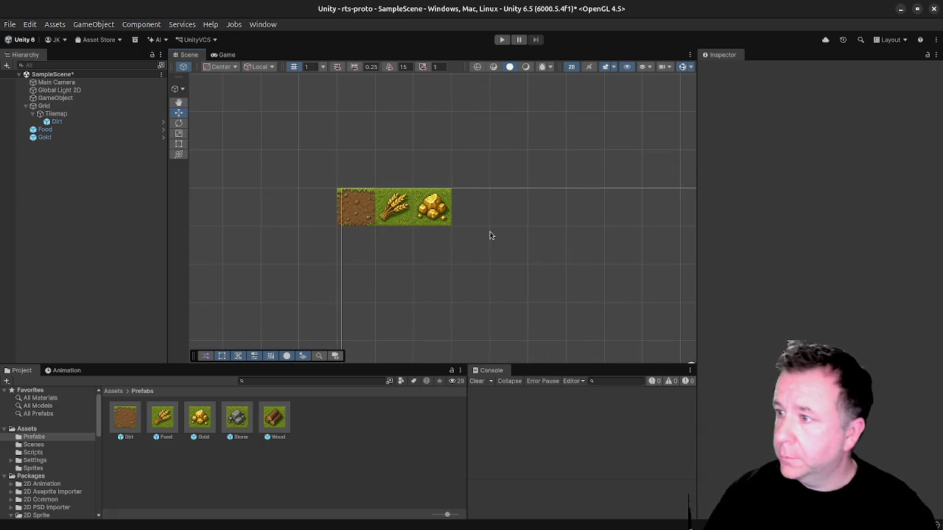
click(240, 420)
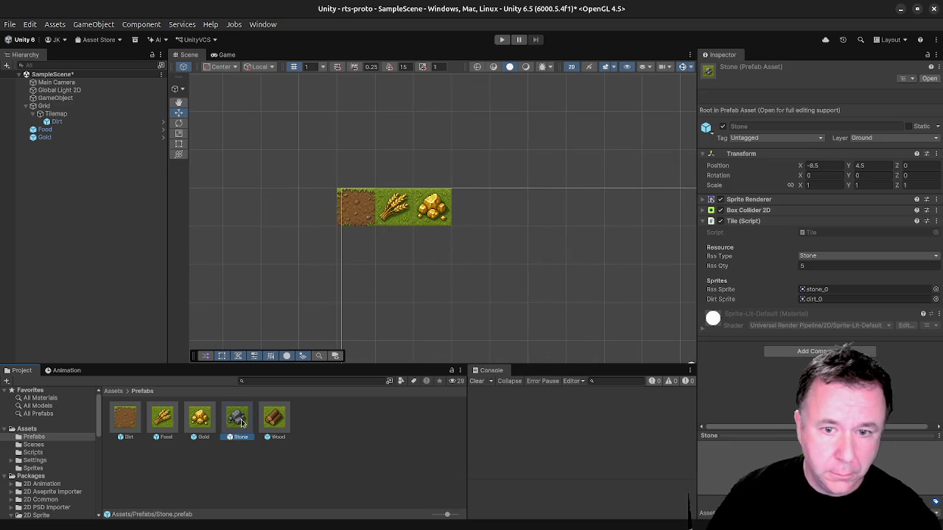
mouse_move(238, 426)
mouse_down()
mouse_move(543, 217)
mouse_move(472, 212)
mouse_up()
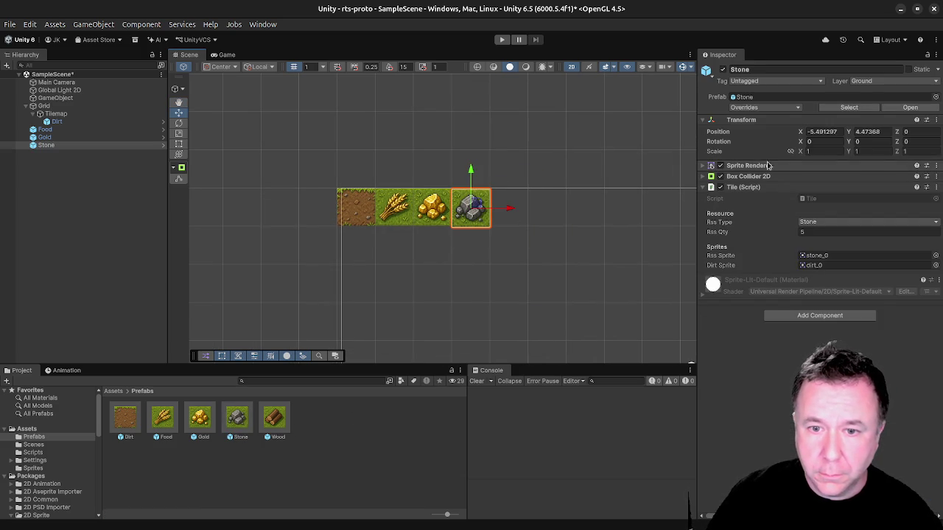
click(834, 132)
text(-5.5)
key(Tab)
text(4.5)
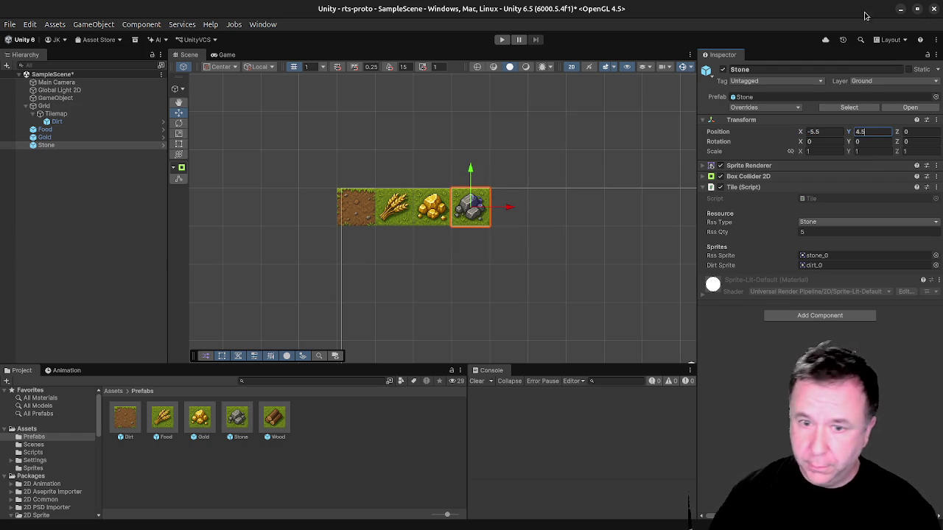
Place a Wood tile at X -4.5, Y 4.5 and show the Game view.
mouse_move(280, 417)
mouse_down()
mouse_move(568, 225)
mouse_move(521, 218)
mouse_up()
click(835, 132)
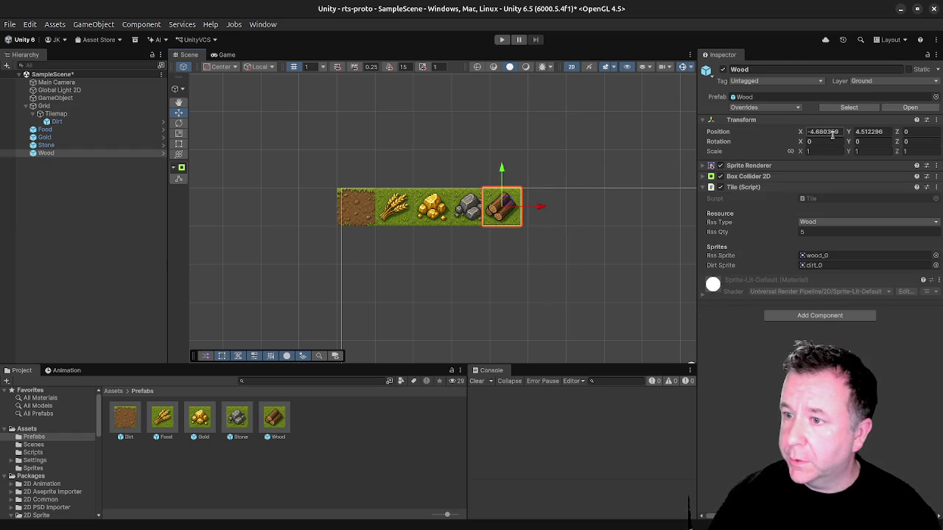
text(4.5)
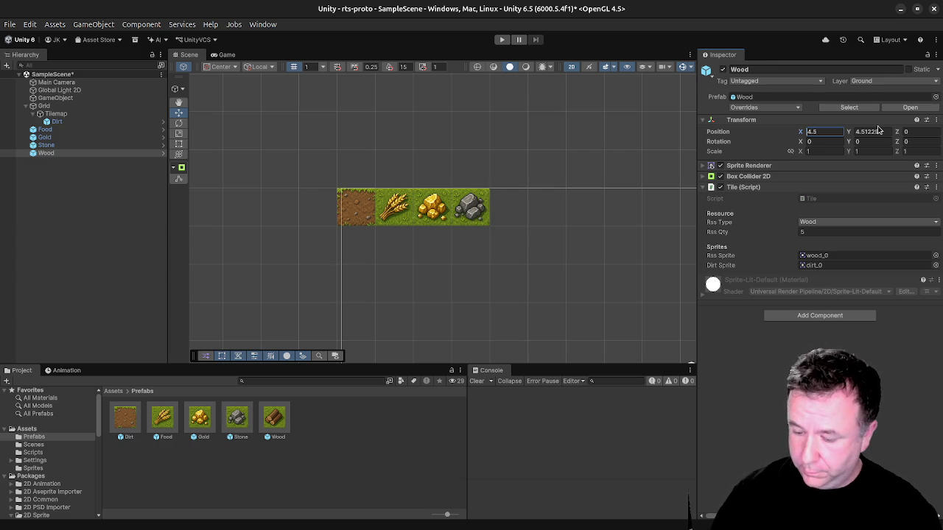
key(Home)
text(-)
key(Tab)
text(4.5)
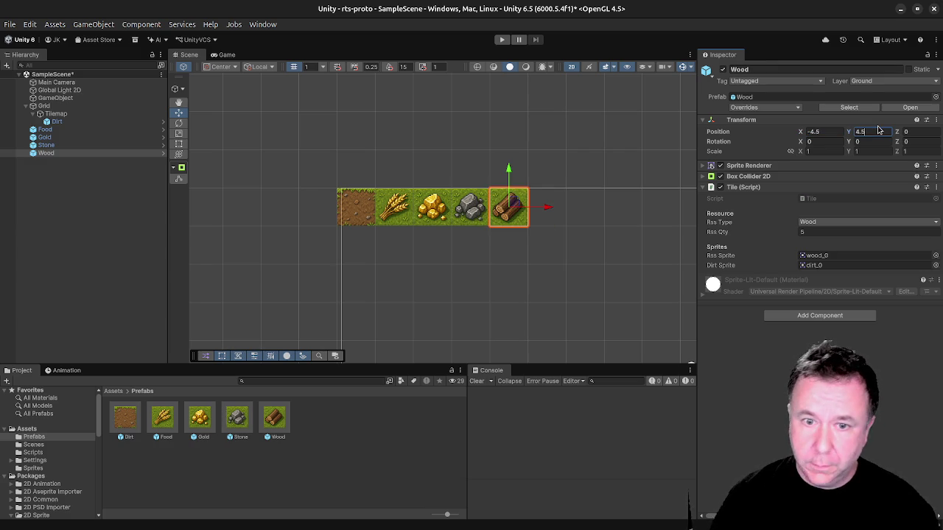
click(224, 55)
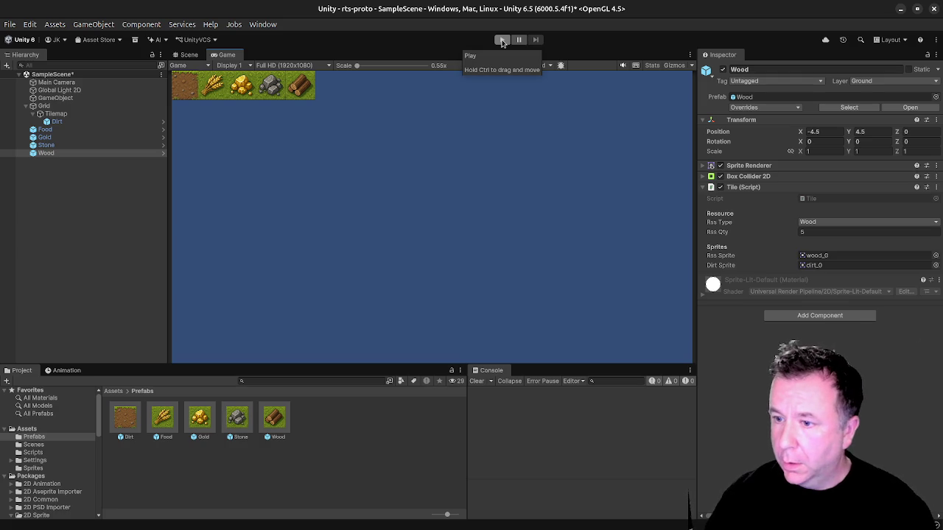
Switch the Game view from Play Maximized to Play Focused and test-run the tile row.
click(502, 41)
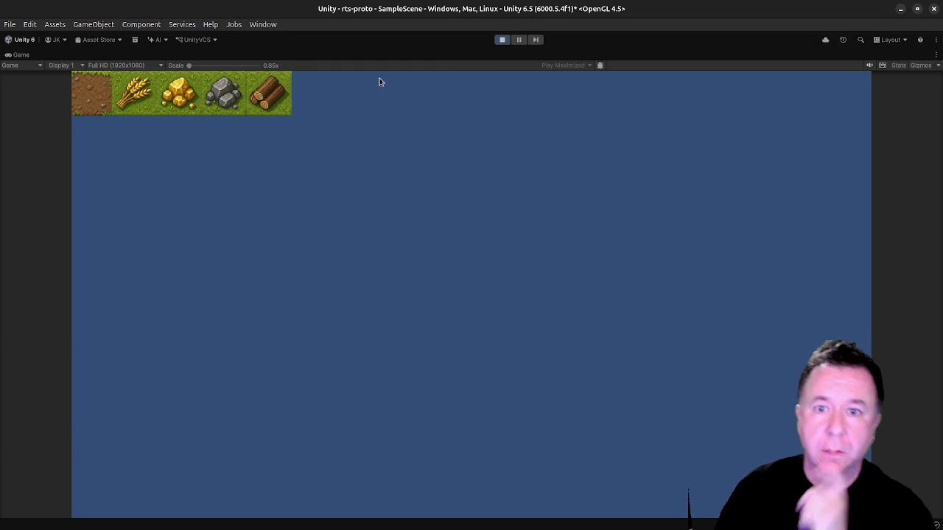
click(502, 41)
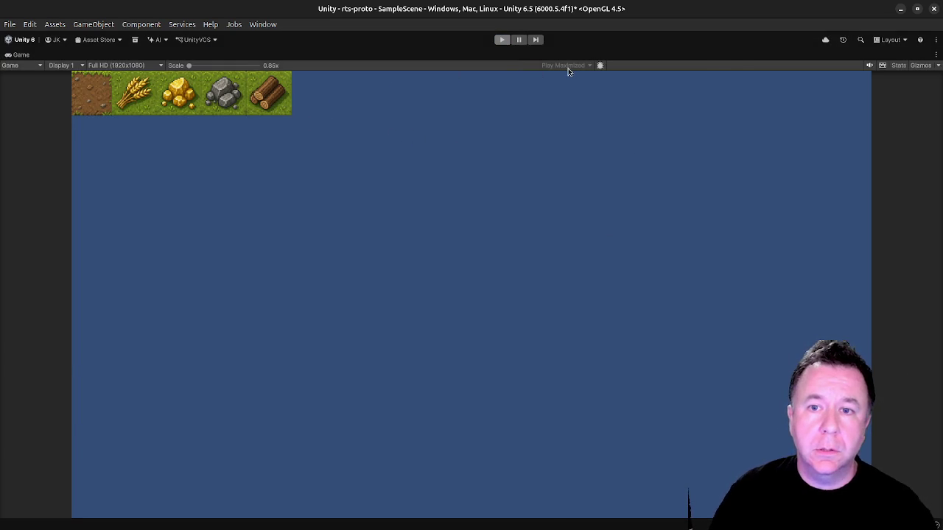
click(532, 66)
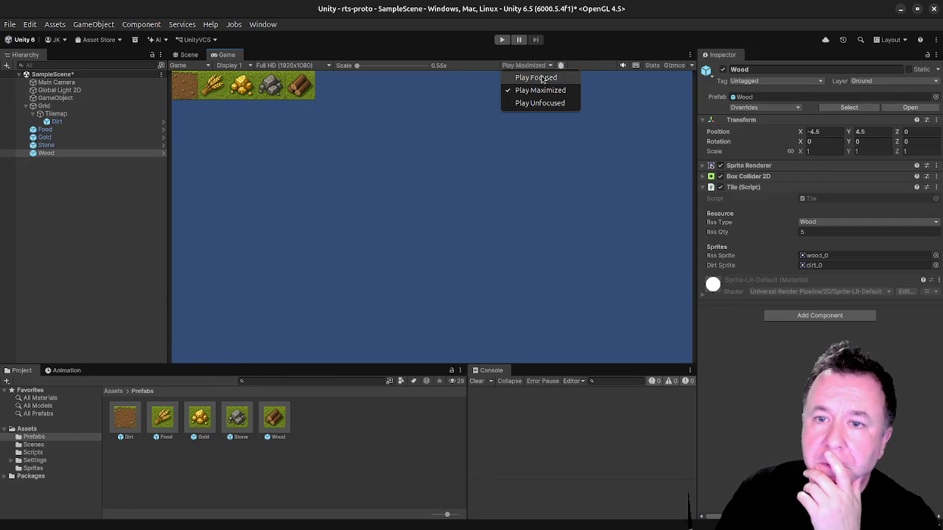
click(547, 78)
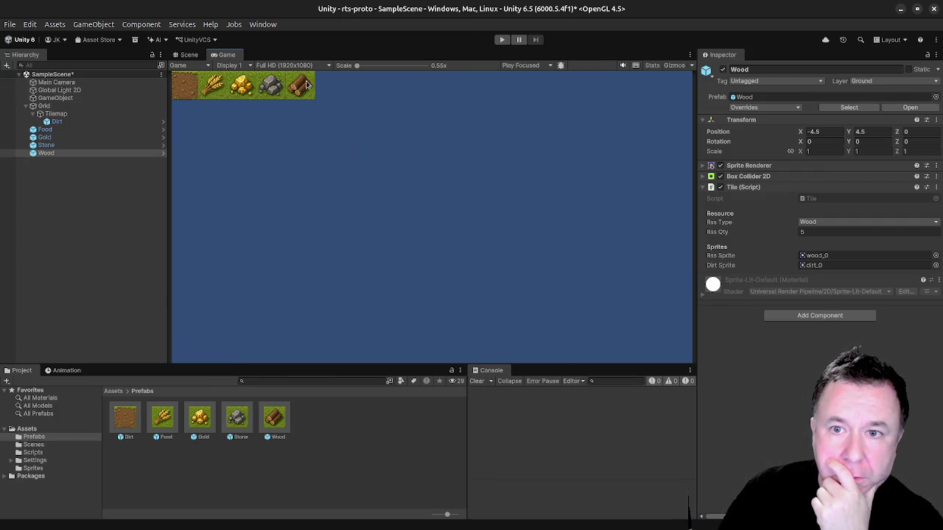
click(502, 40)
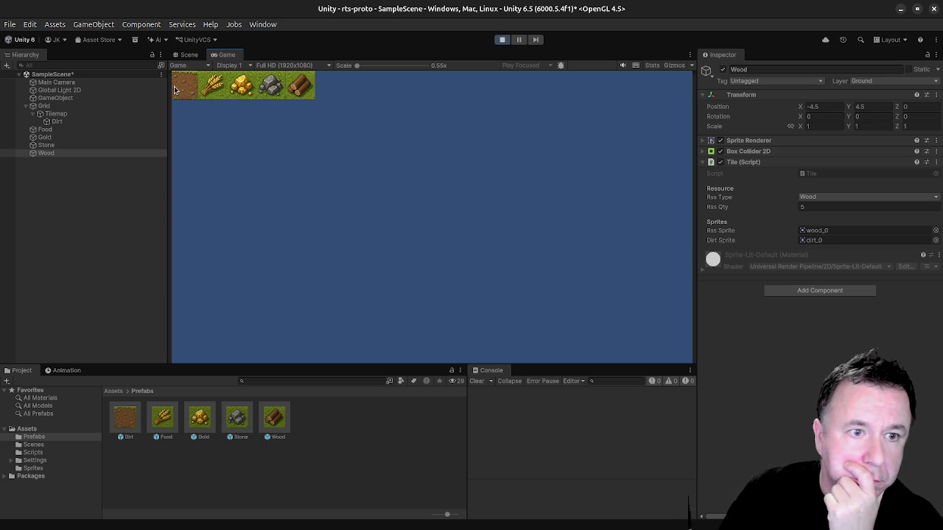
click(502, 41)
Create an empty _GameController object and add the Game Controller script to it.
right_click(83, 181)
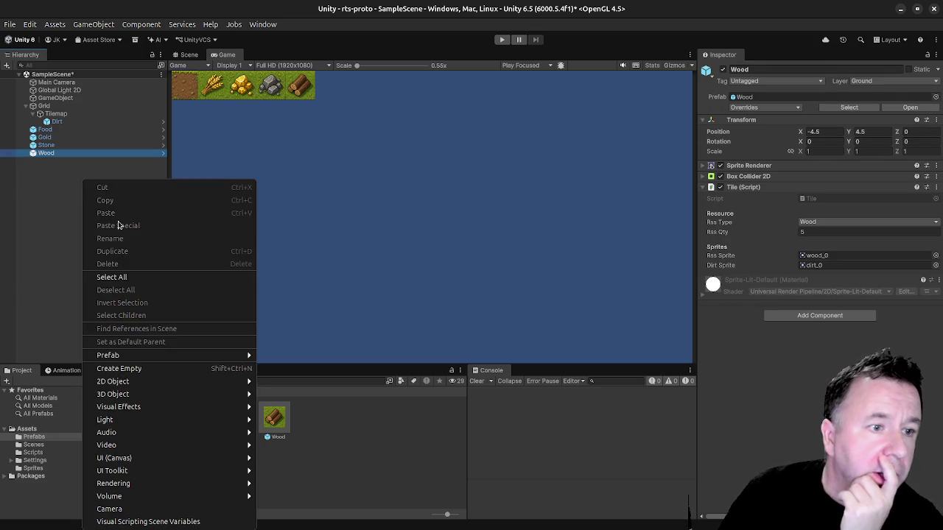
key(Escape)
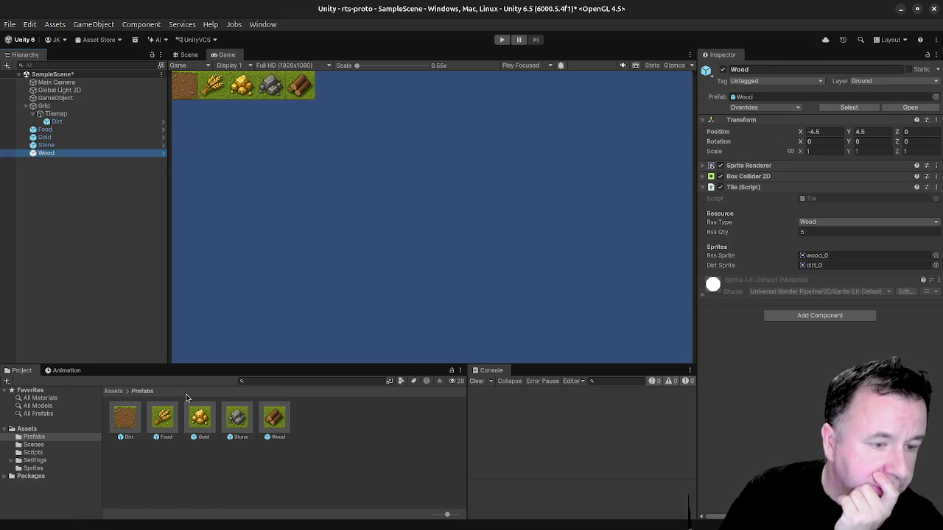
text(J)
text(_GameController)
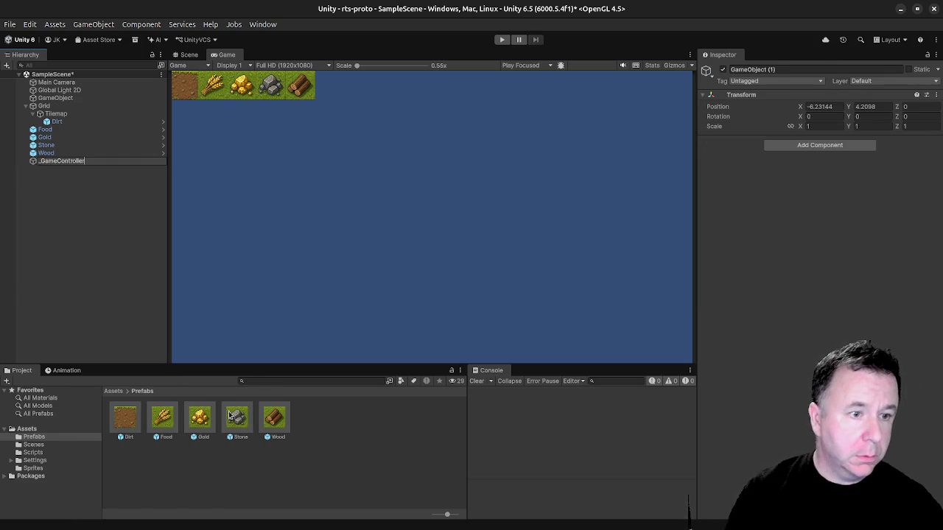
key(Return)
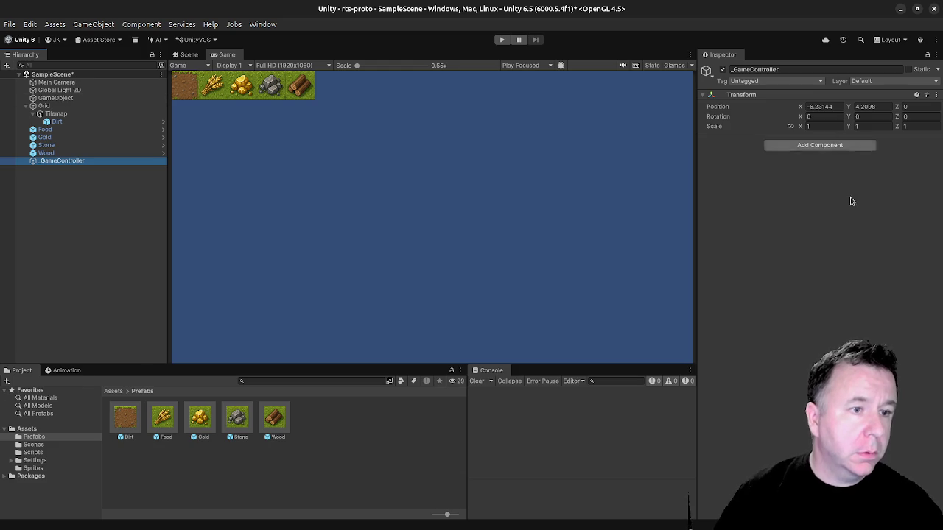
click(800, 145)
text(Game)
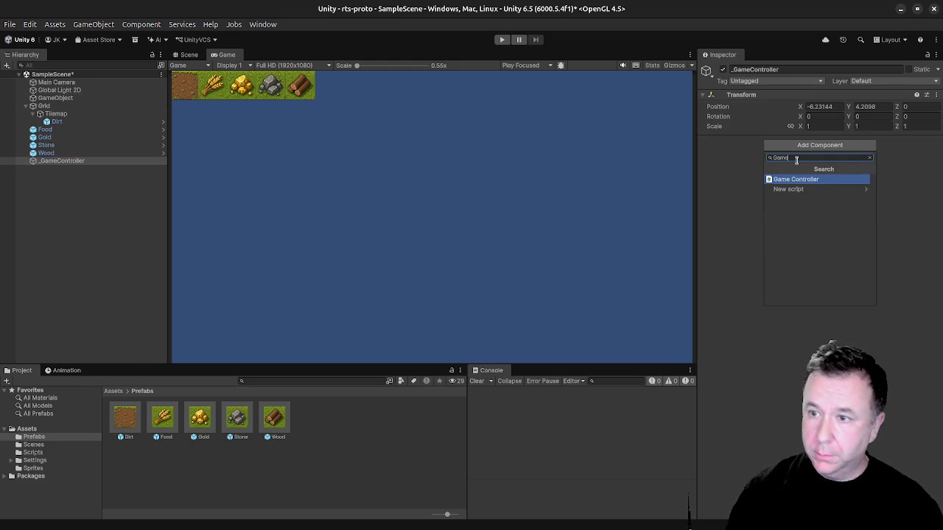
key(Return)
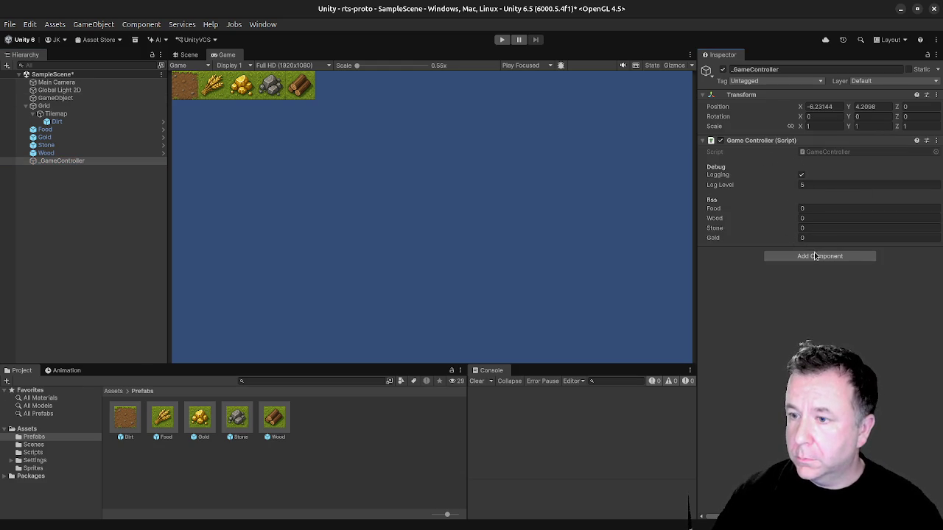
Add Player Input Controller with Layer Mask Building and Main Camera as Main Cam, then run.
click(835, 257)
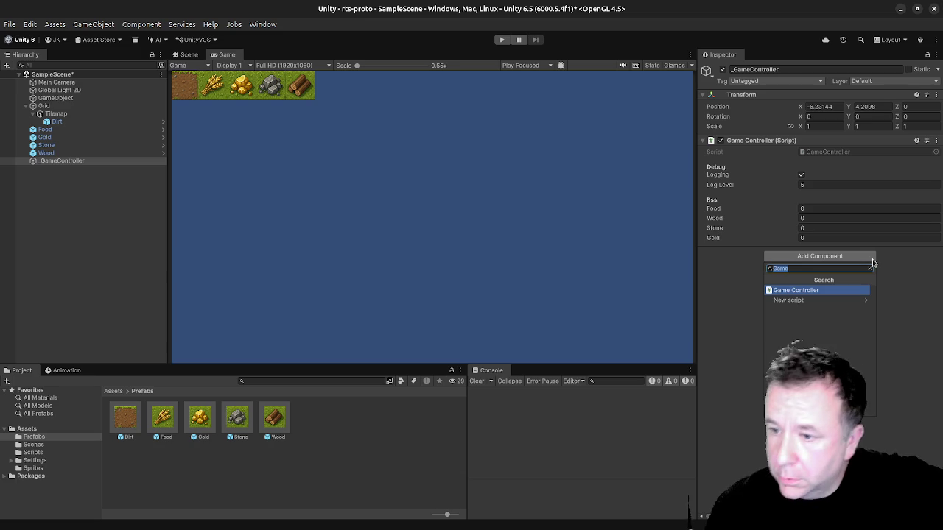
text(Clic)
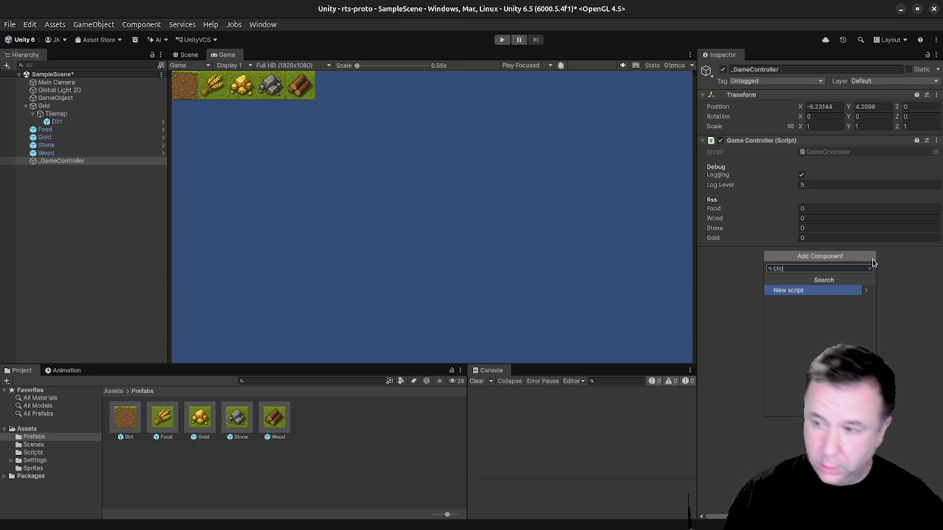
key(BackSpace)
key(BackSpace)
key(BackSpace)
text(Player)
key(Down)
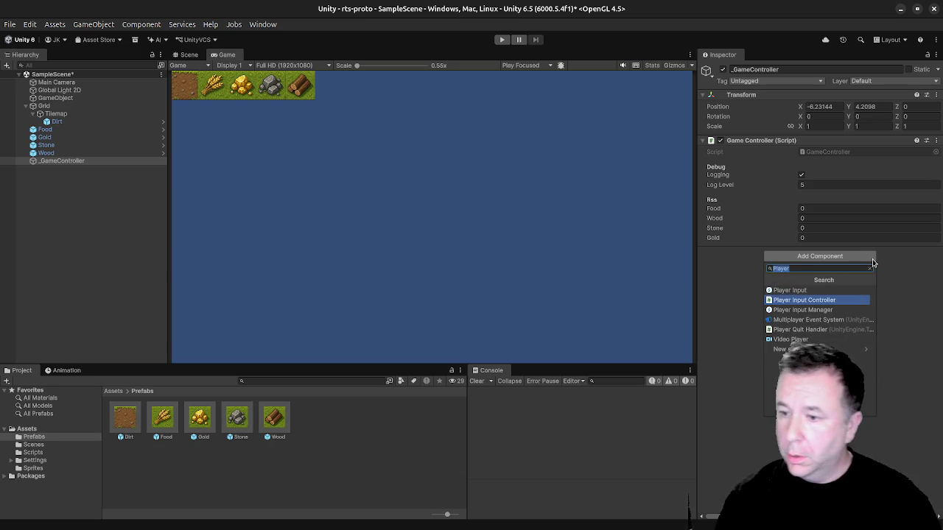
key(Return)
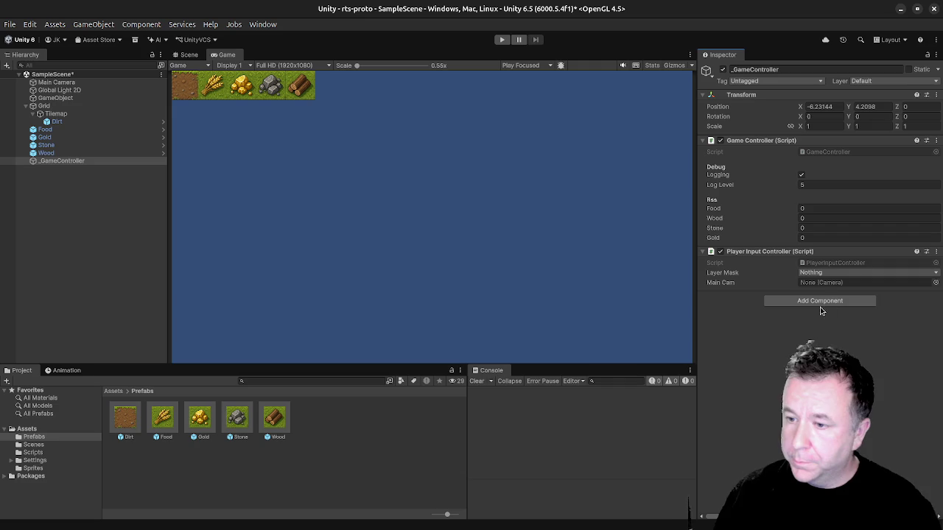
click(827, 273)
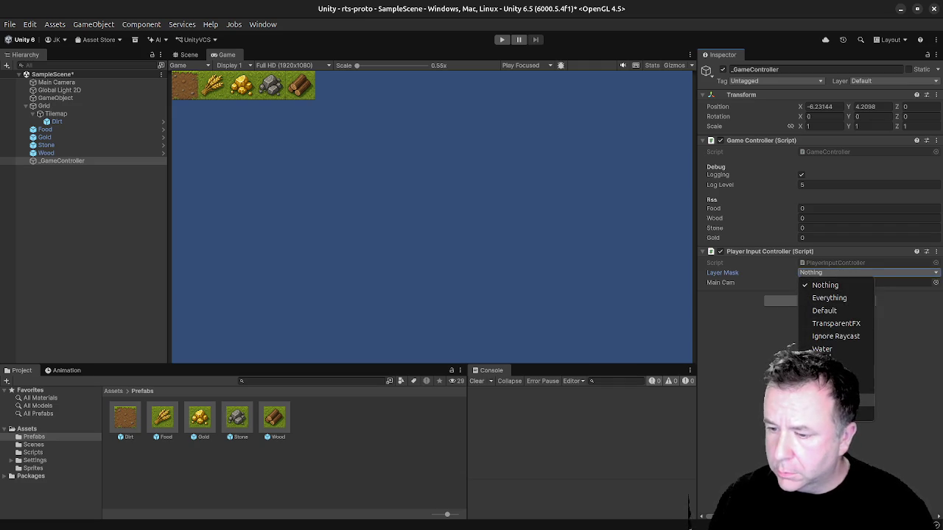
click(840, 388)
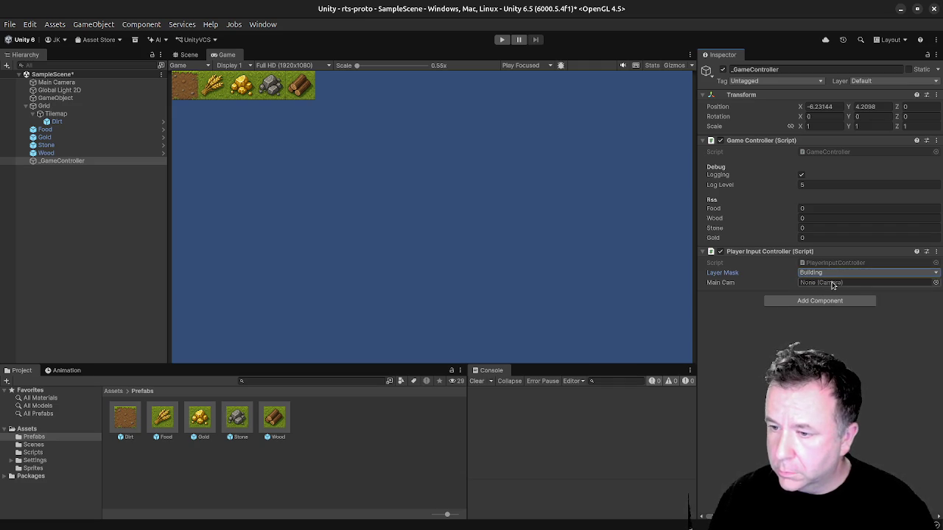
drag(55, 82, 827, 286)
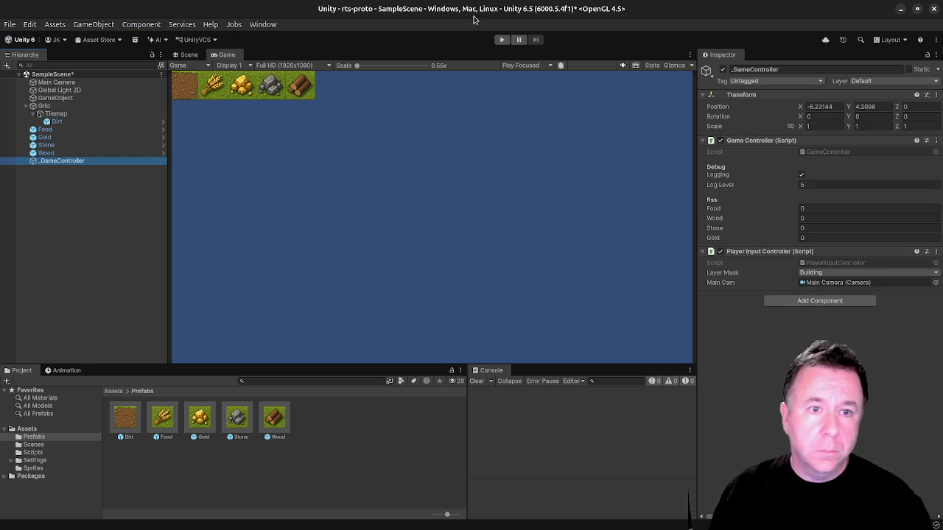
click(501, 40)
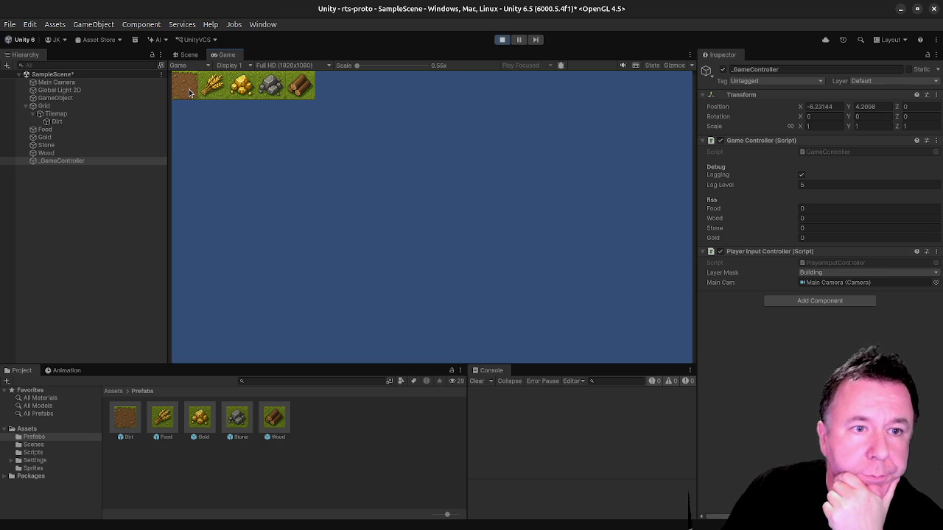
Stop the game and select Dirt to see resource type None and quantity 0.
click(502, 41)
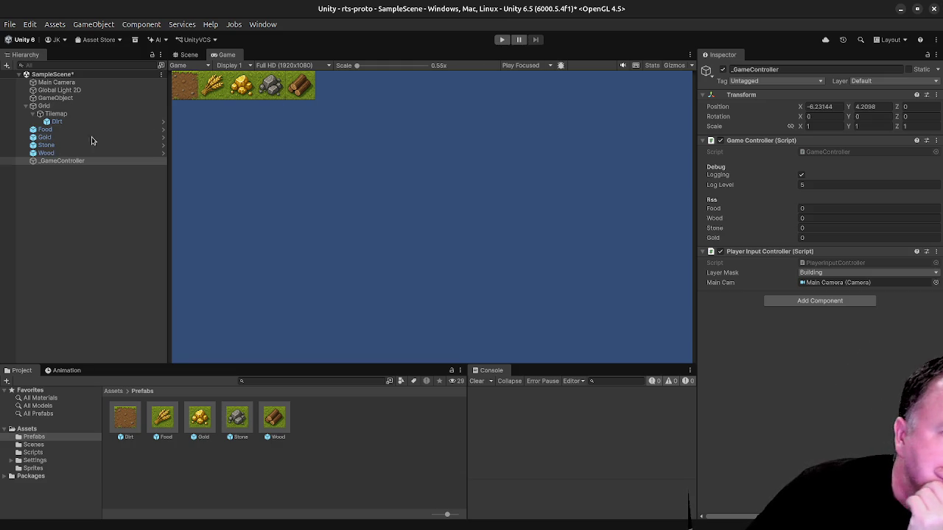
click(58, 121)
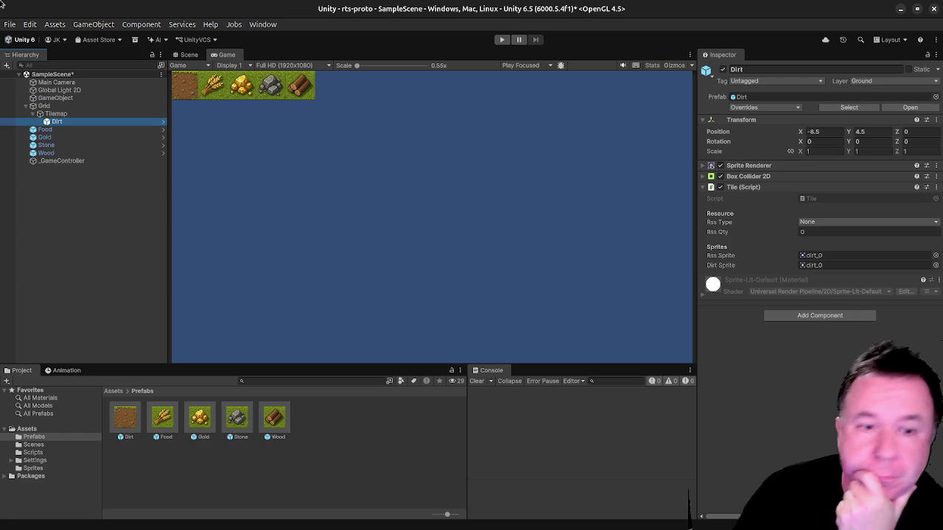
Test-run the game, check Sprite Renderer and Box Collider 2D, stop, and show the window overview.
click(290, 95)
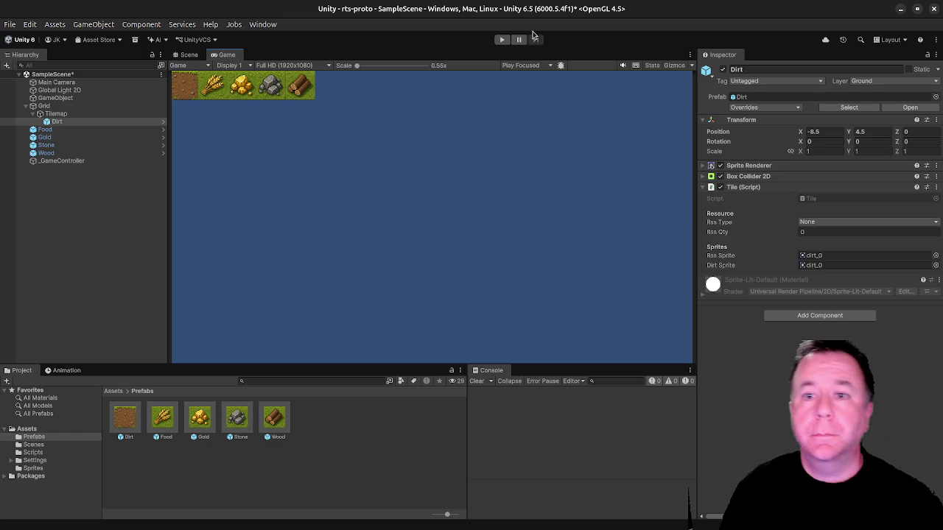
click(501, 40)
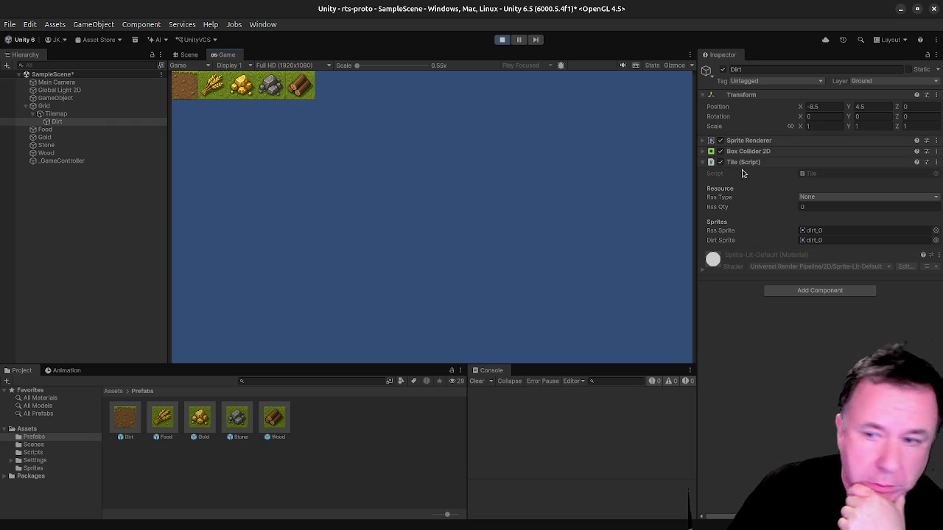
click(706, 140)
click(708, 142)
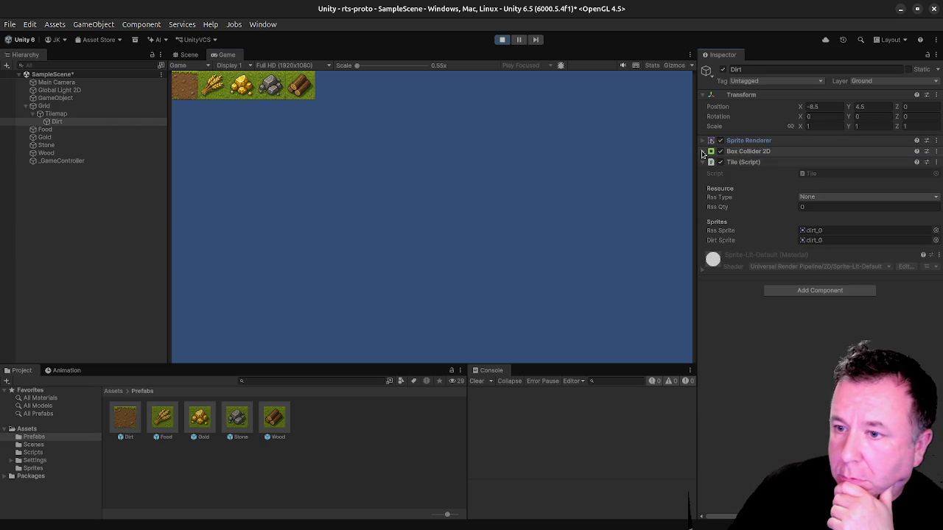
click(704, 151)
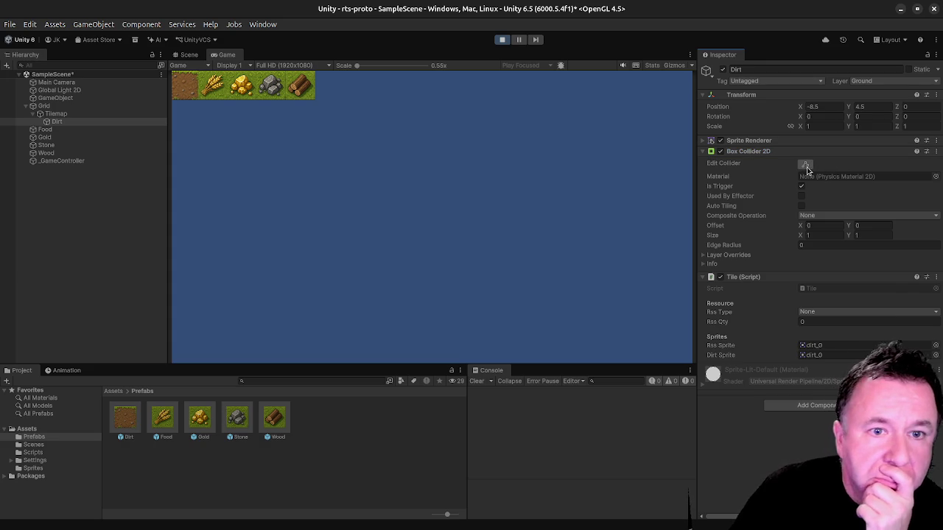
click(501, 40)
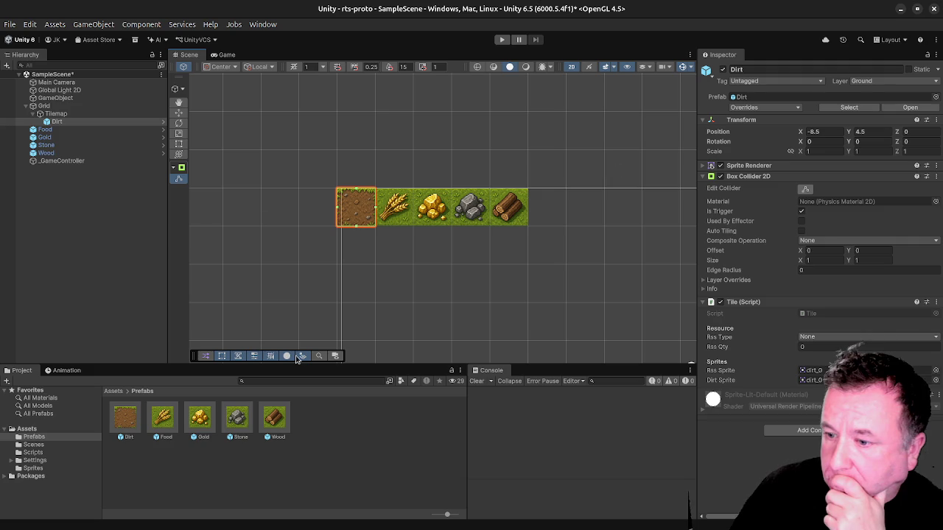
key(super)
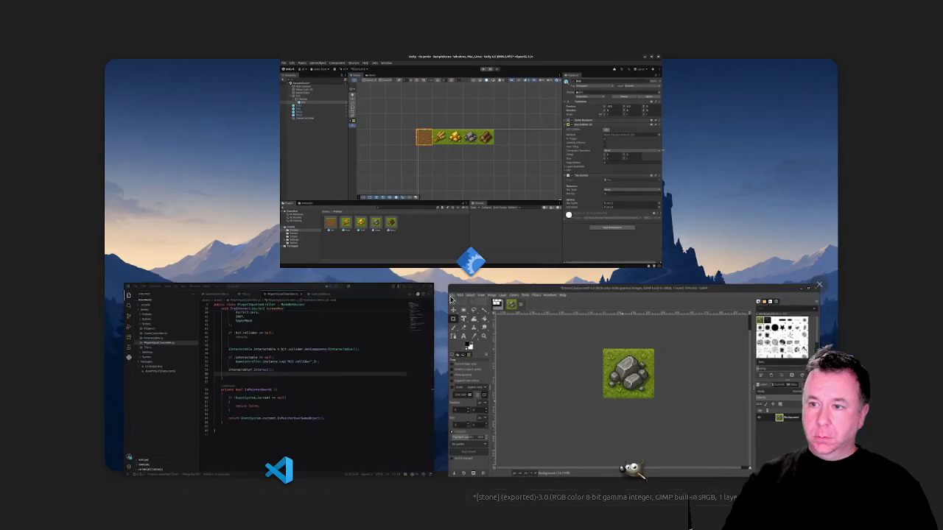
In PlayerInputController.cs, add a blank line at line 29 in Update and atop TryInteract.
click(328, 370)
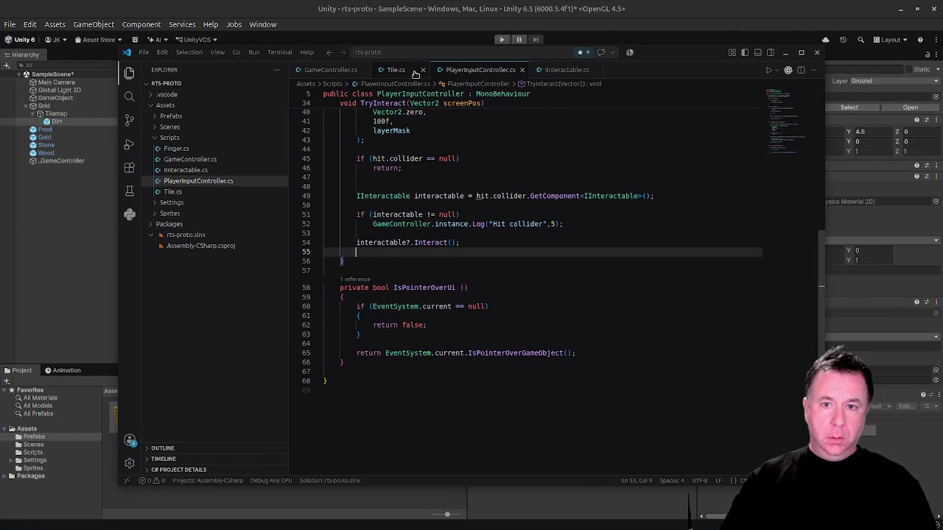
scroll(442, 258, up, 8)
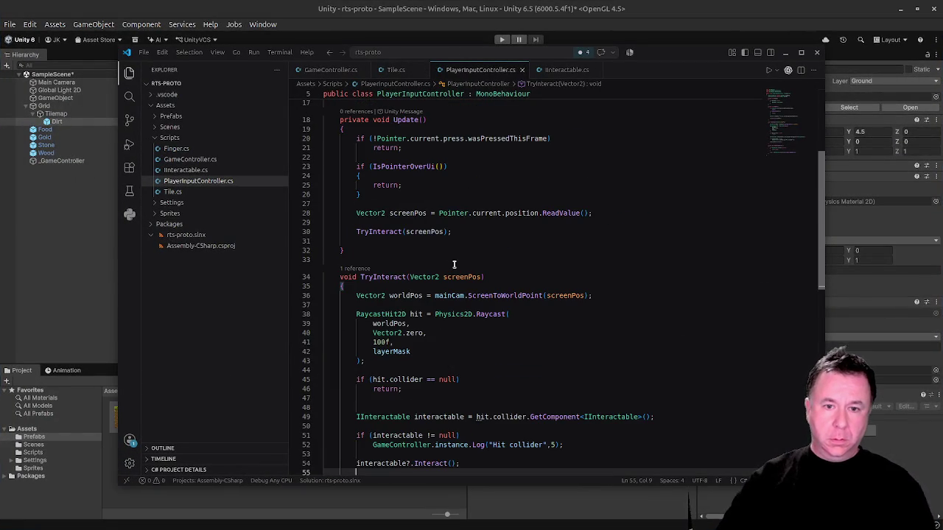
scroll(454, 265, up, 3)
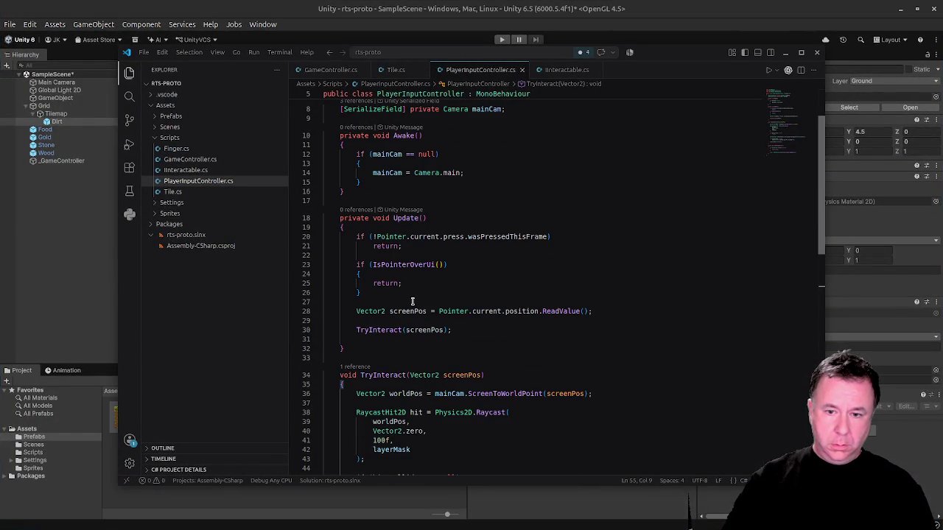
click(412, 322)
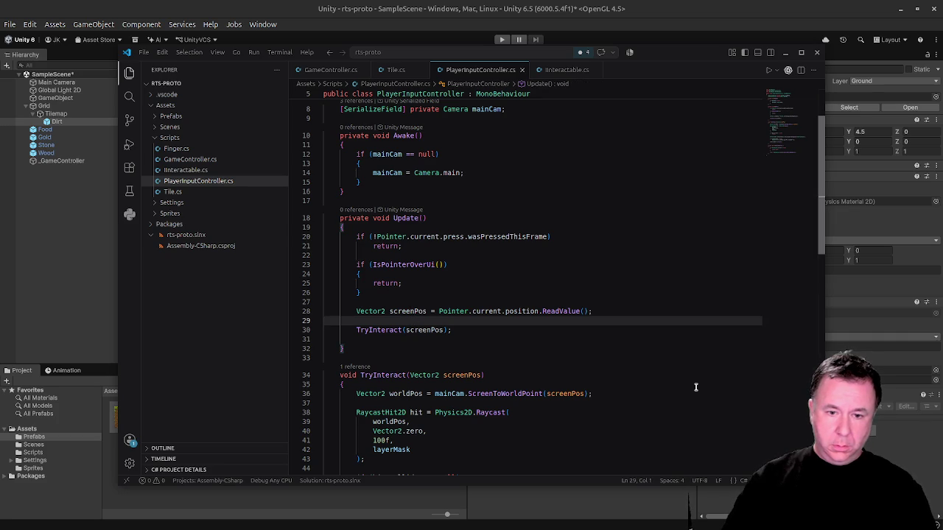
key(Return)
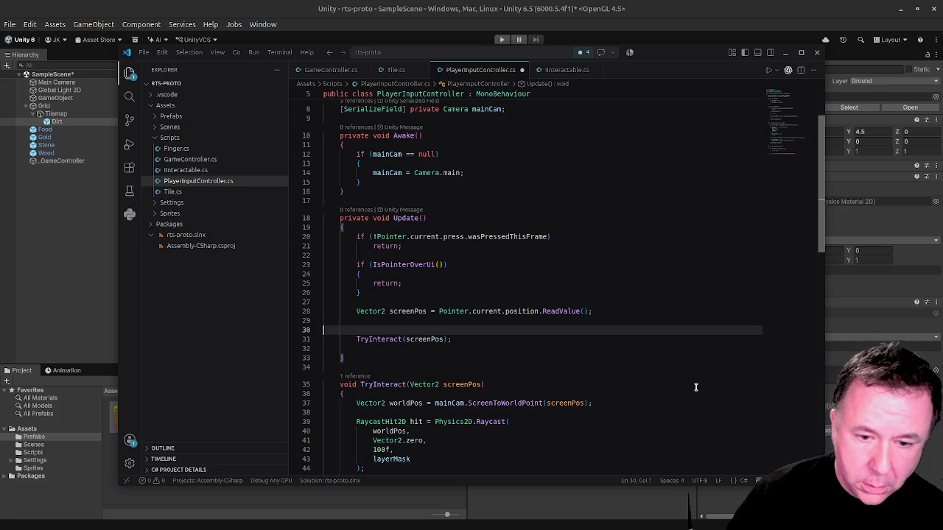
click(393, 396)
key(Return)
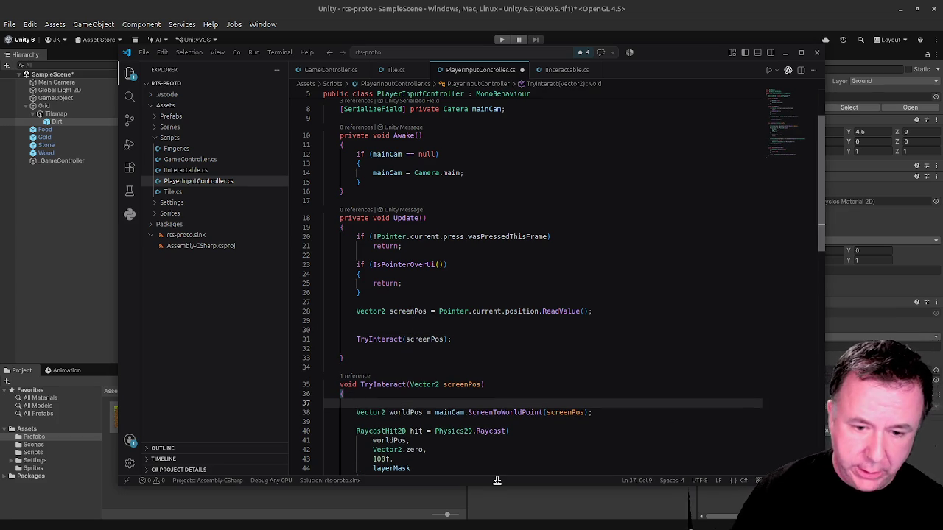
Begin TryInteract with GameController.instance.Log("Clicked at: " + screenPos.ToString(),5);, save, and return to Unity.
text(De)
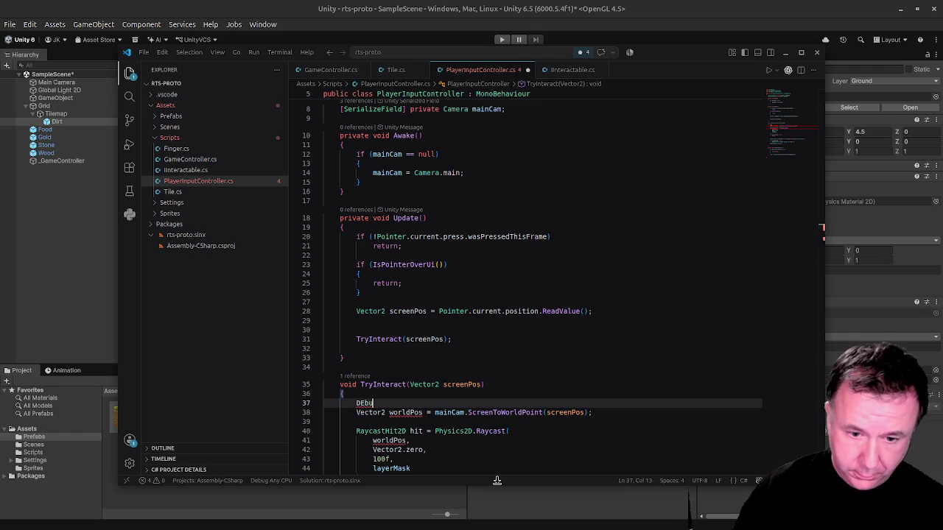
key(BackSpace)
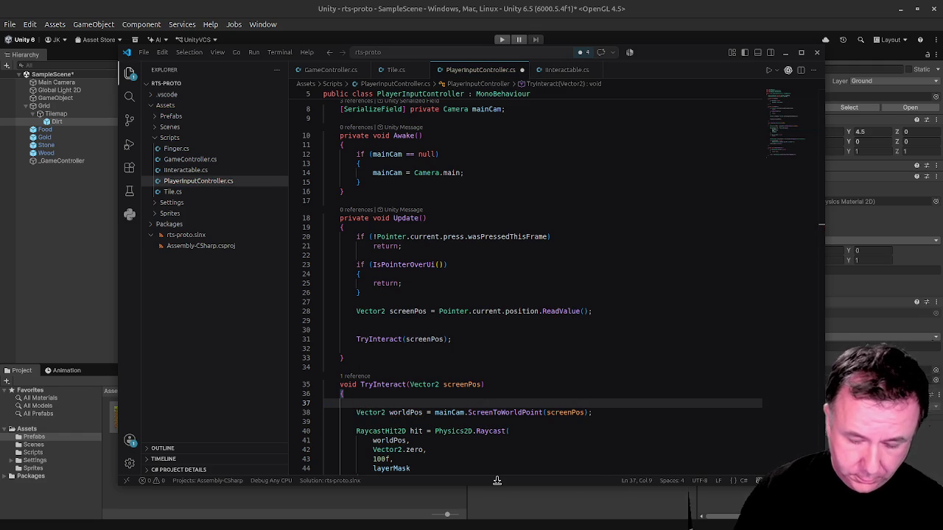
text(Game)
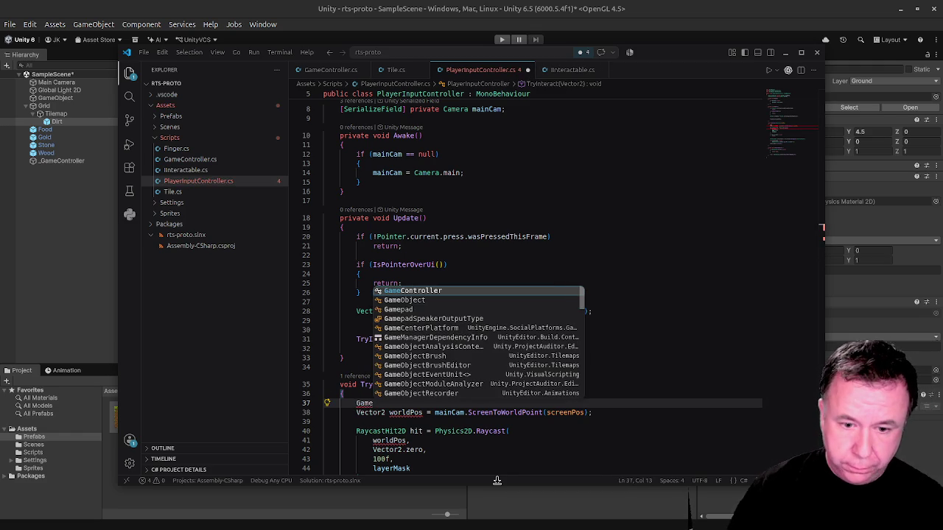
text(Controller.instance)
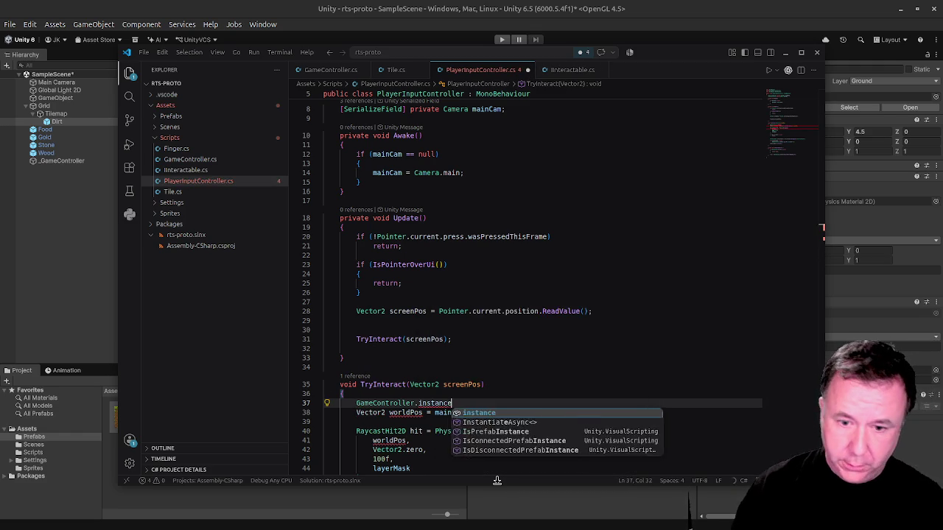
text(.LK)
text(og()
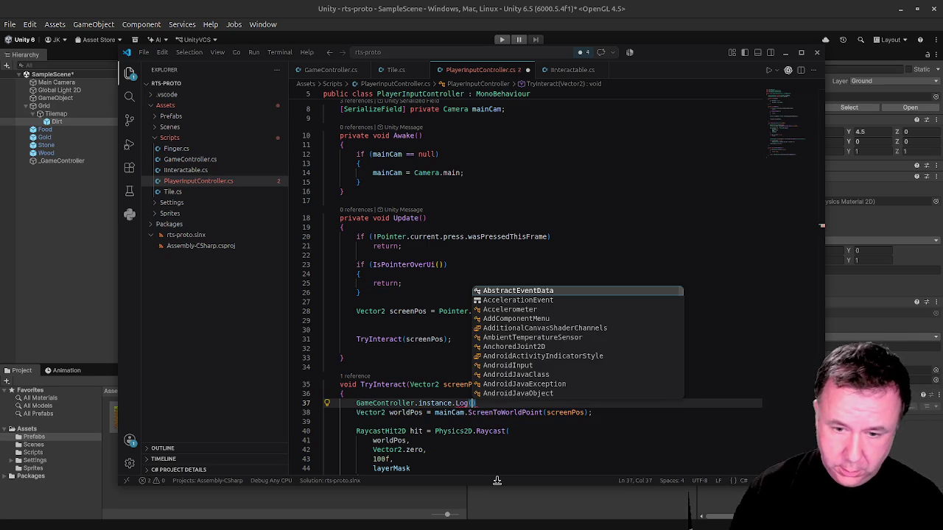
text(reen)
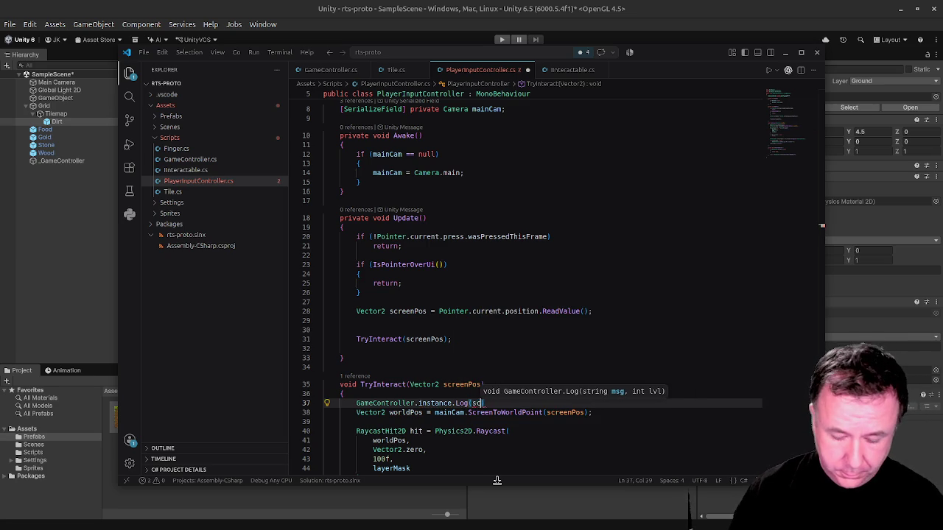
text(n)
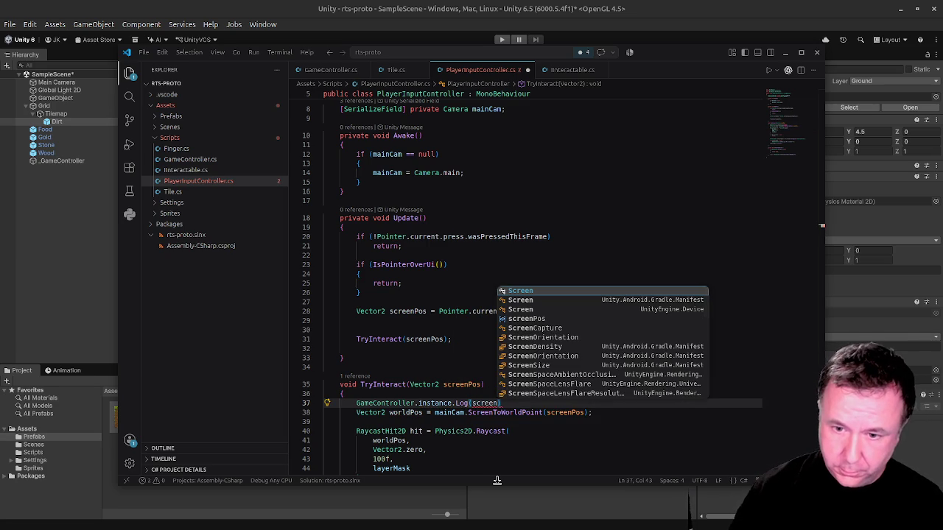
text(Pos.To)
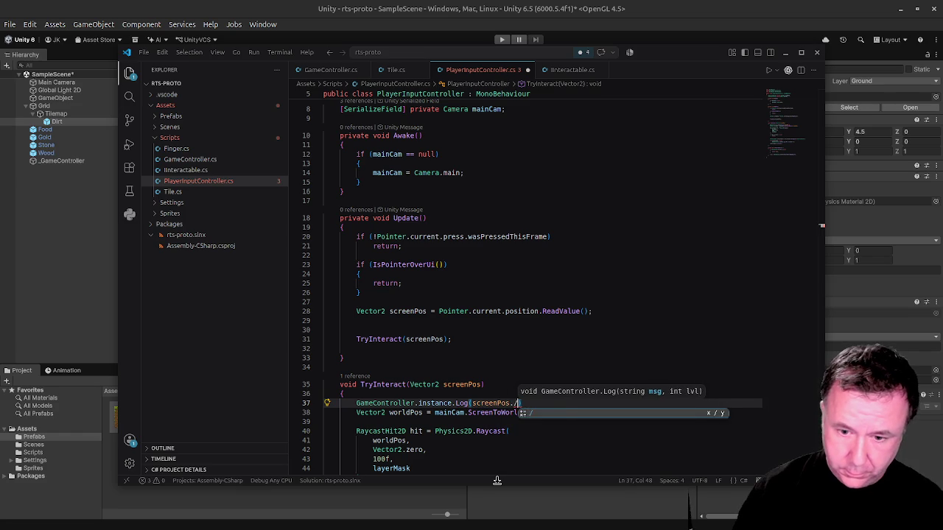
key(Tab)
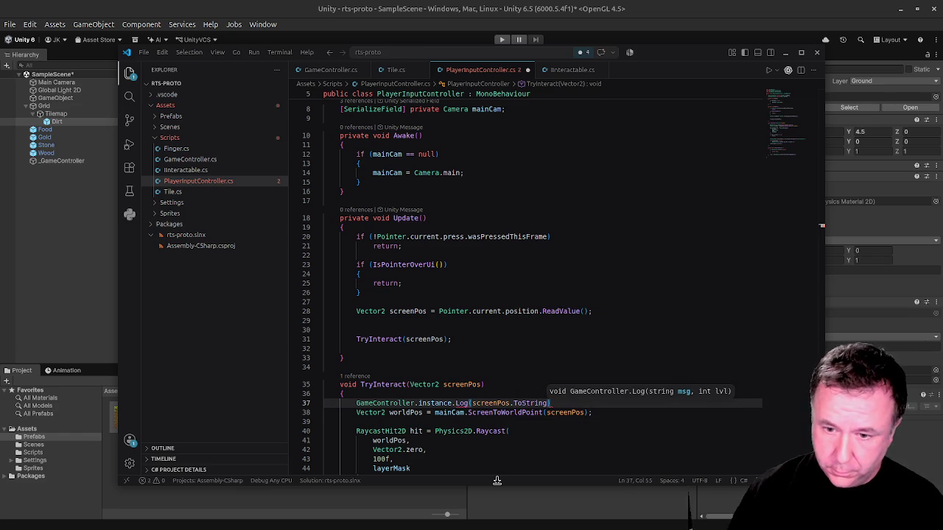
text((),5);)
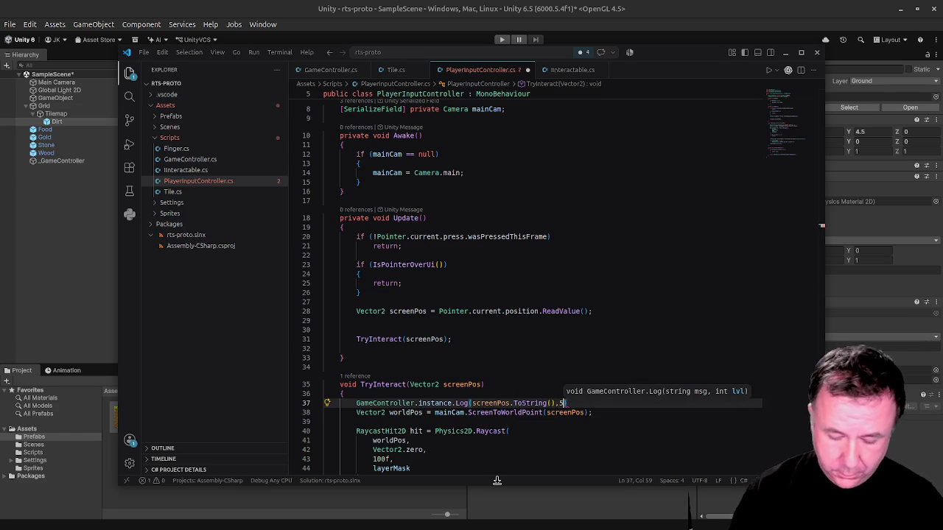
key(ctrl+s)
click(473, 403)
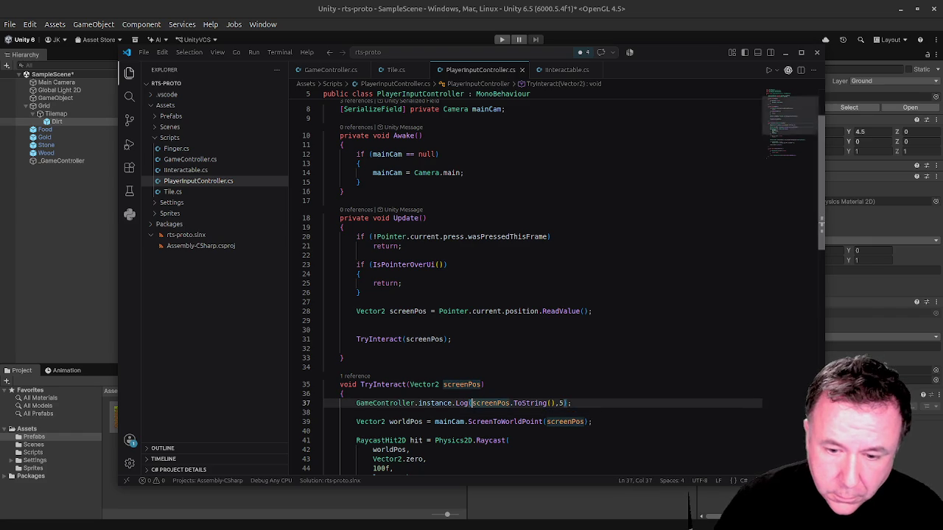
text("" )
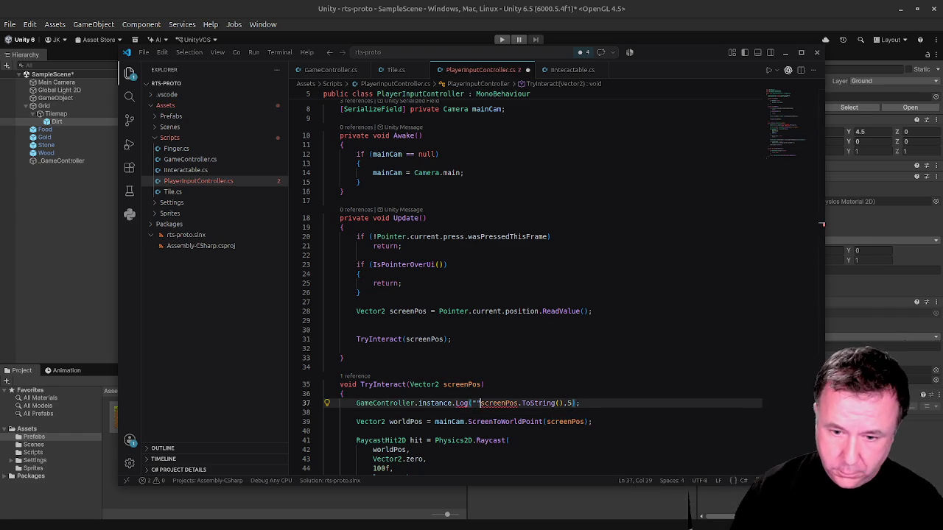
text(Cli)
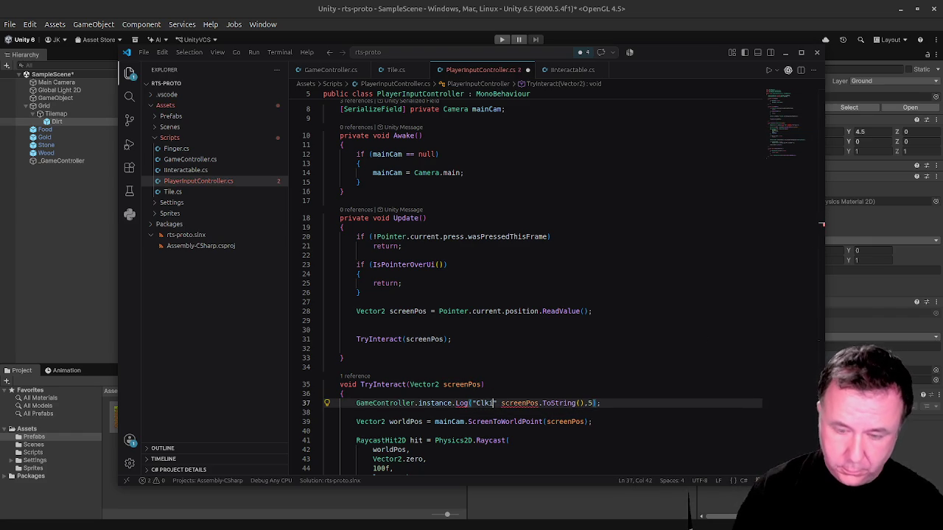
text(cked at)
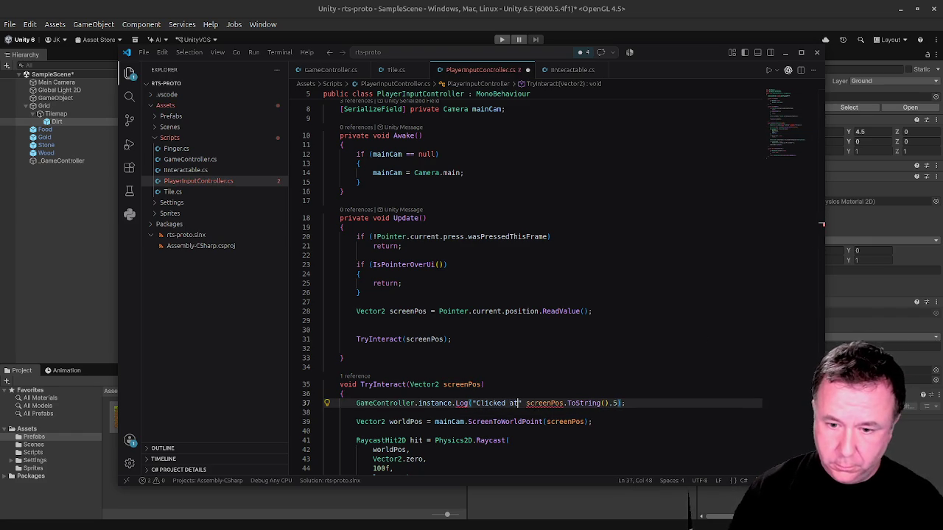
text(: )
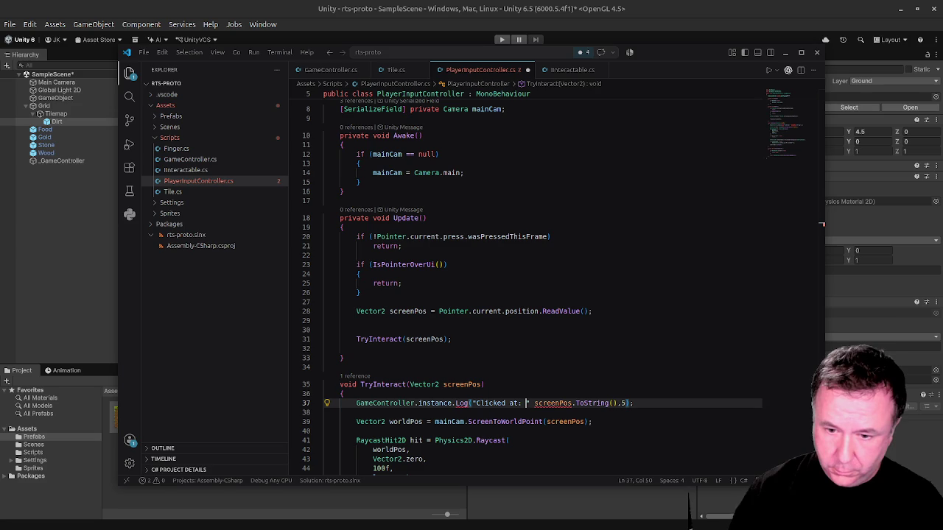
text(" +)
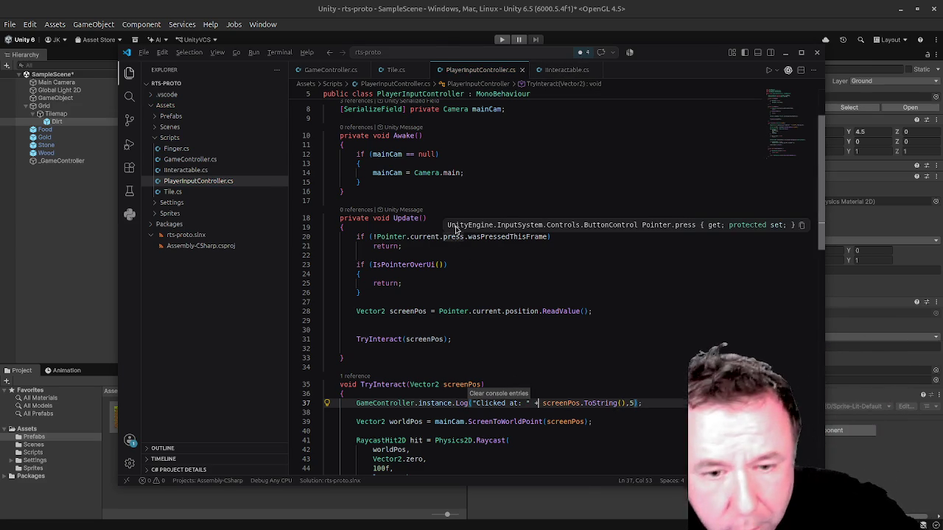
key(alt+Tab)
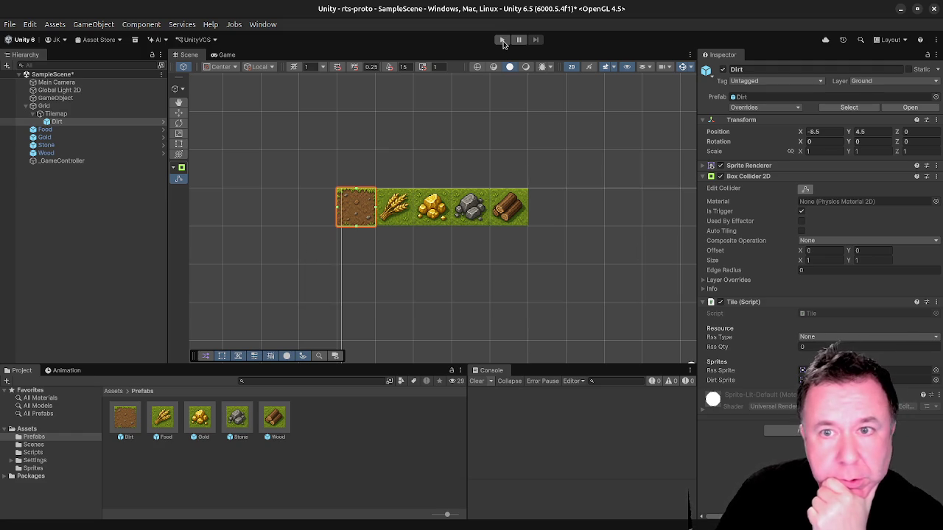
Play, click along the Dirt, Food, Gold, Stone and Wood tiles to log positions, then open the logging line.
click(502, 40)
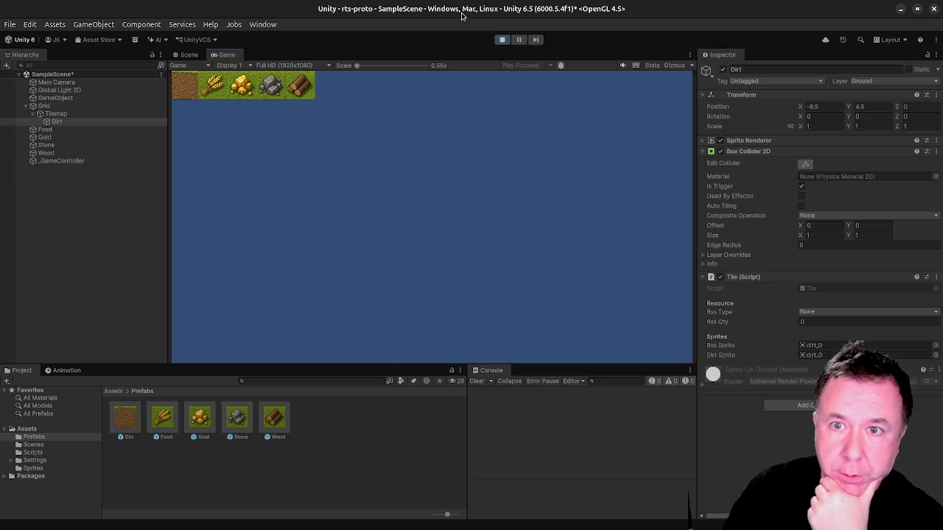
click(184, 91)
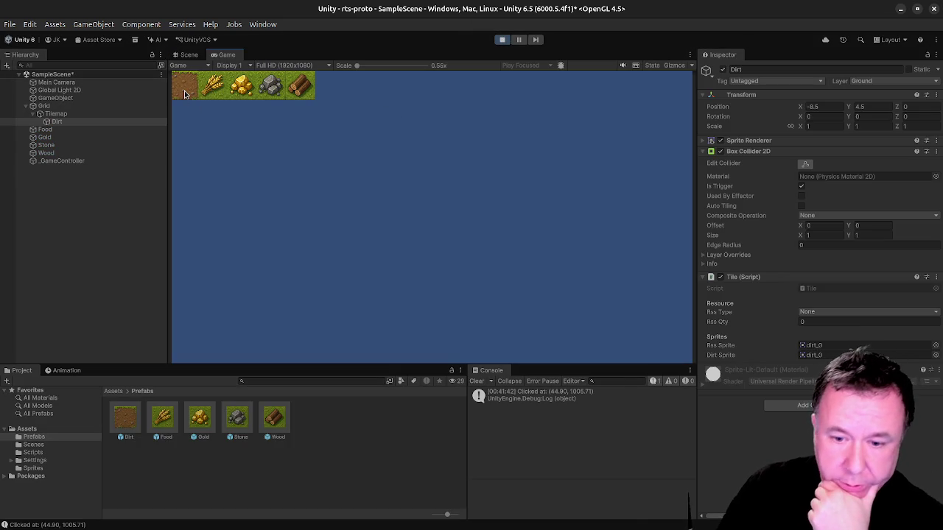
click(214, 85)
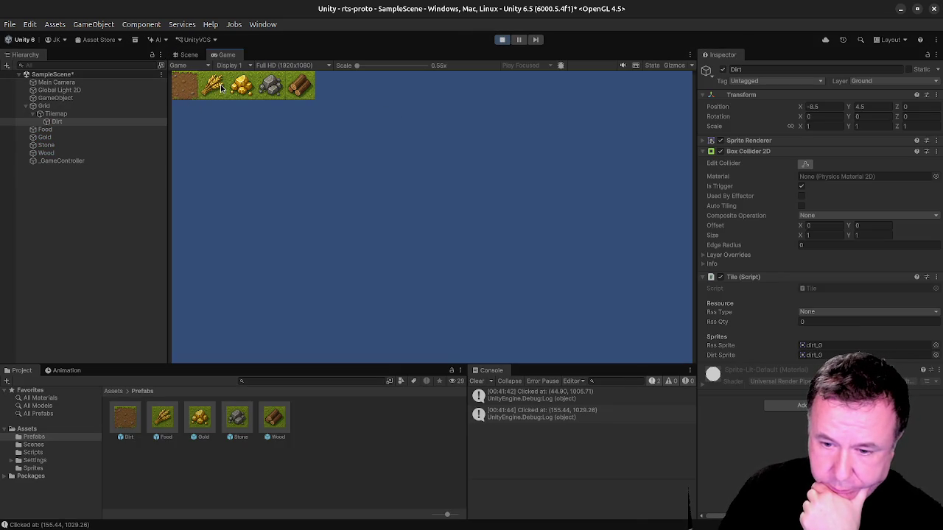
click(223, 85)
click(234, 86)
click(249, 85)
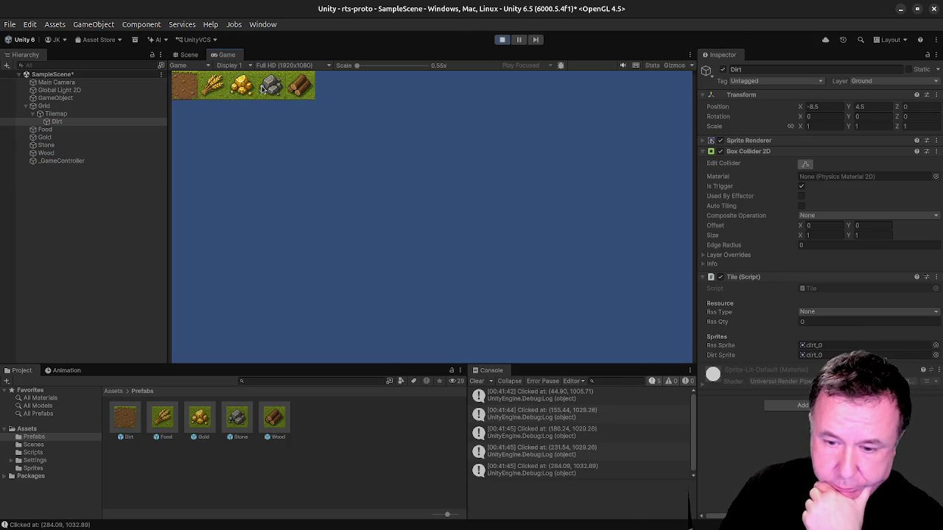
click(307, 82)
click(279, 90)
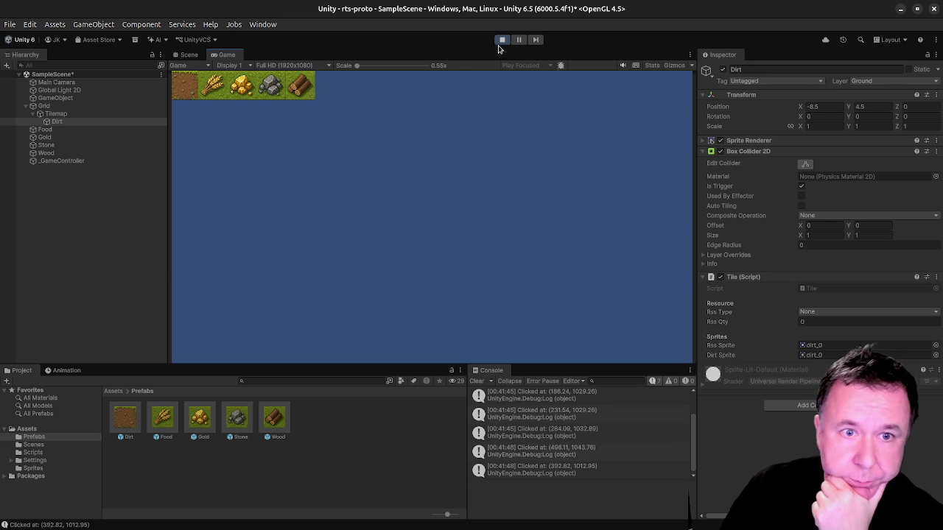
click(501, 41)
double_click(626, 446)
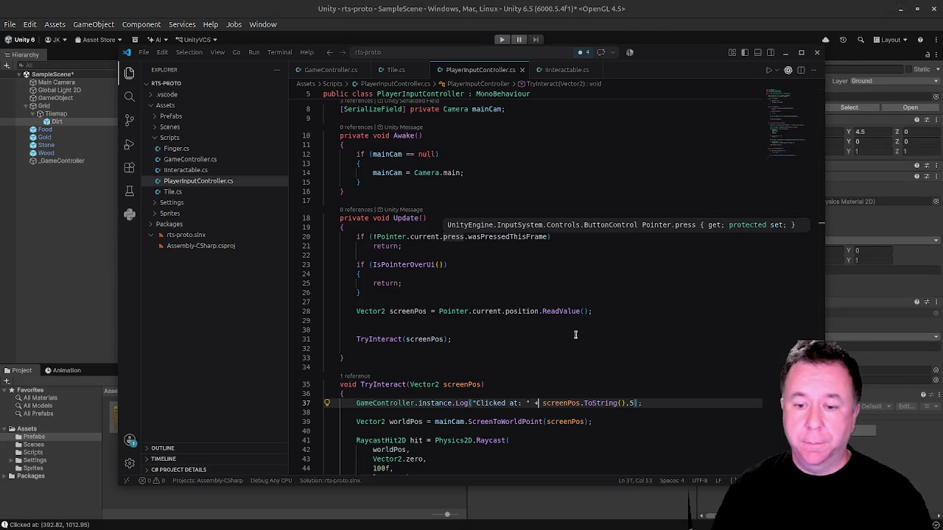
Review Tile.cs, then place the caret after the Raycast line in PlayerInputController.cs.
scroll(501, 356, down, 5)
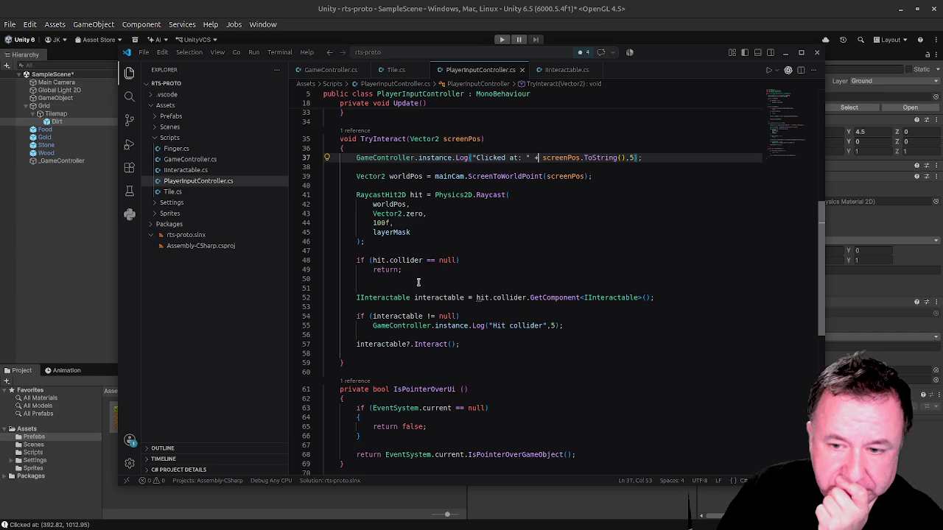
click(175, 193)
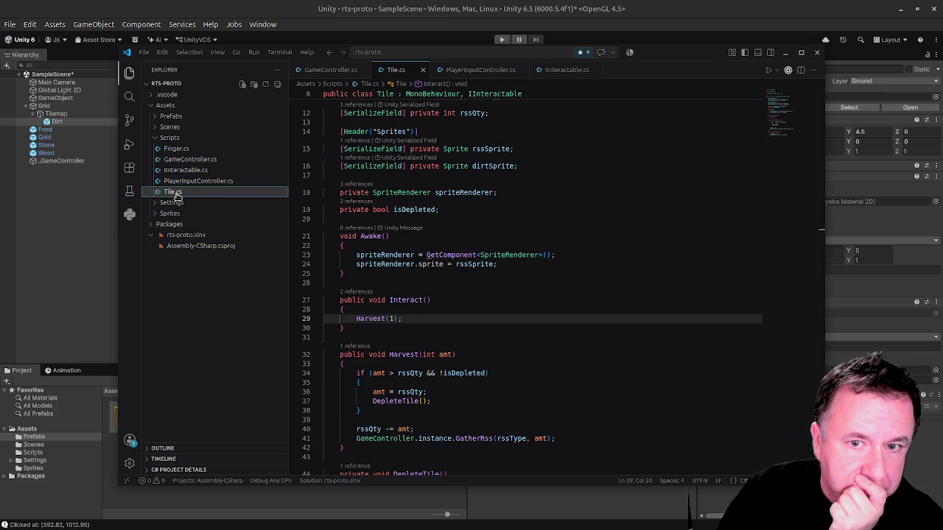
scroll(475, 201, up, 3)
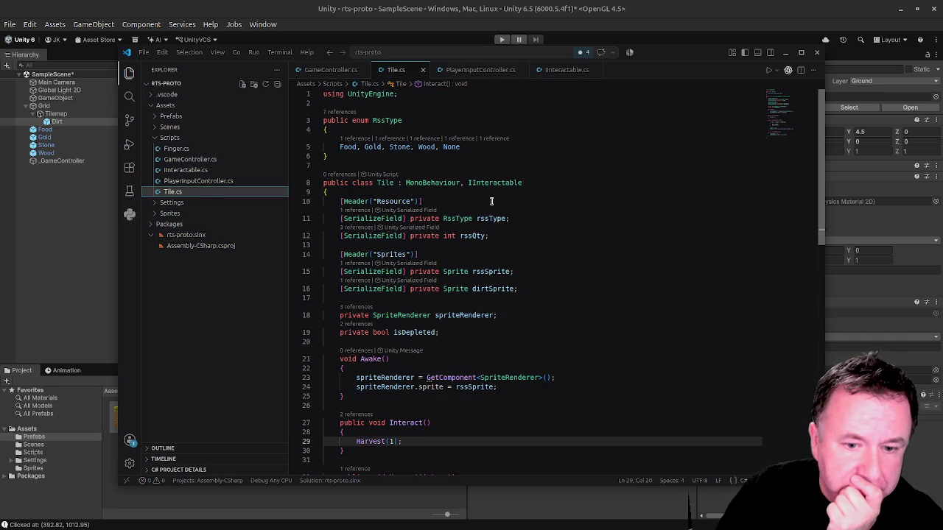
click(483, 73)
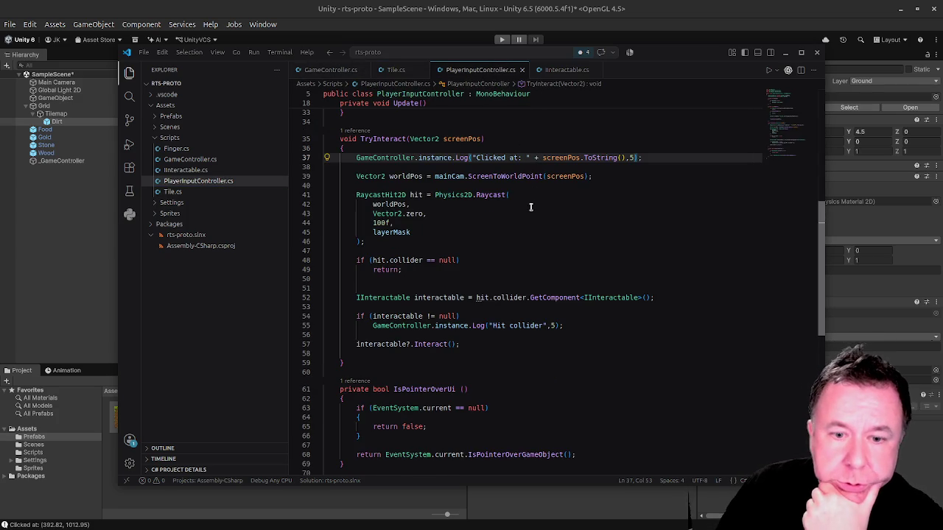
click(419, 279)
click(413, 252)
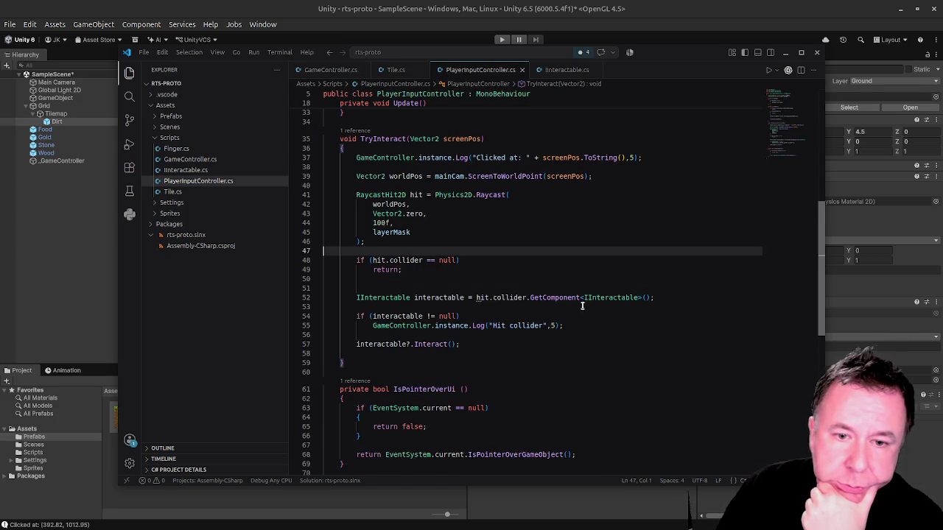
Add Debug.Log(hit.collider); after the Raycast in TryInteract, save, and switch back to Unity.
key(Return)
key(Return)
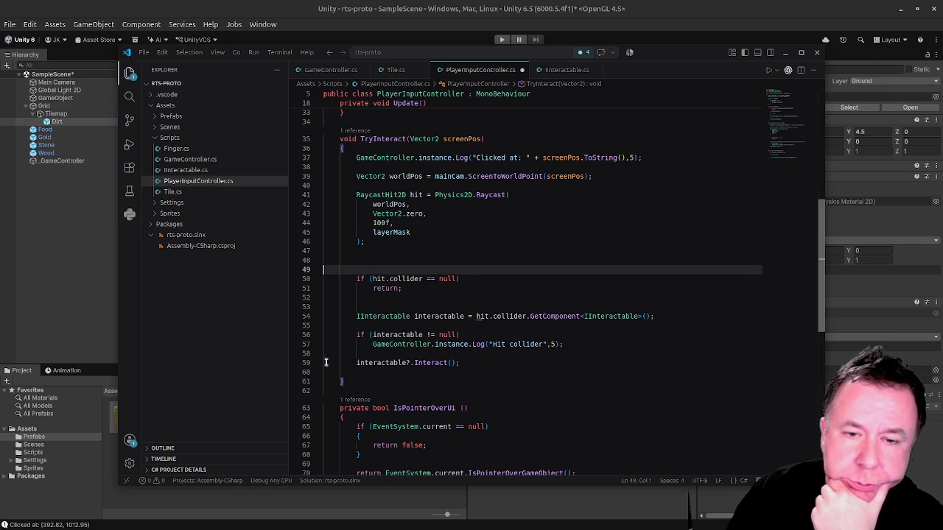
click(409, 259)
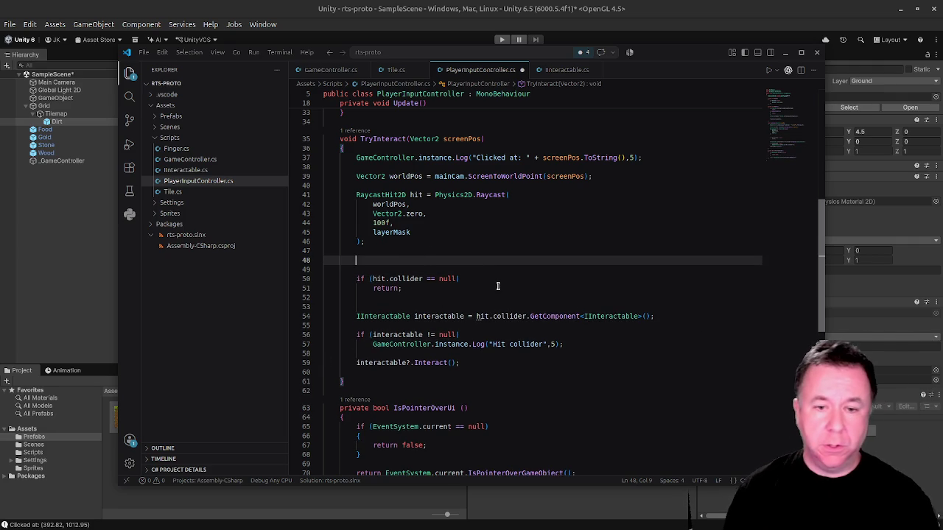
text(Debug)
key(Escape)
text(.Log)
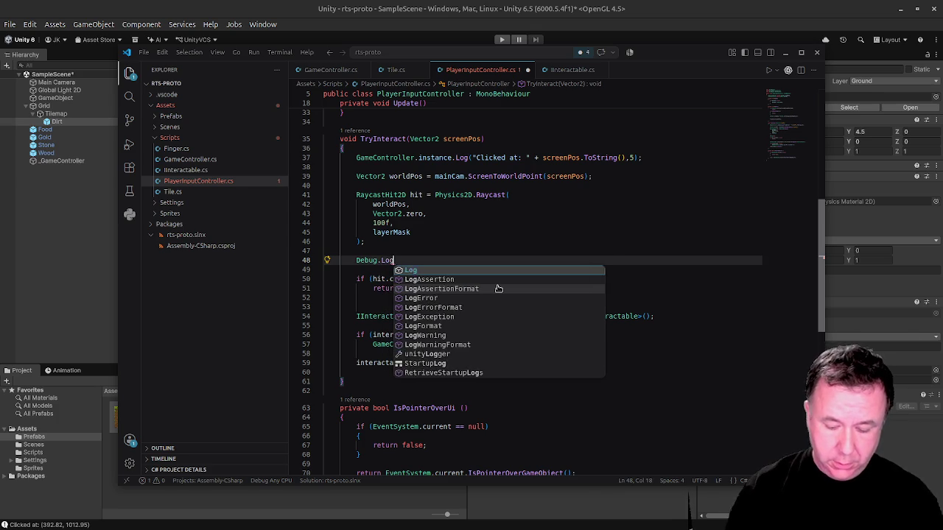
text((hit,)
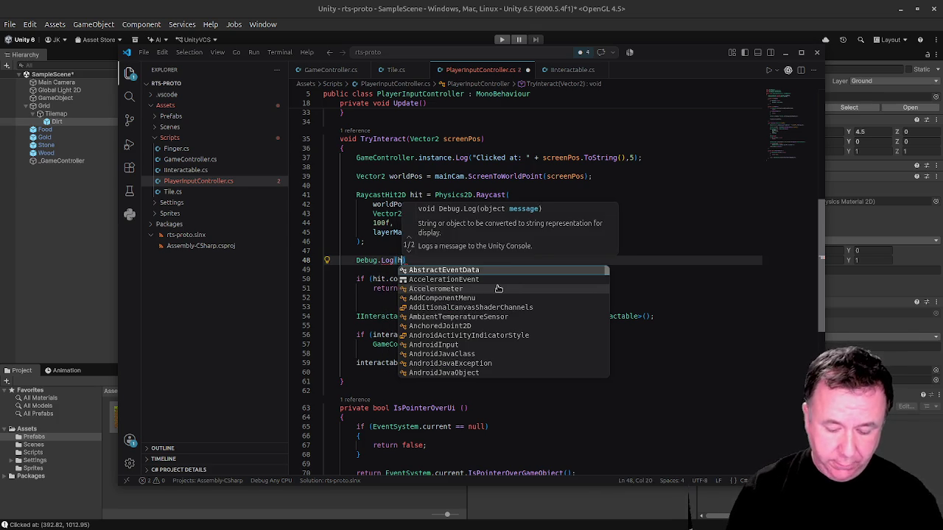
key(BackSpace)
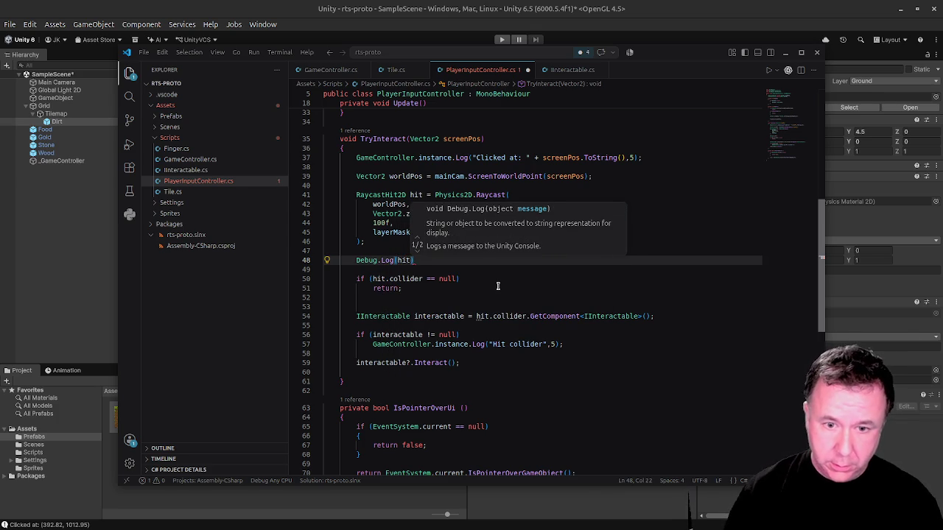
text(.collider);l)
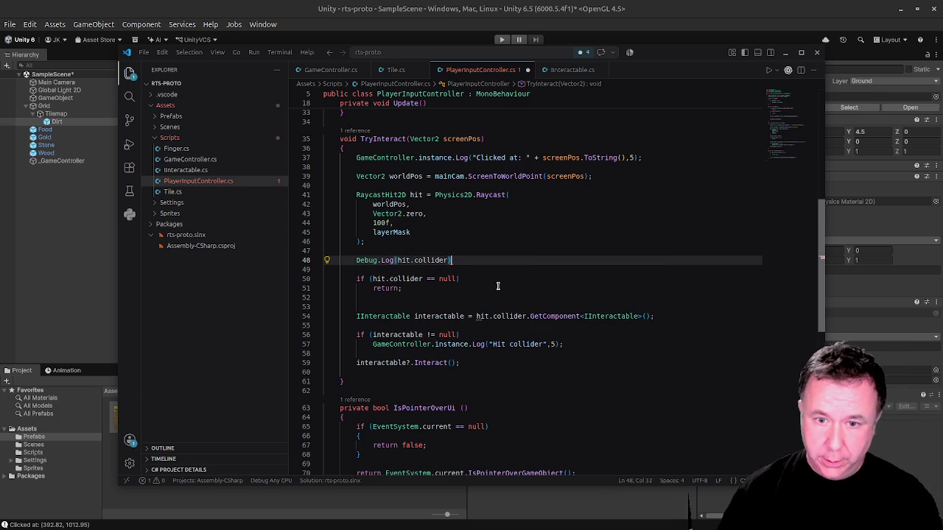
key(BackSpace)
key(ctrl+s)
key(alt+Tab)
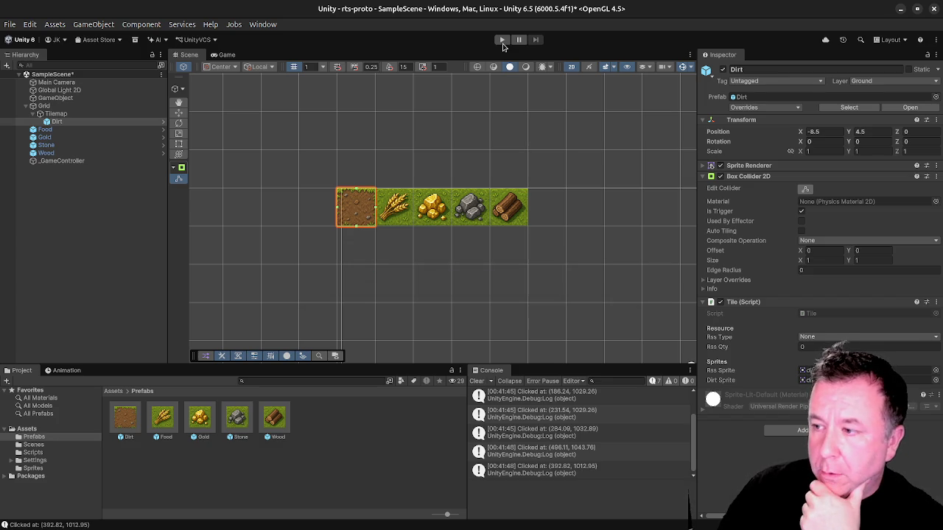
Play-test clicking the dirt, resource, wood and stone tiles; each click logs Null for the hit collider.
click(502, 40)
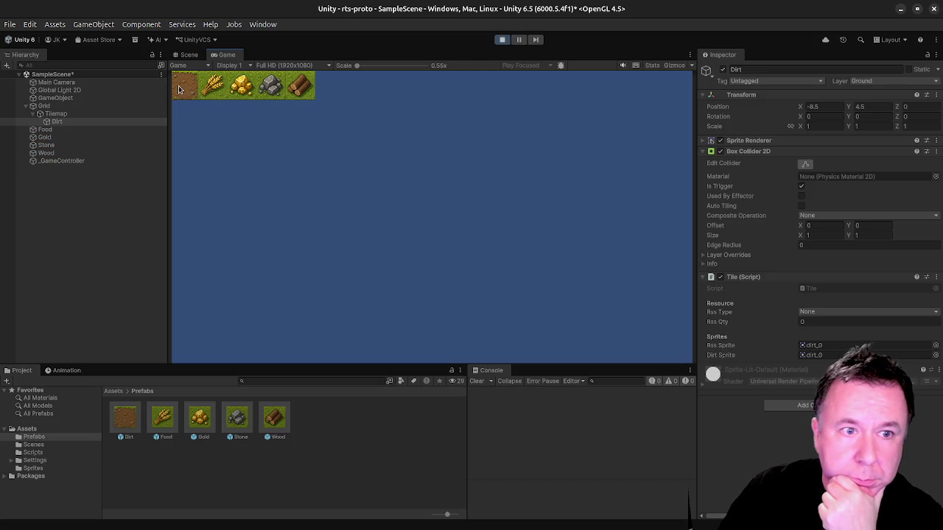
click(181, 84)
click(207, 82)
click(226, 83)
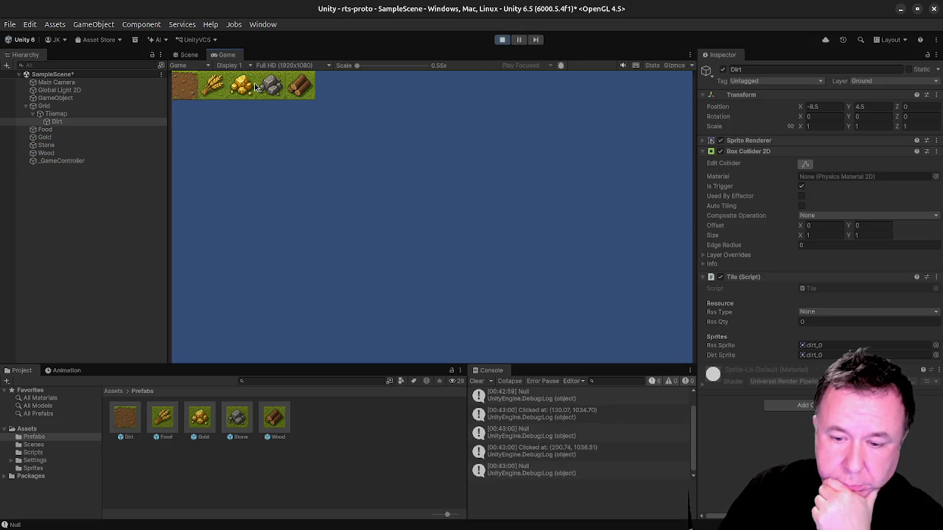
click(303, 95)
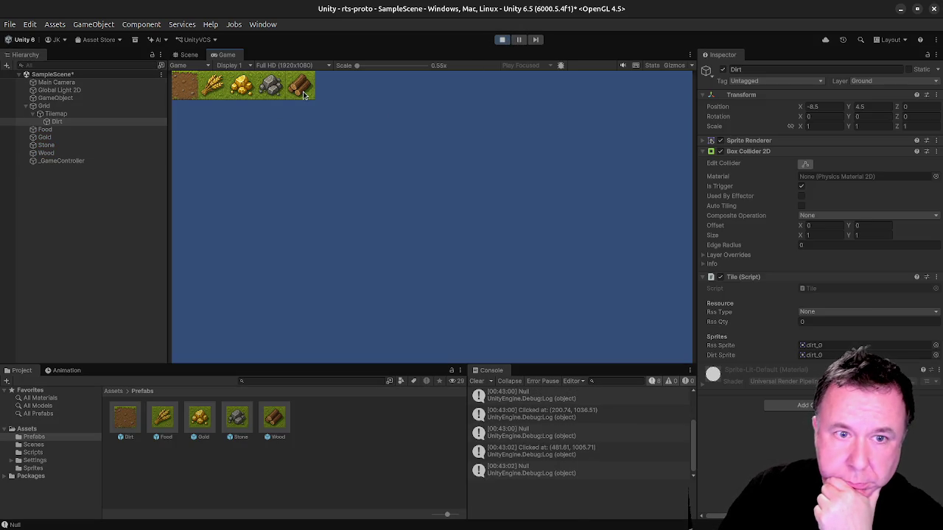
click(273, 93)
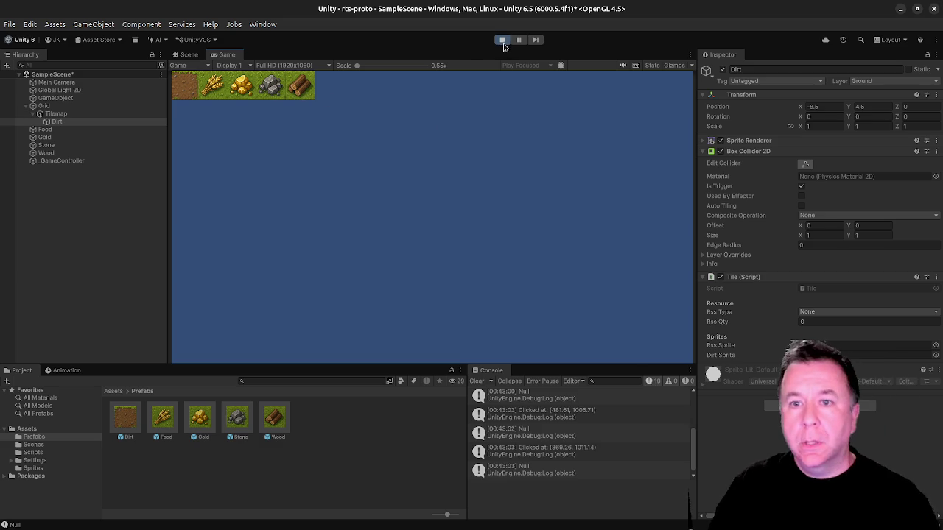
click(504, 44)
key(alt+Tab)
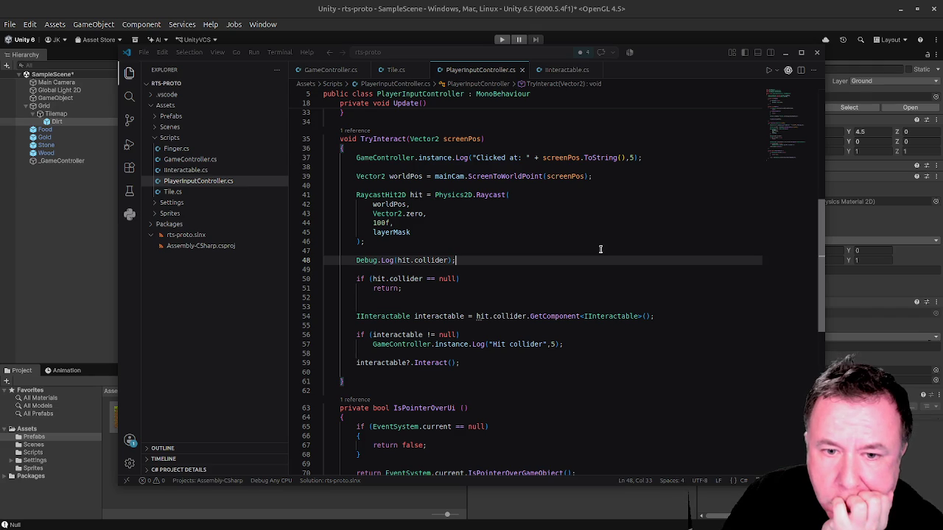
Change the raycast distance from 100f to 0f and add a blank line above the Debug.Log line.
click(383, 222)
key(BackSpace)
key(BackSpace)
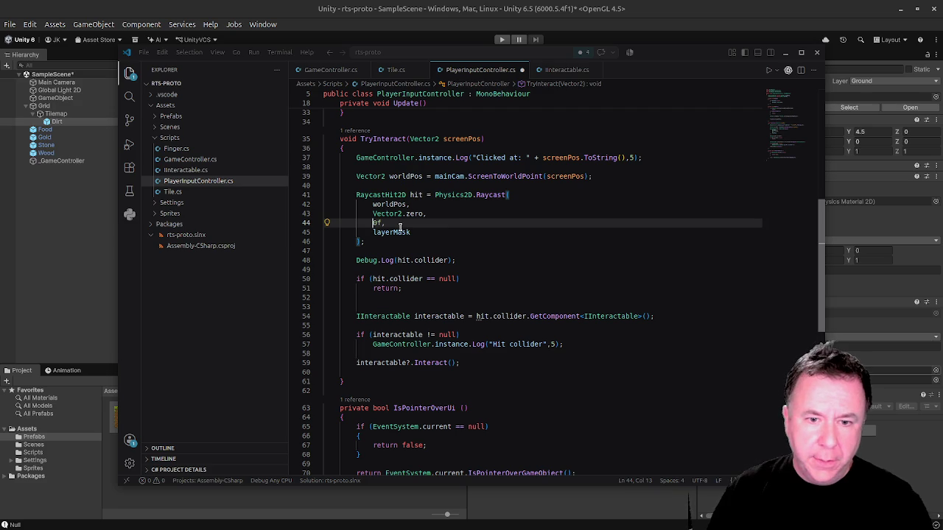
key(Up)
key(Up)
key(Up)
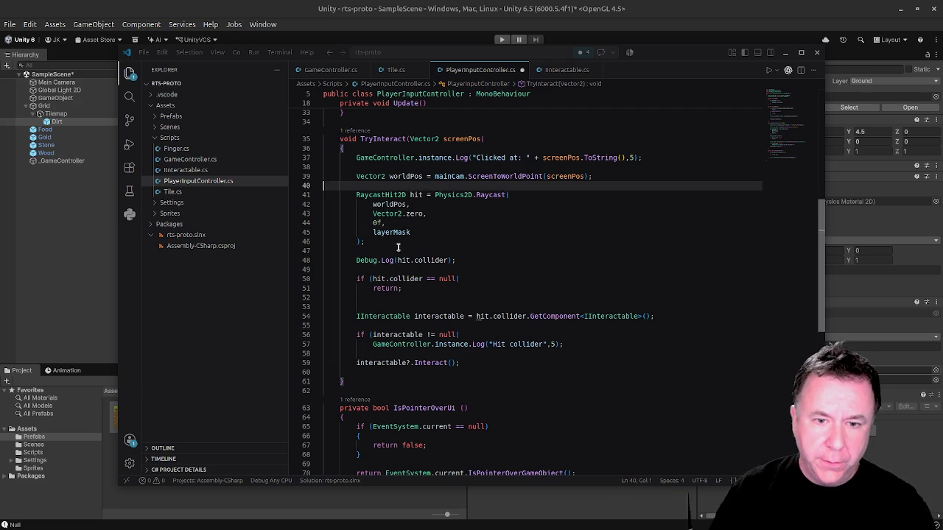
click(402, 251)
key(Return)
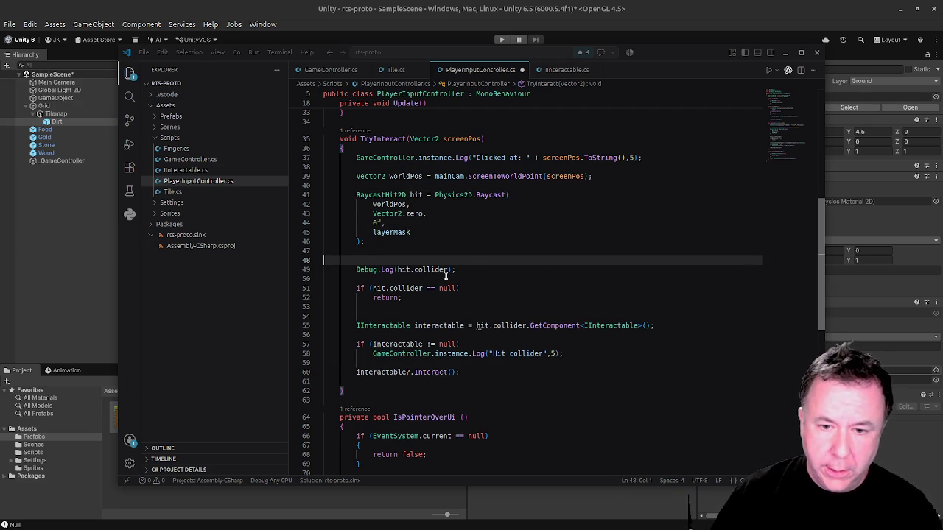
Duplicate the Debug.Log line and make the upper copy log layerMask instead of hit.collider.
click(399, 270)
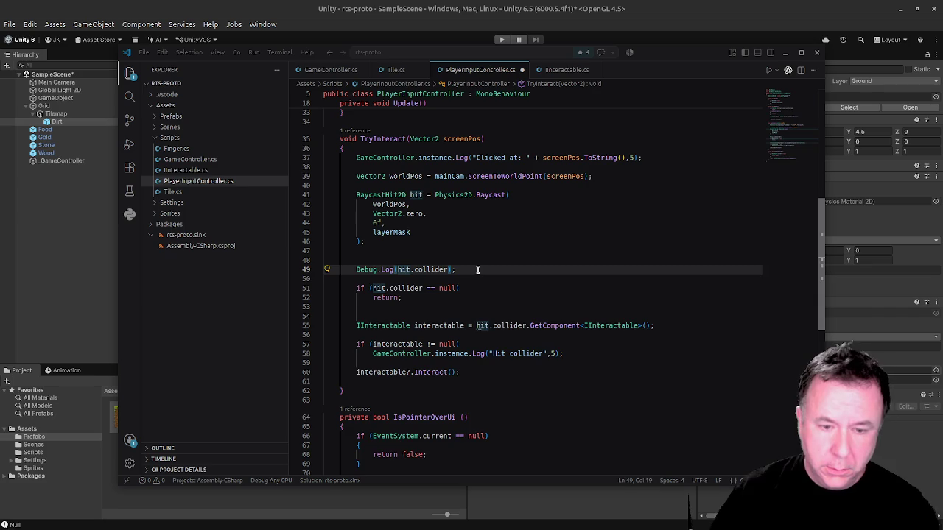
key(shift+alt+Down)
key(Up)
key(shift+alt+Right)
key(shift+alt+Right)
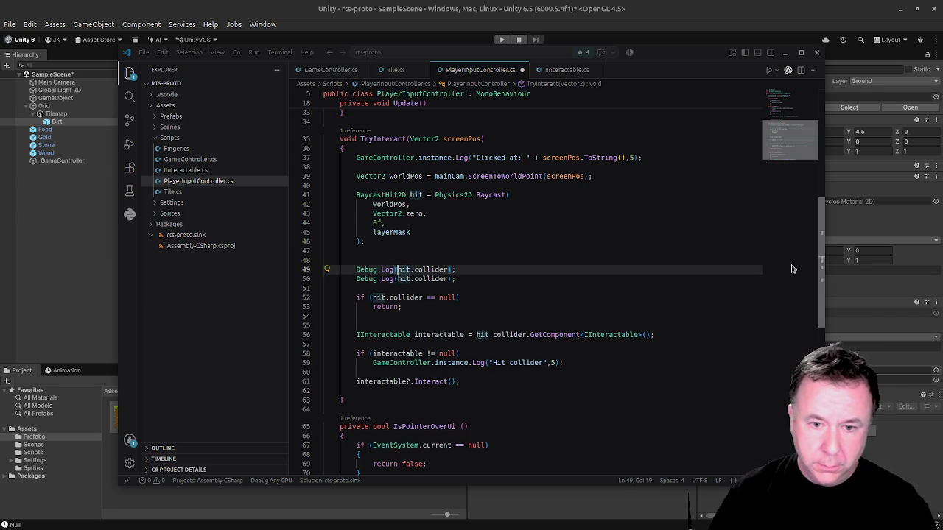
text(layerMask)
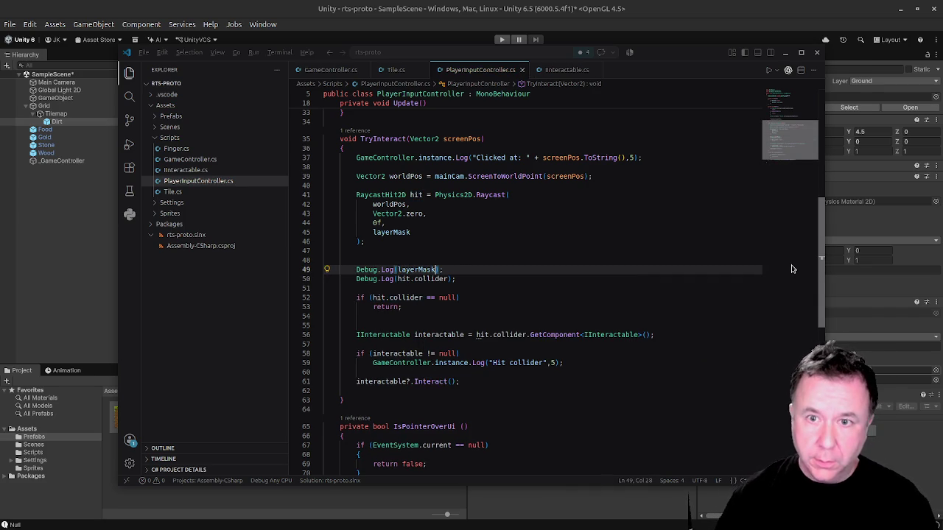
key(alt+Tab)
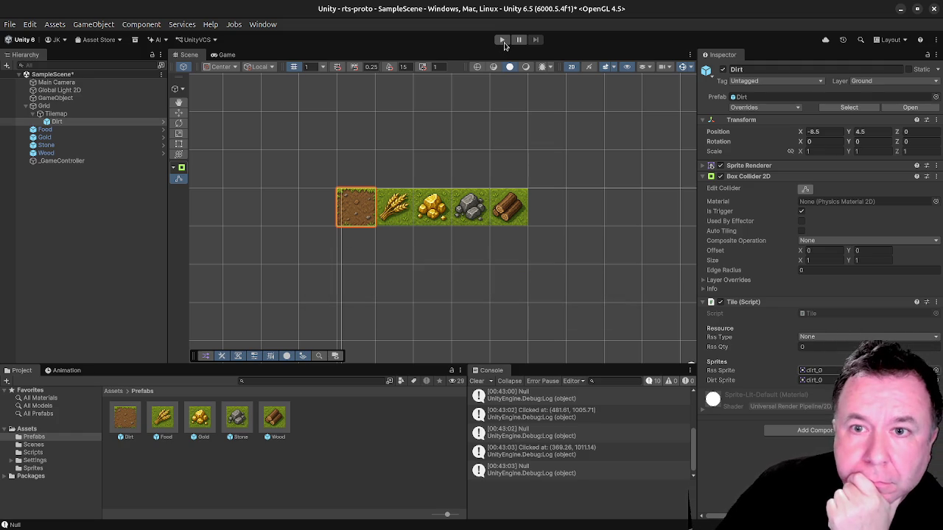
Restart play mode and click the dirt tile, logging the click position, UnityEngine.LayerMask and Null.
click(504, 44)
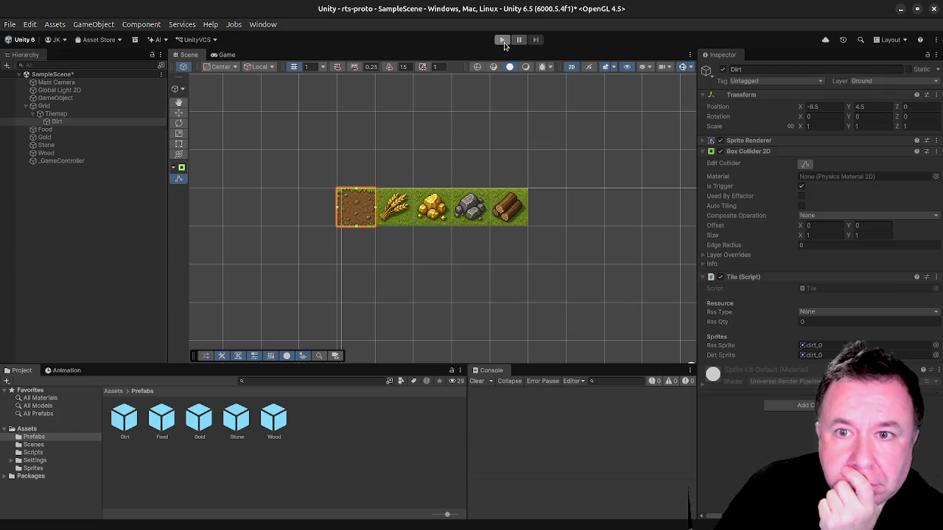
key(ctrl+p)
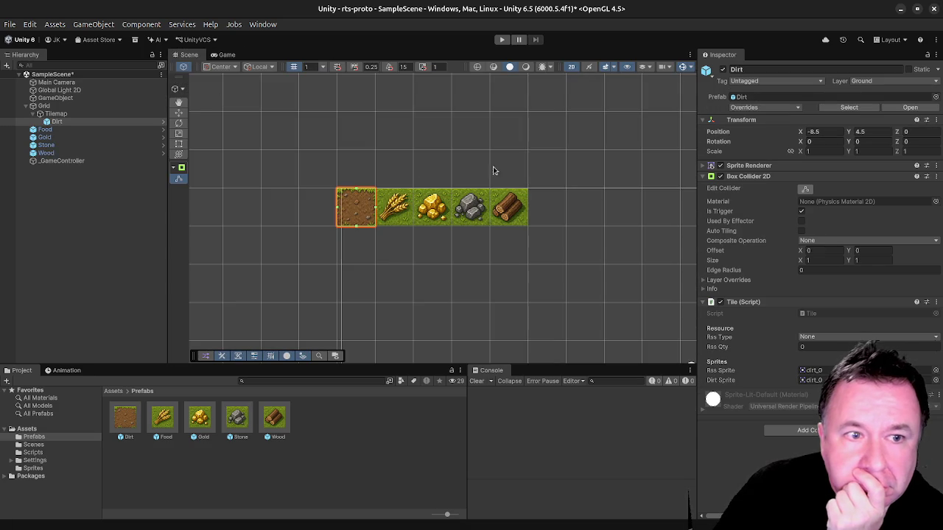
click(502, 40)
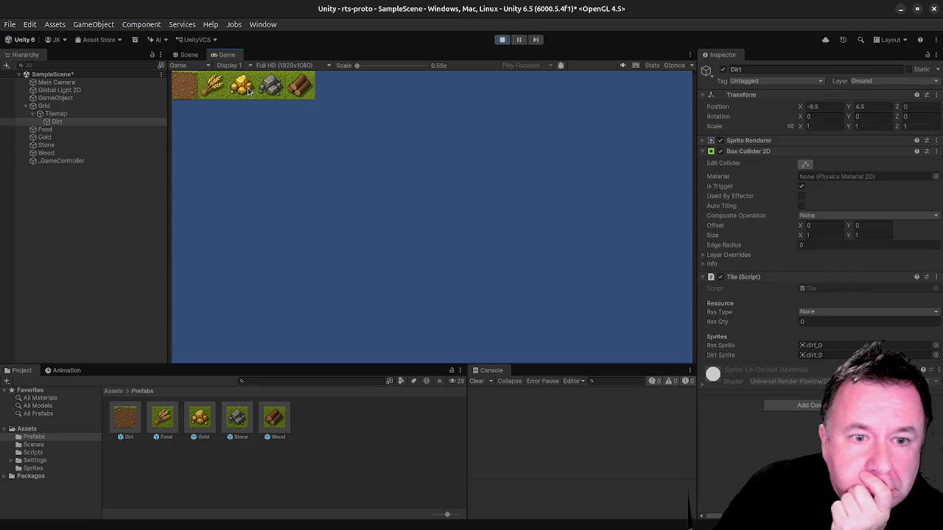
click(182, 83)
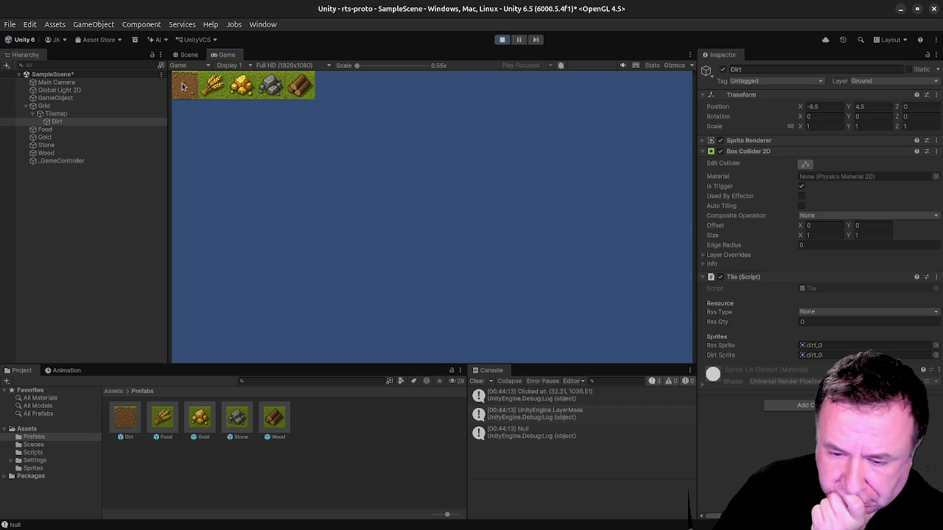
Inspect layerMask's IntelliSense completions and the Physics2D.Raycast signature in TryInteract.
key(alt+Tab)
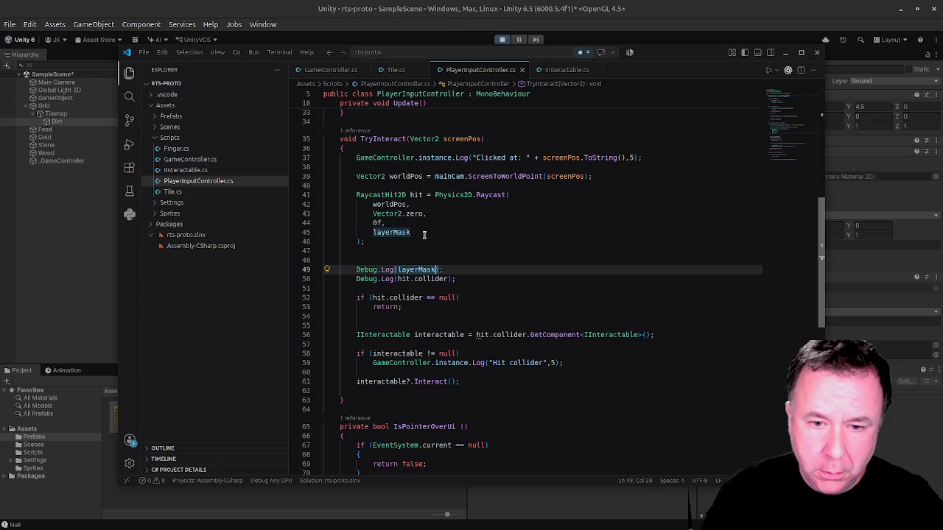
click(426, 233)
key(BackSpace)
text(k)
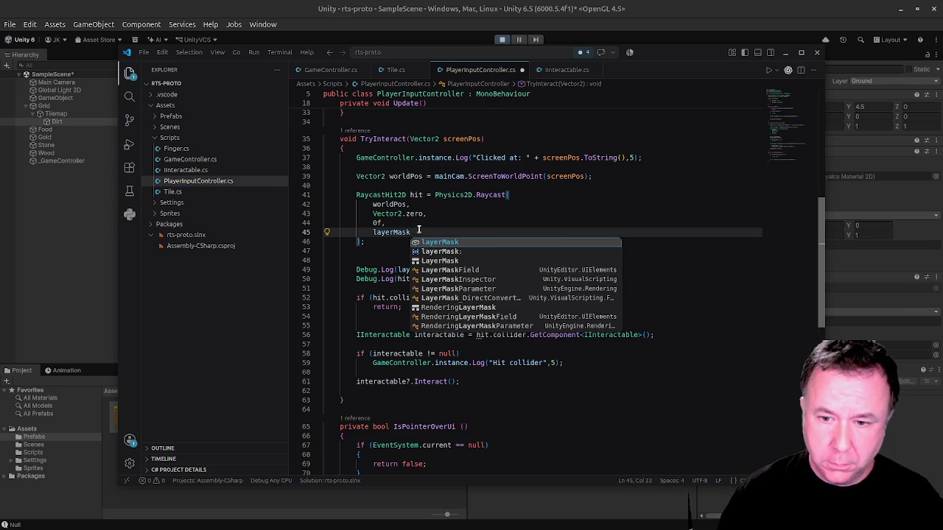
click(481, 187)
mouse_move(483, 195)
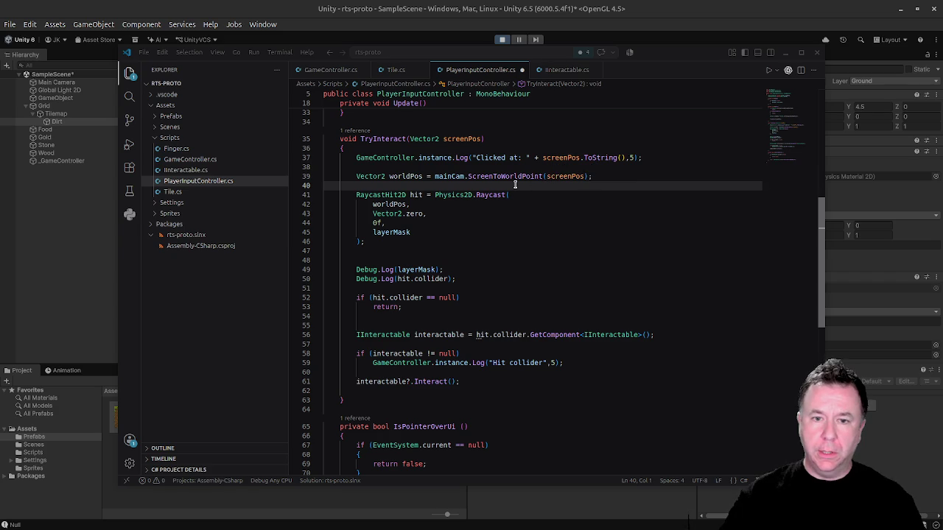
click(417, 233)
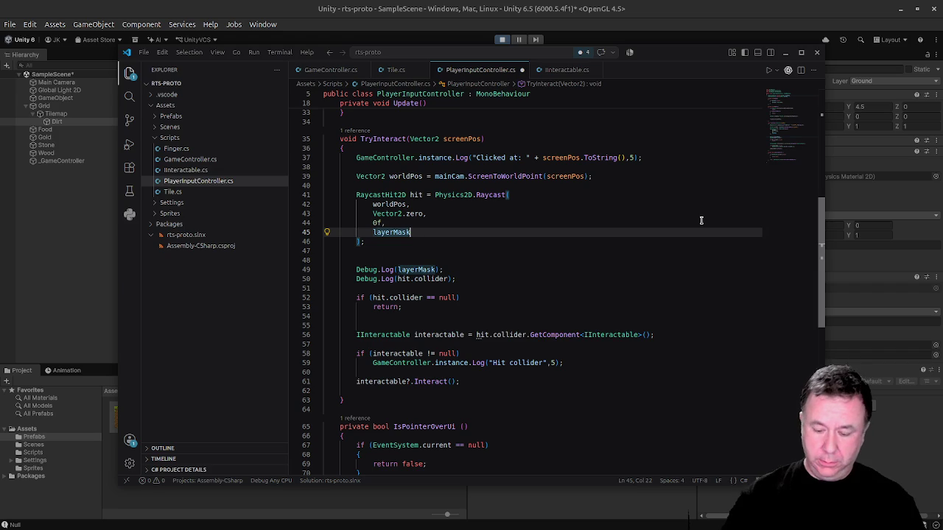
Remove the typed '.Get' and the stray dot after layerMask, then go back to Unity.
text(.Get)
key(BackSpace)
key(BackSpace)
key(BackSpace)
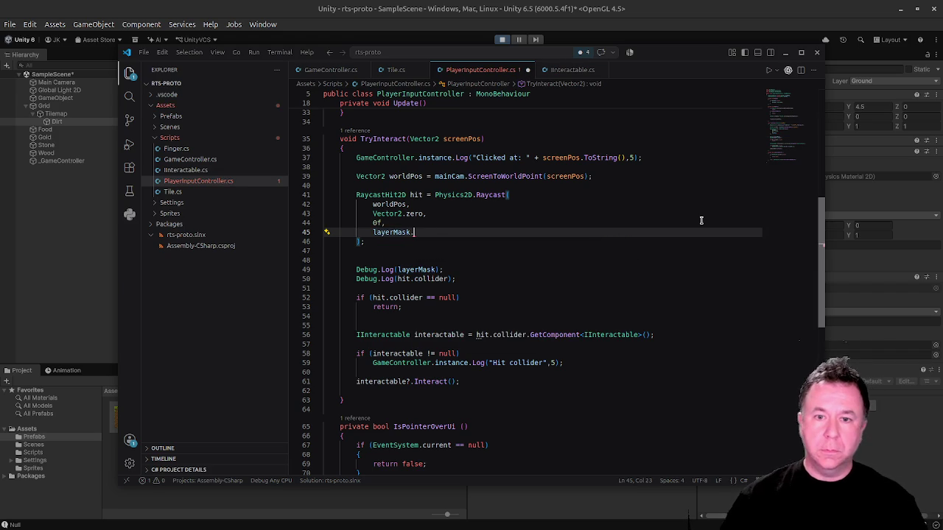
scroll(699, 219, up, 3)
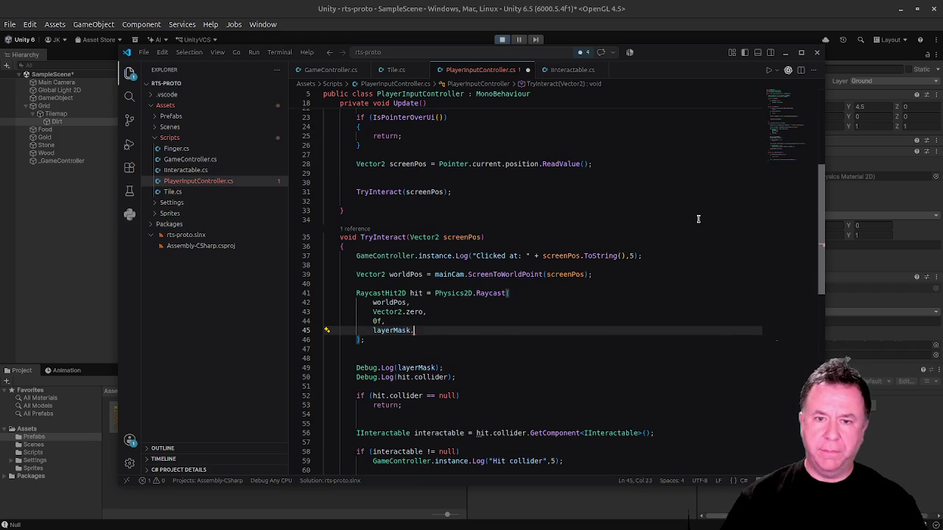
scroll(698, 219, up, 7)
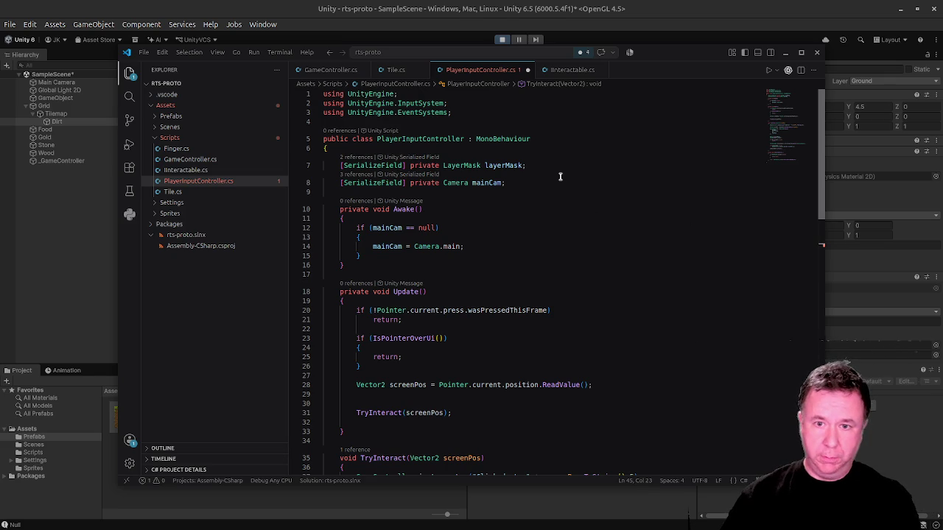
scroll(560, 176, down, 8)
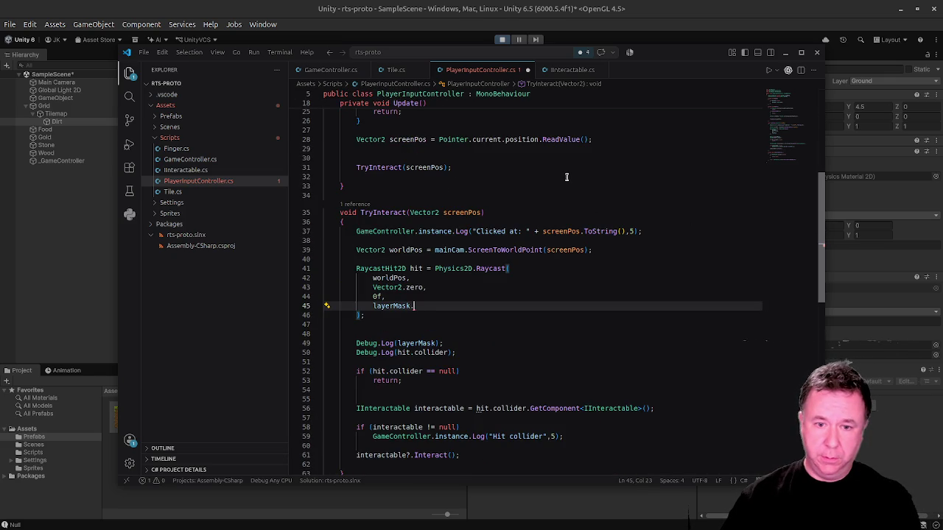
key(BackSpace)
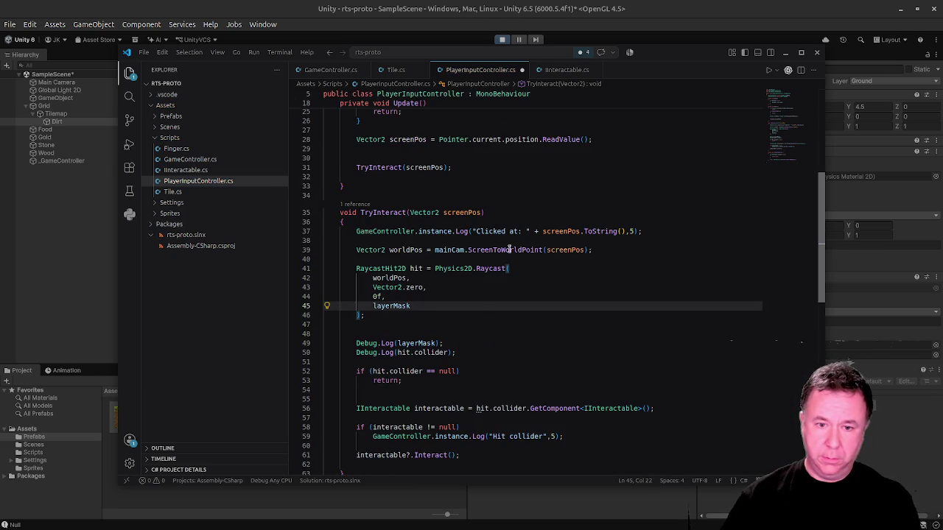
click(898, 486)
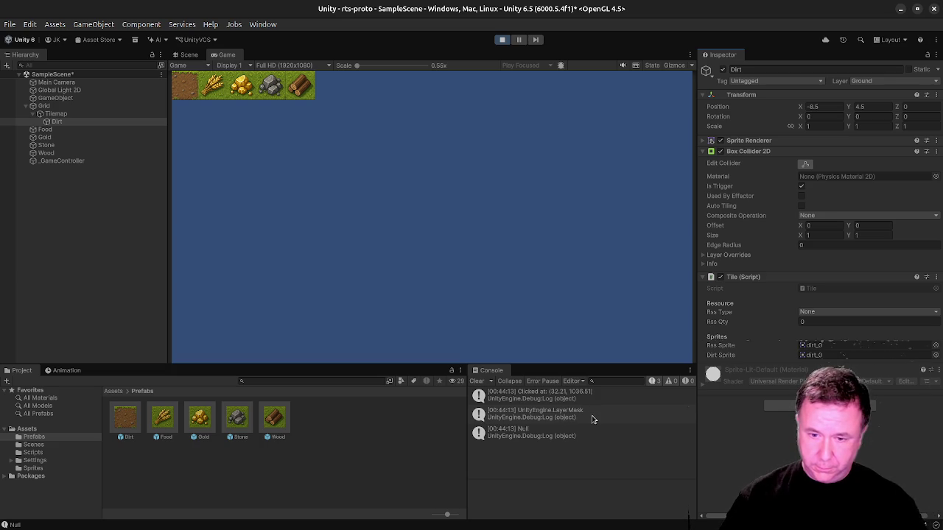
Delete the layerMask argument from Physics2D.Raycast, save PlayerInputController.cs, and let Unity recompile.
key(super)
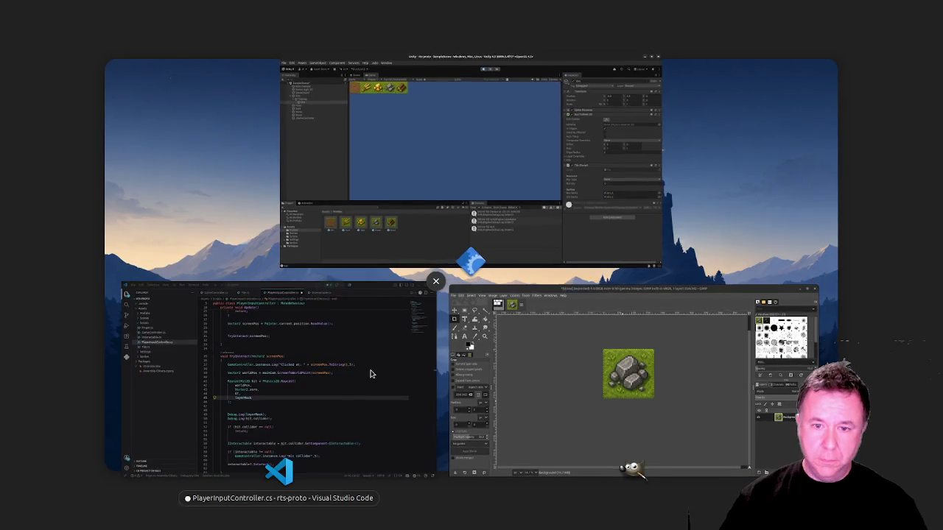
click(368, 375)
drag(421, 305, 295, 309)
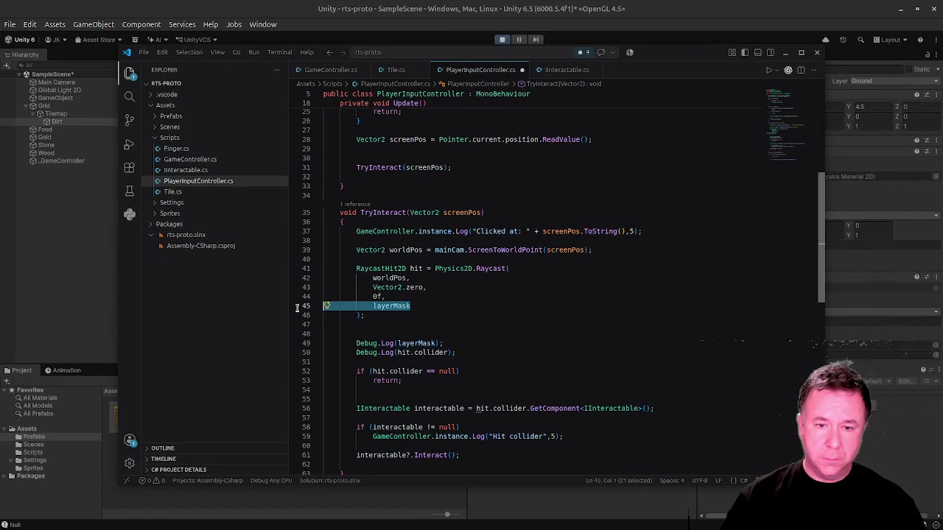
key(BackSpace)
key(BackSpace)
key(ctrl+s)
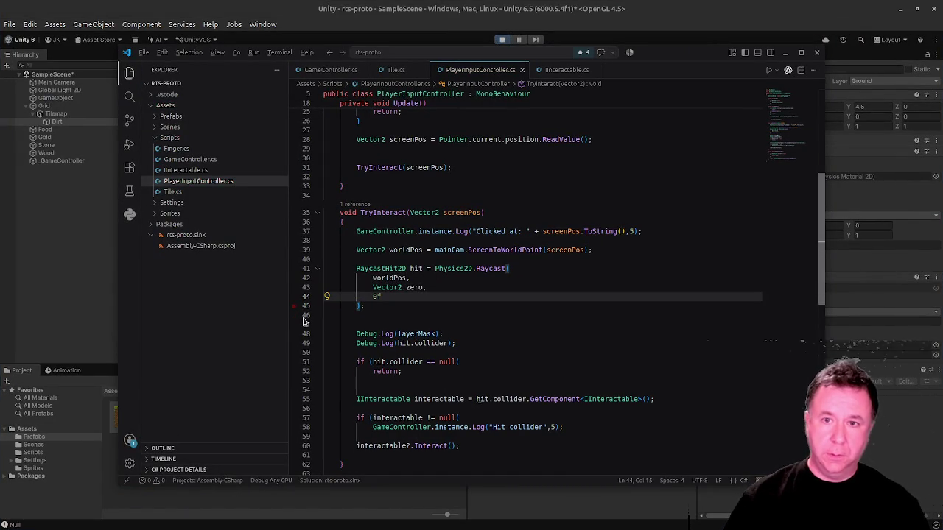
key(alt+Tab)
click(502, 40)
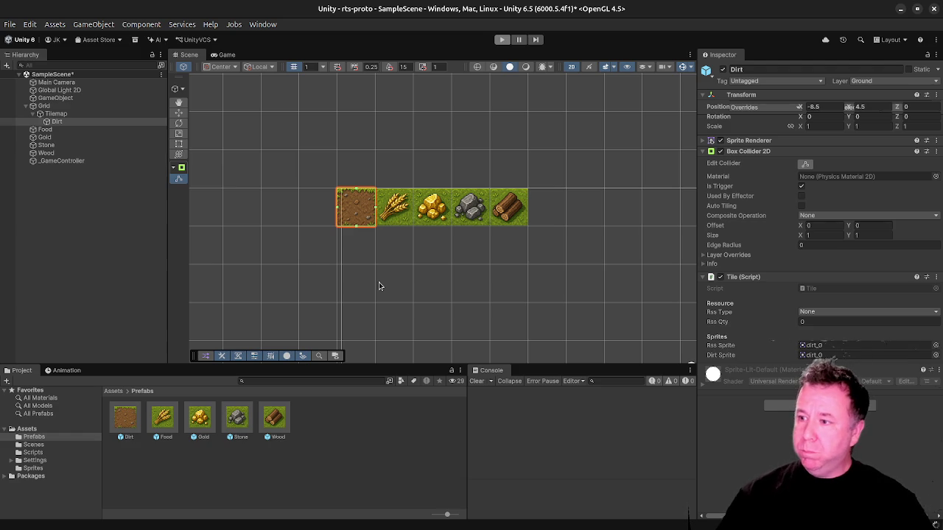
Start play mode, click the dirt tile, then gather food until the wheat tile turns to dirt.
key(ctrl+2)
click(187, 90)
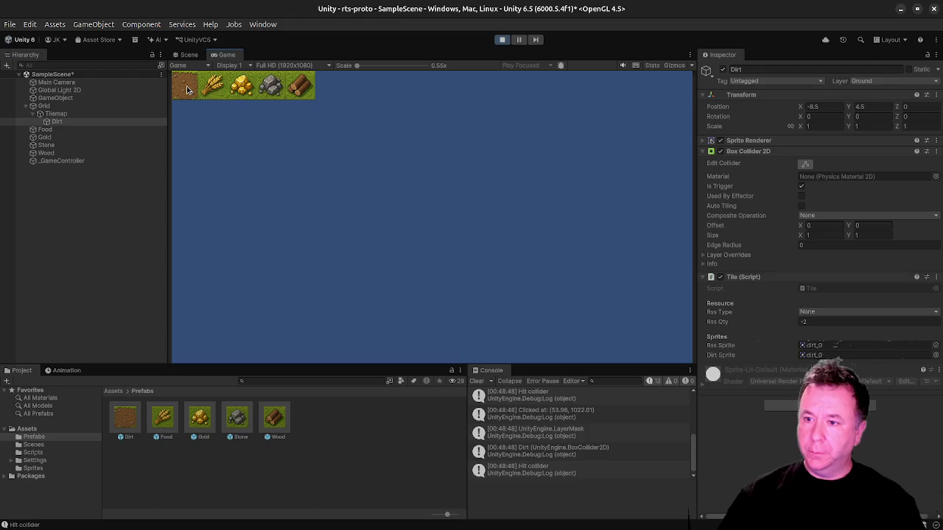
click(187, 90)
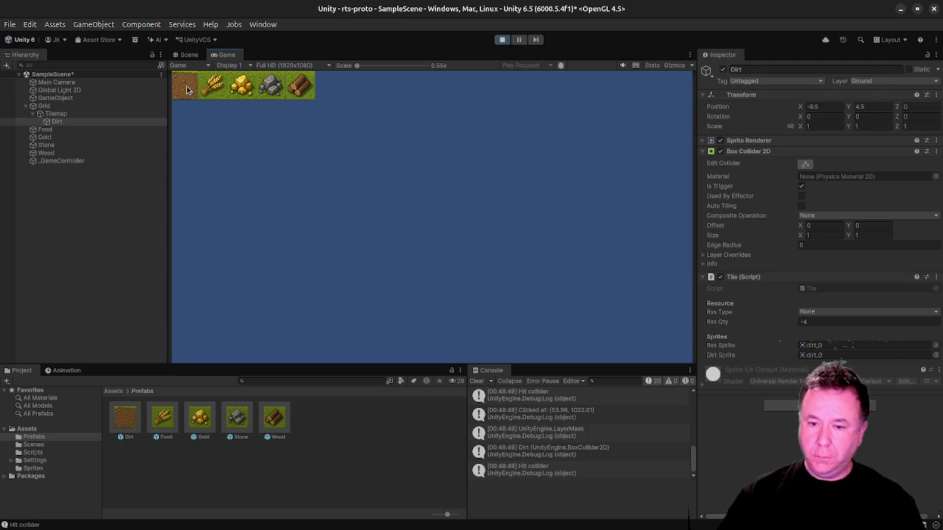
click(187, 90)
click(211, 90)
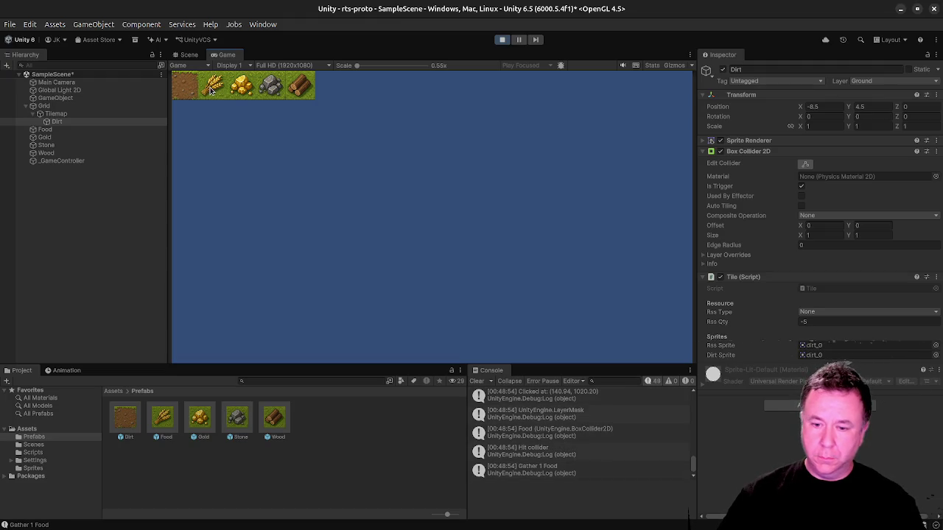
click(210, 89)
click(210, 90)
click(210, 90)
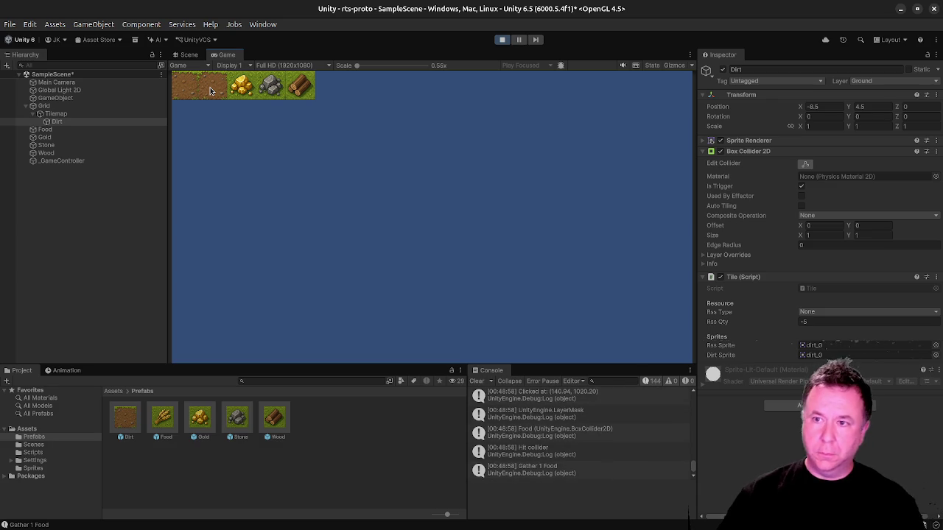
Gather gold, stone and wood until each tile turns to dirt, checking the Stone tile's values.
click(237, 94)
click(235, 92)
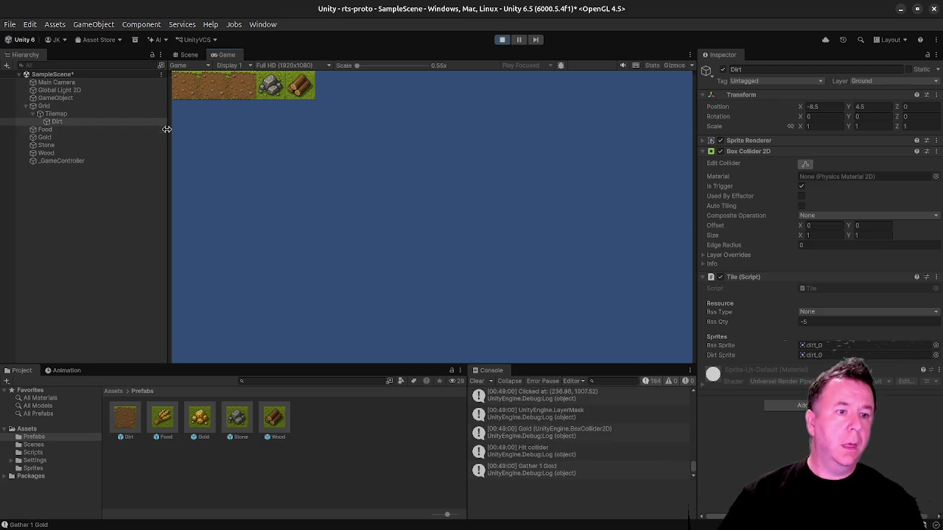
click(47, 145)
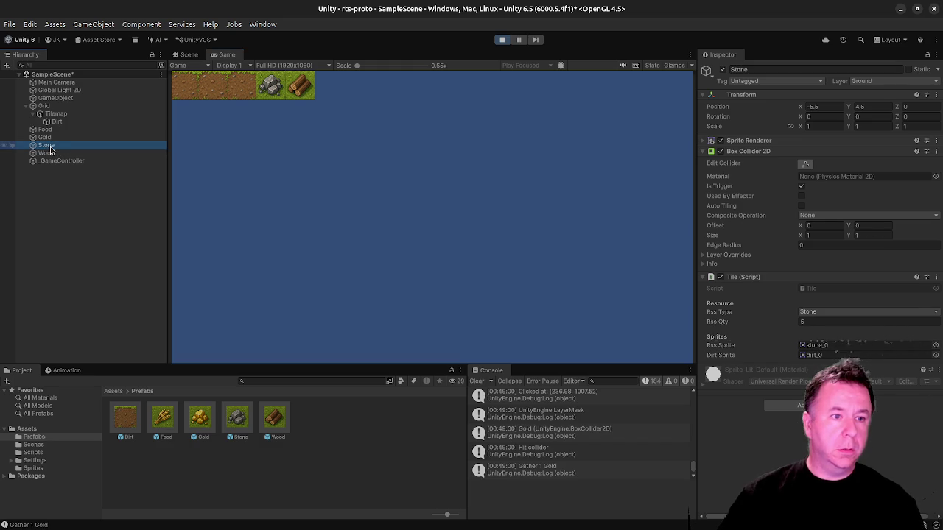
click(274, 88)
click(272, 90)
click(272, 87)
click(272, 87)
click(273, 87)
click(272, 87)
click(273, 87)
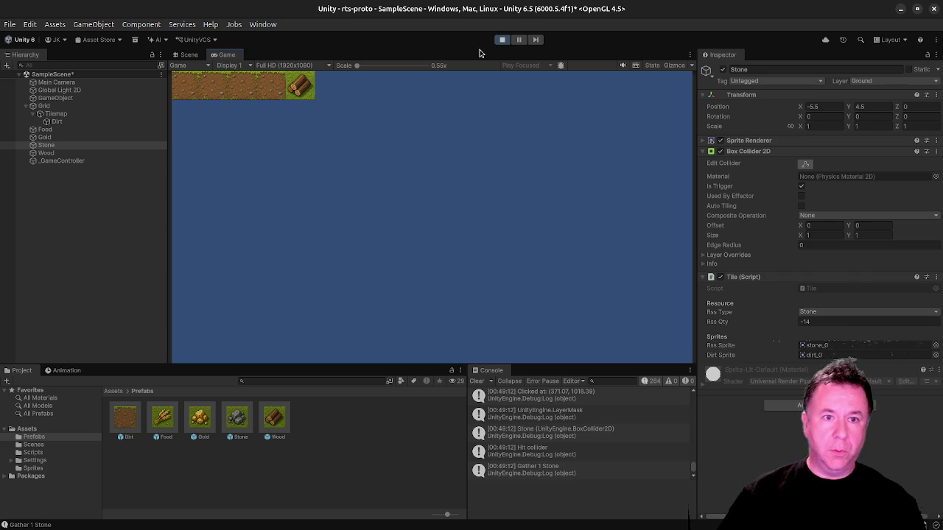
click(301, 89)
click(301, 90)
click(300, 88)
click(300, 88)
click(301, 87)
click(301, 87)
click(301, 86)
click(496, 40)
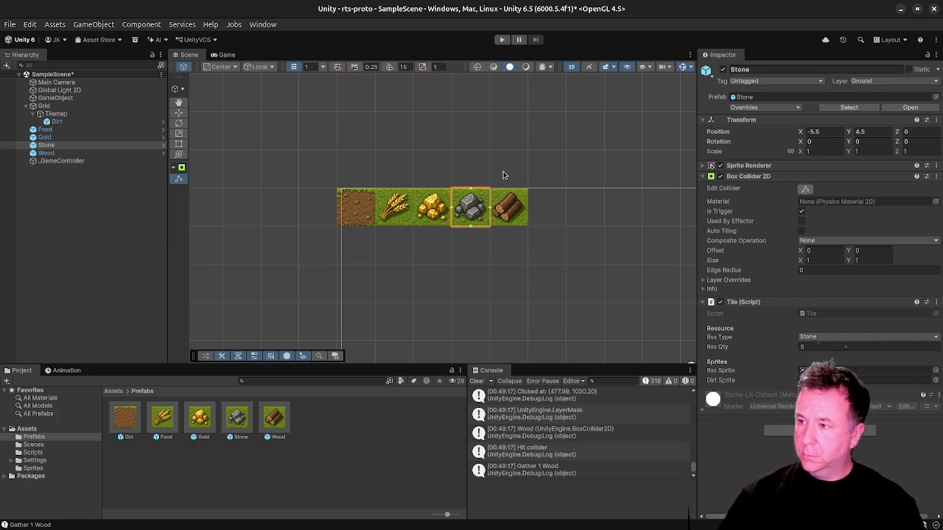
Run a fresh play test gathering wood, stone and gold until the tiles turn to dirt.
click(503, 40)
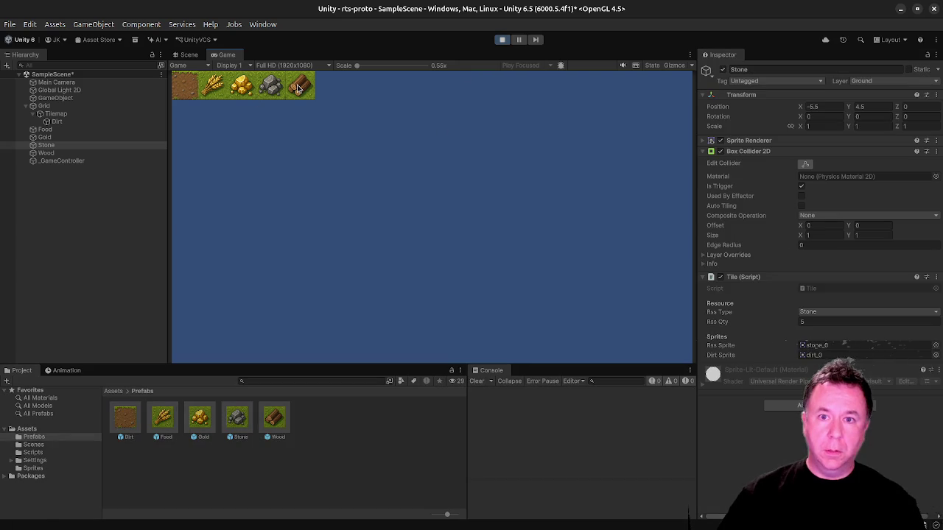
click(298, 88)
click(299, 88)
click(298, 88)
click(272, 91)
click(272, 91)
click(271, 91)
click(272, 92)
click(272, 91)
click(251, 90)
click(250, 90)
click(251, 90)
click(503, 40)
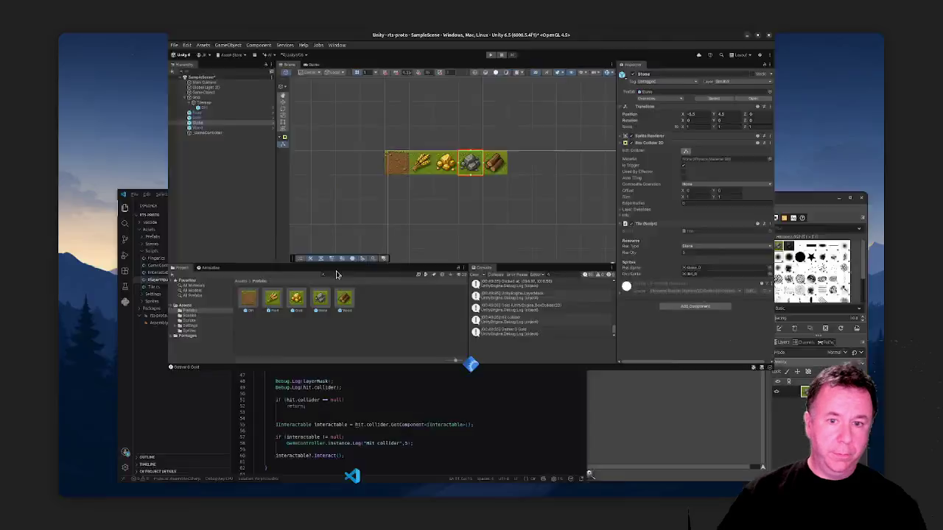
Close IInteractable.cs and scroll through Tile.cs to review Harvest and DepleteTile.
click(440, 287)
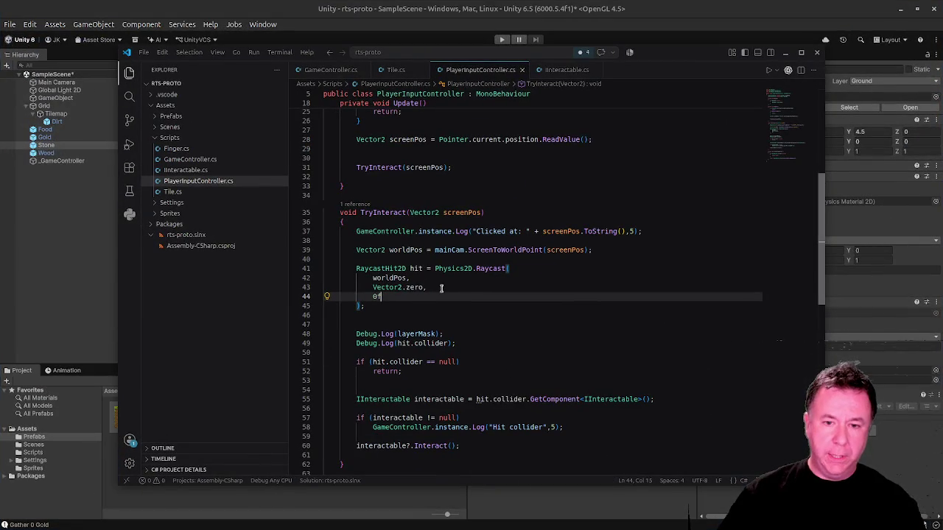
click(564, 71)
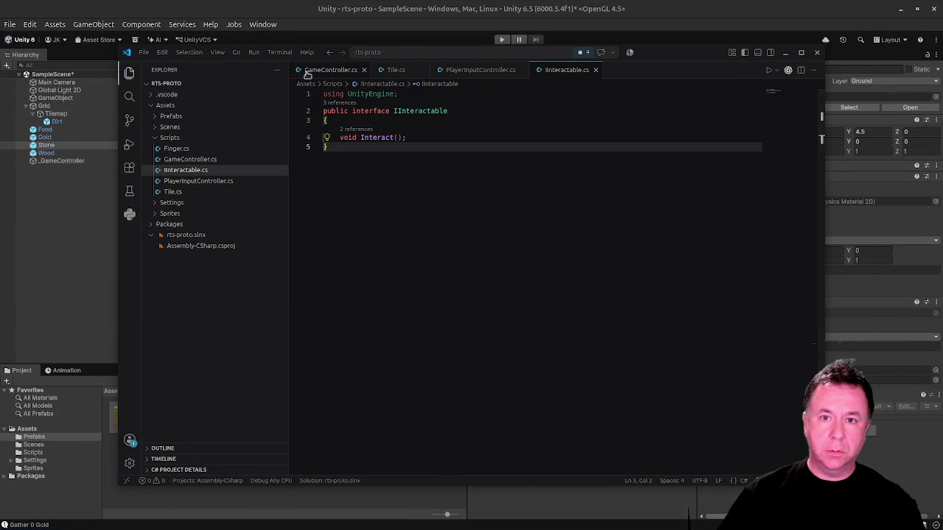
click(595, 69)
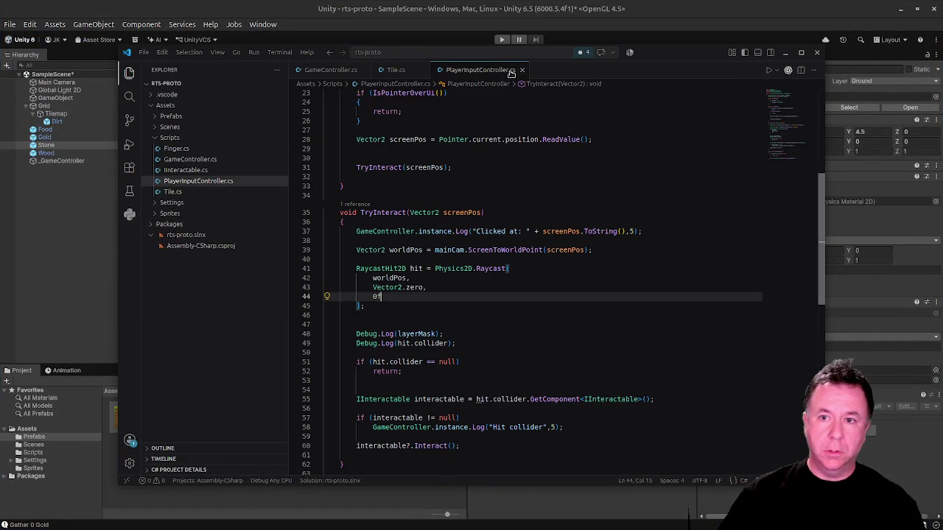
click(391, 70)
scroll(395, 307, down, 3)
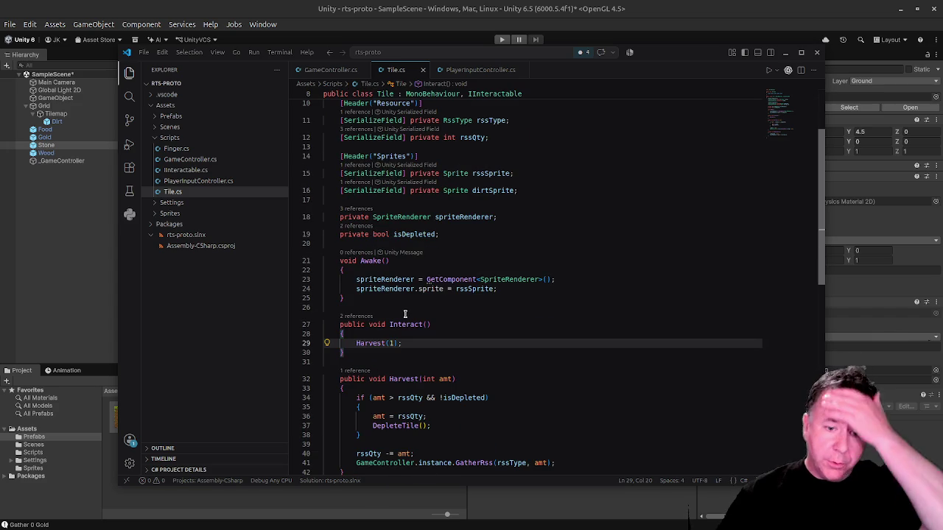
scroll(406, 311, down, 2)
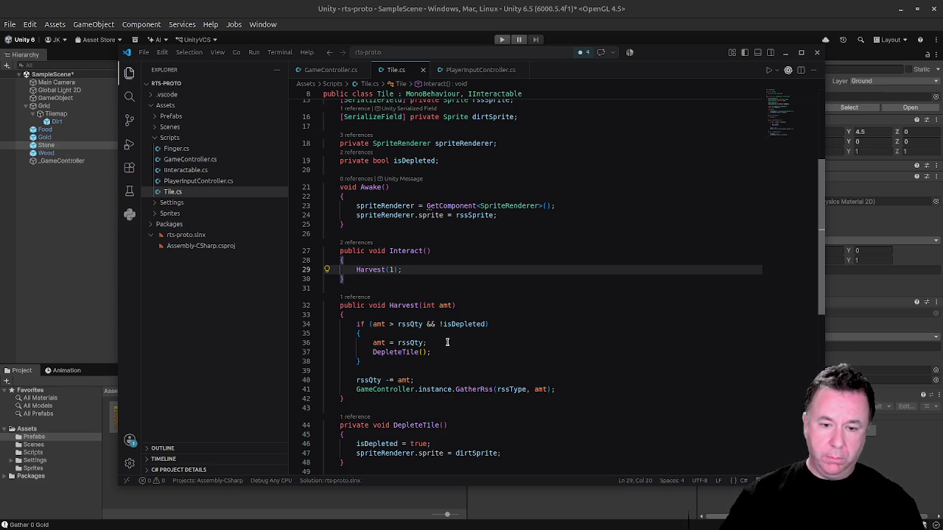
scroll(448, 342, down, 3)
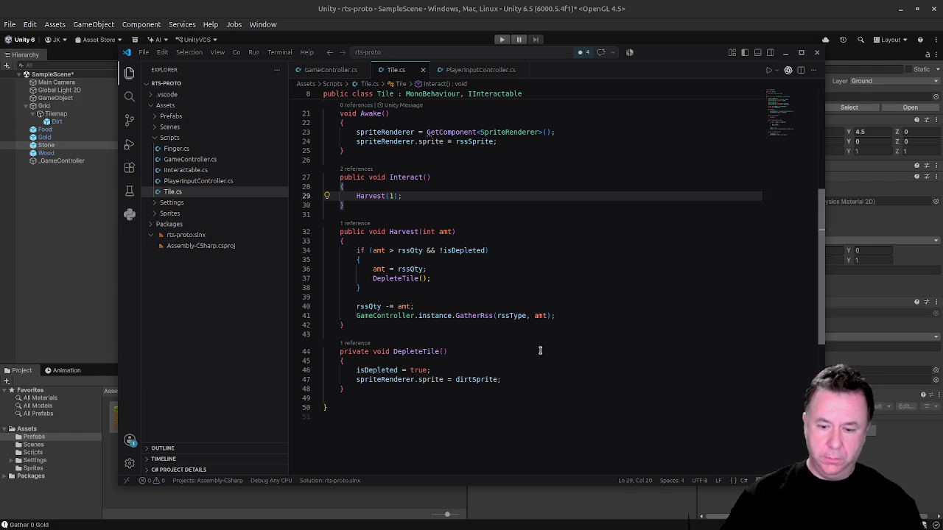
click(473, 73)
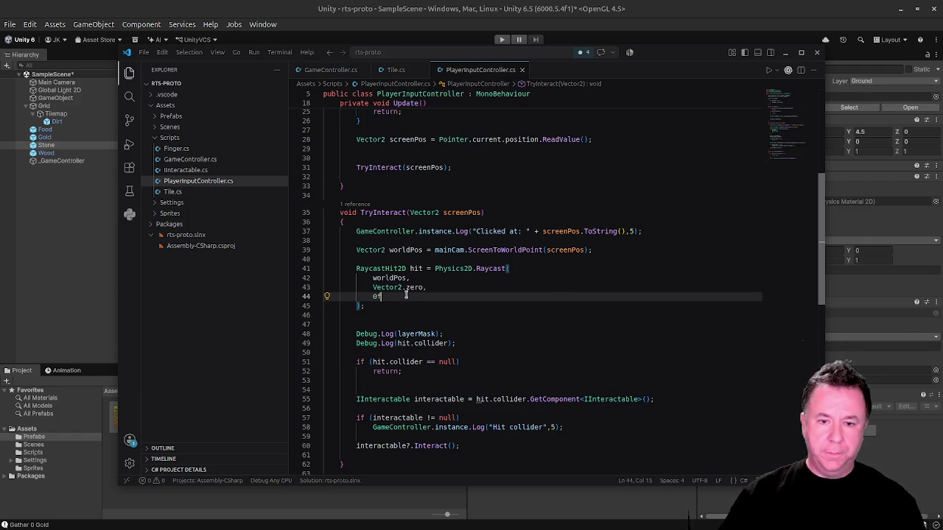
Delete the Debug.Log(layerMask) and hit.collider log lines from TryInteract and save the script.
triple_click(594, 250)
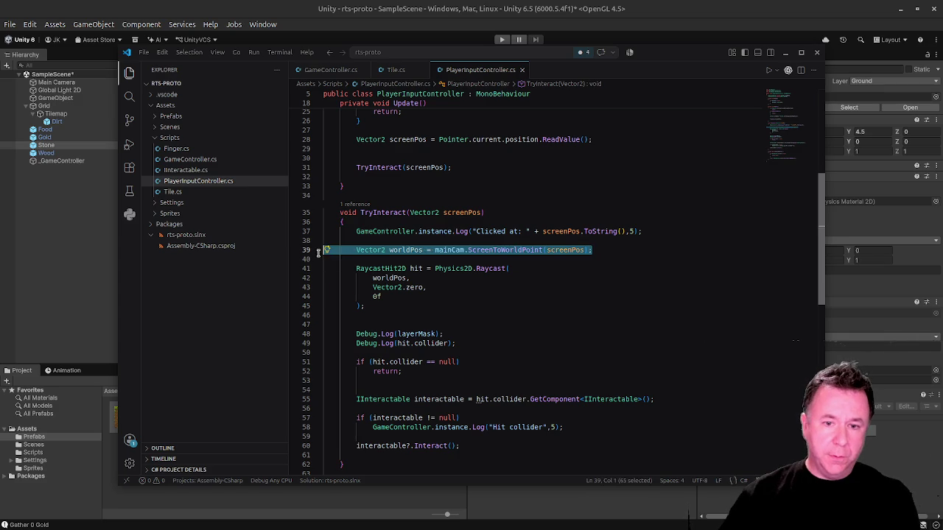
click(464, 269)
drag(473, 343, 325, 315)
key(Delete)
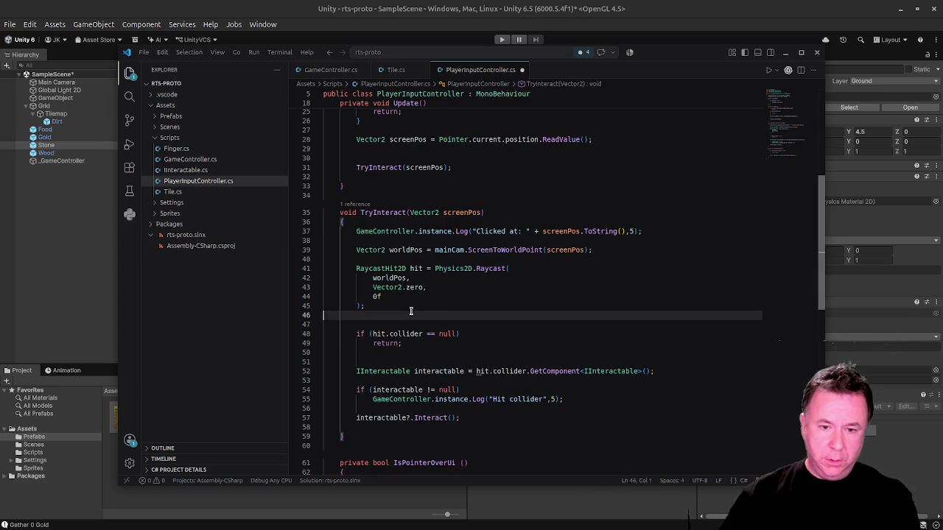
key(ctrl+s)
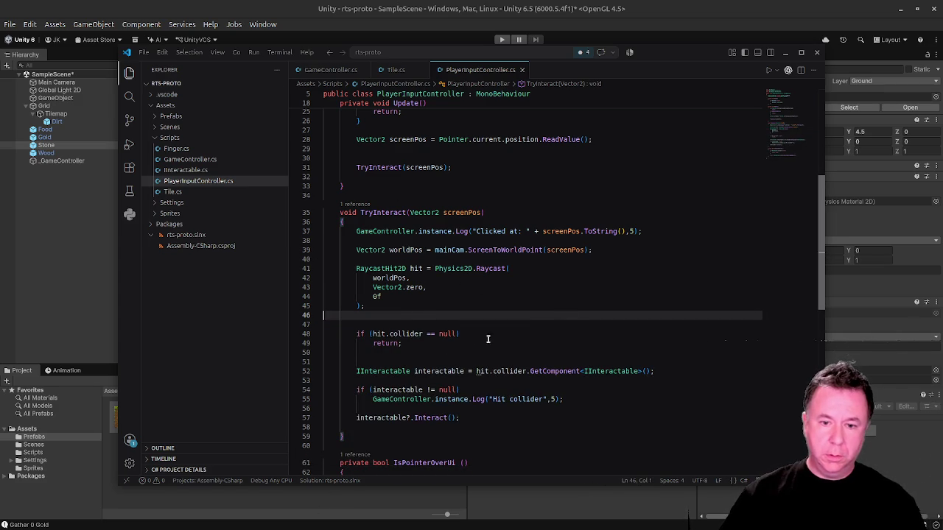
click(398, 69)
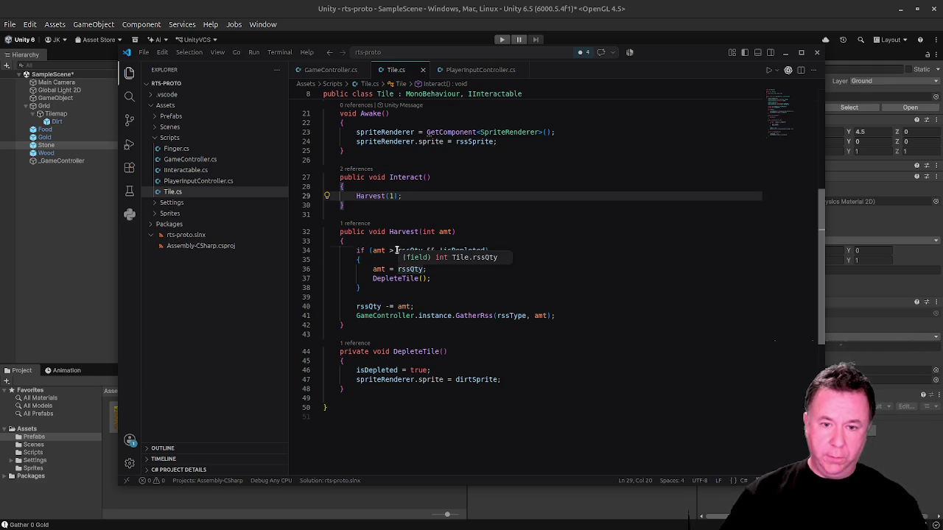
Change Tile.cs's depletion check from > to >= rssQty, save, and return to Unity.
click(395, 250)
text(=)
key(ctrl+s)
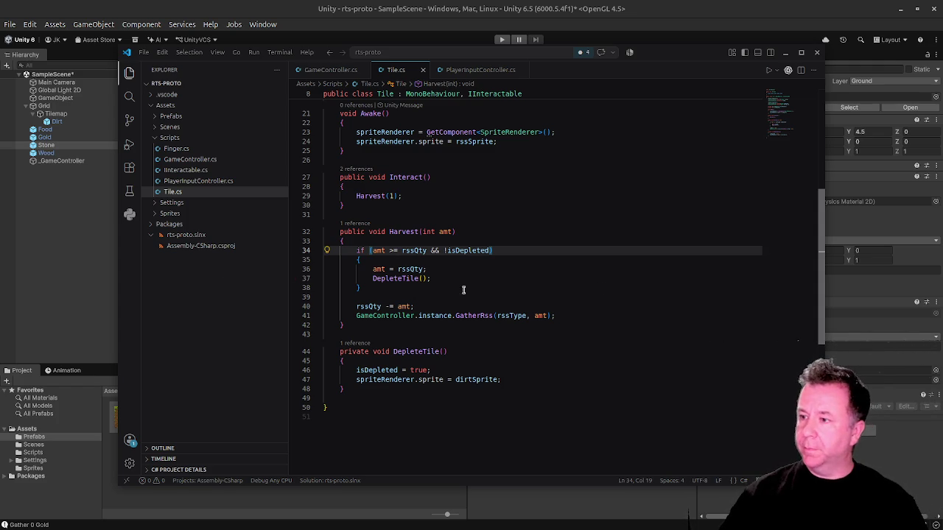
click(76, 255)
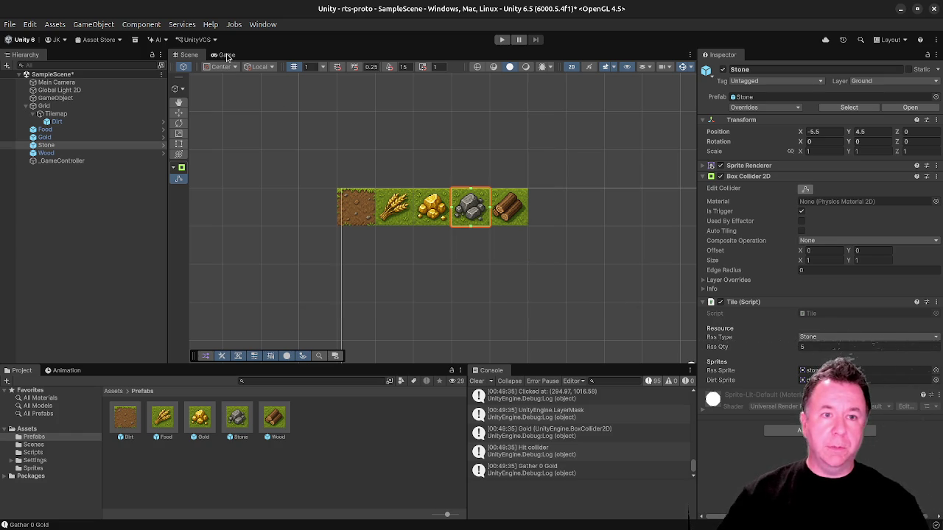
Enter Play mode in the Game view, harvest the wood tile and inspect its Rss Qty.
click(225, 55)
click(502, 40)
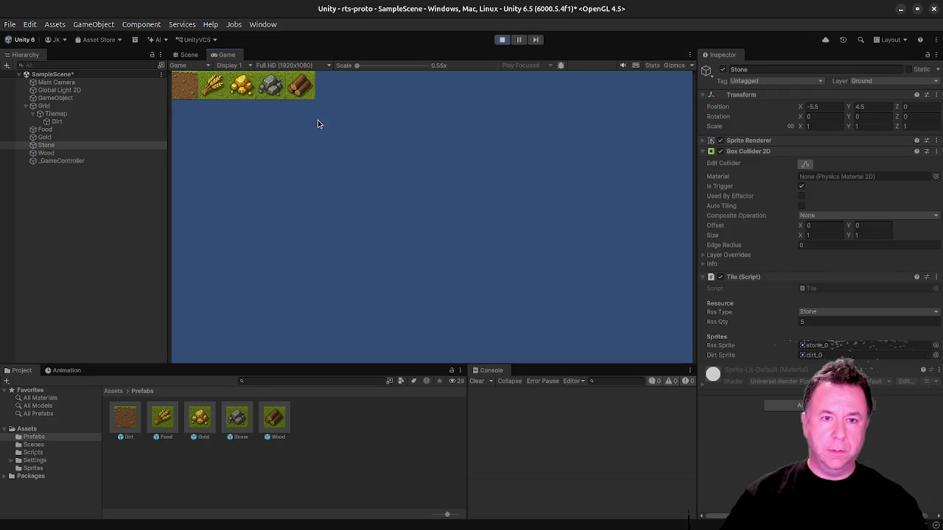
double_click(302, 87)
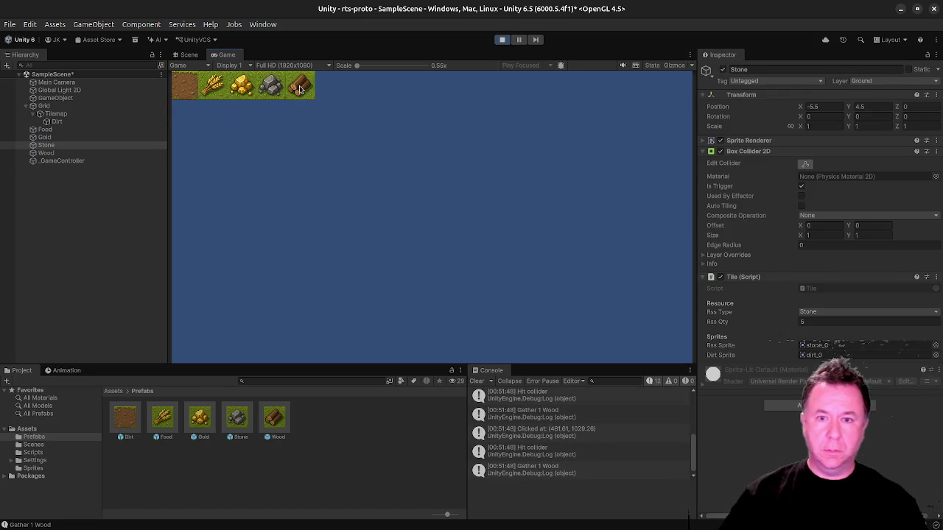
click(64, 153)
Keep harvesting the depleted wood tile while Rss Qty drops to -14 and wood keeps coming.
click(300, 88)
double_click(299, 89)
click(299, 89)
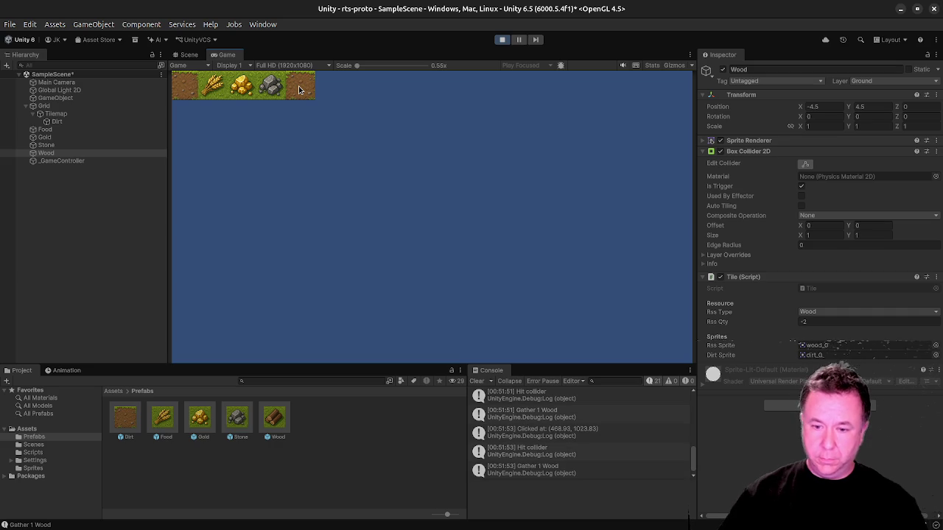
click(299, 89)
click(299, 89)
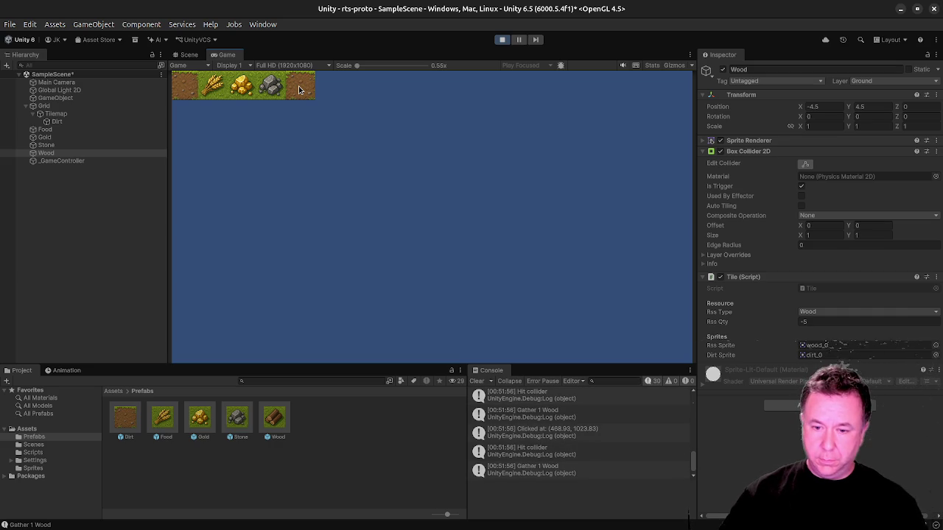
click(299, 89)
click(299, 89)
click(299, 90)
click(299, 89)
click(299, 90)
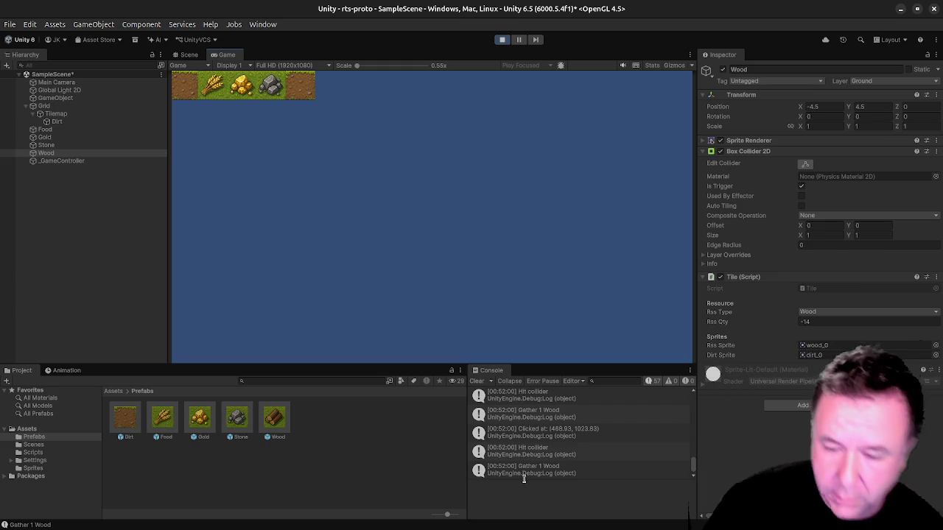
Check the Scene view, stop Play mode and bring up the open-windows overview.
click(190, 55)
click(221, 55)
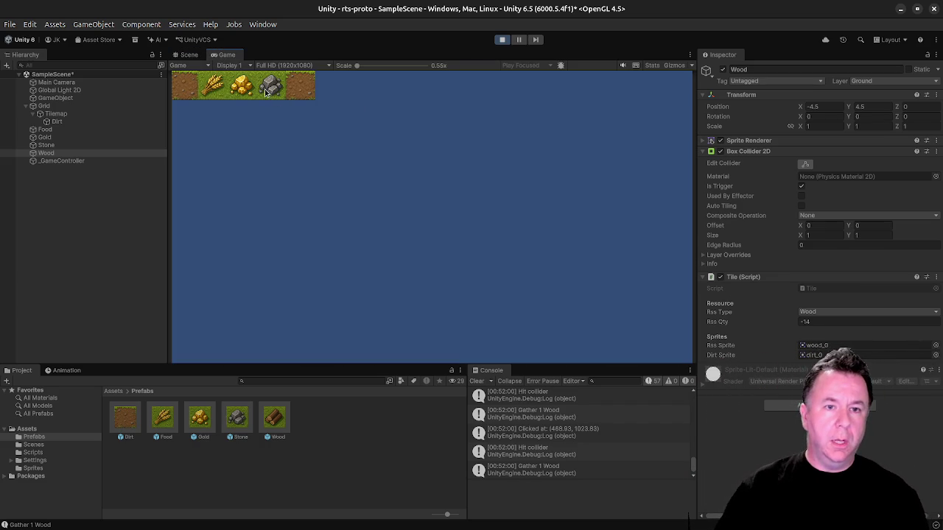
click(503, 41)
key(super)
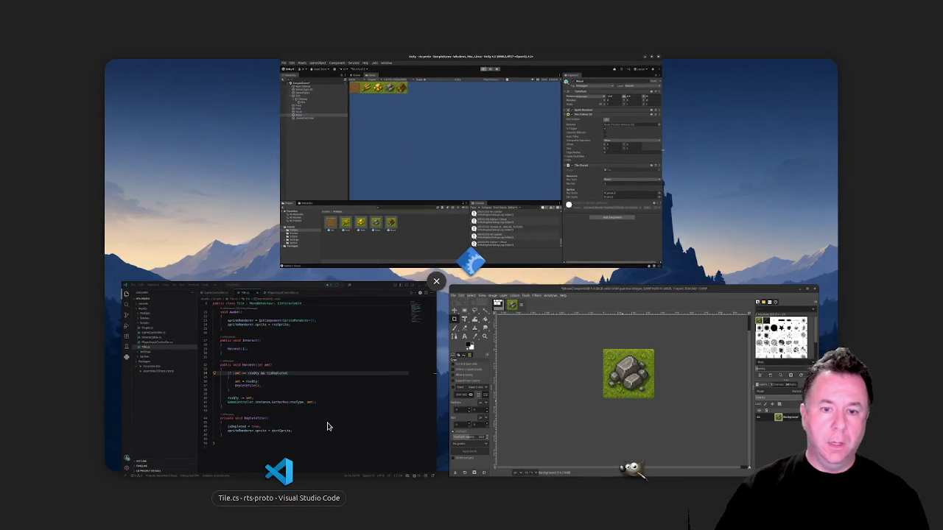
In GameController.cs, change logLevel from 5 to 4 and save.
click(326, 425)
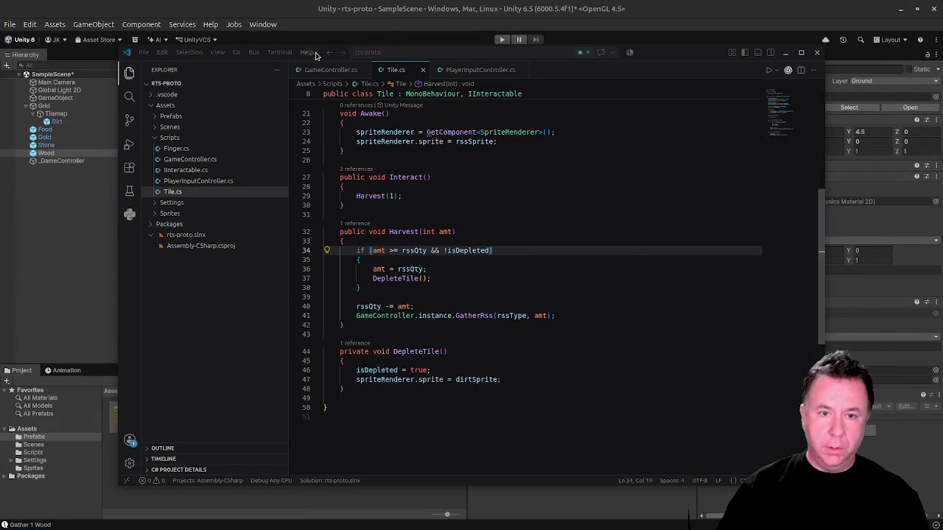
click(329, 70)
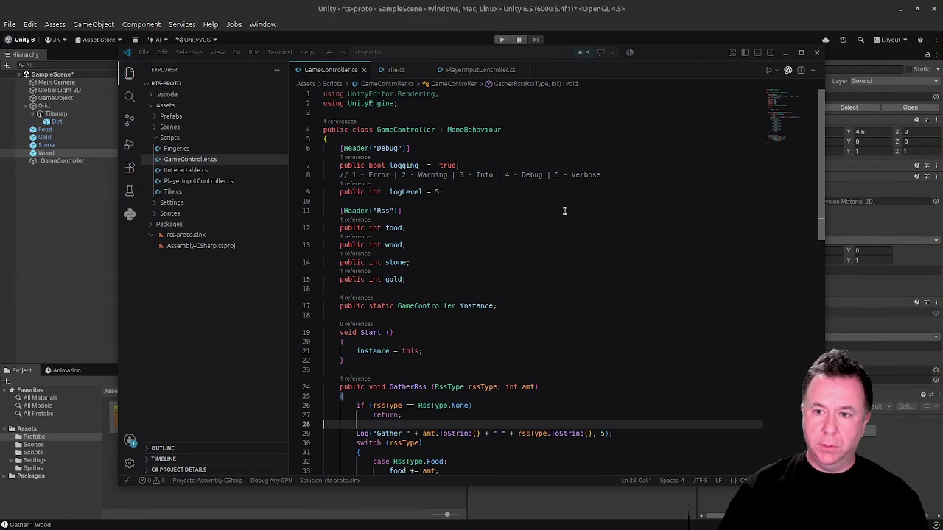
scroll(476, 341, down, 3)
scroll(479, 341, down, 3)
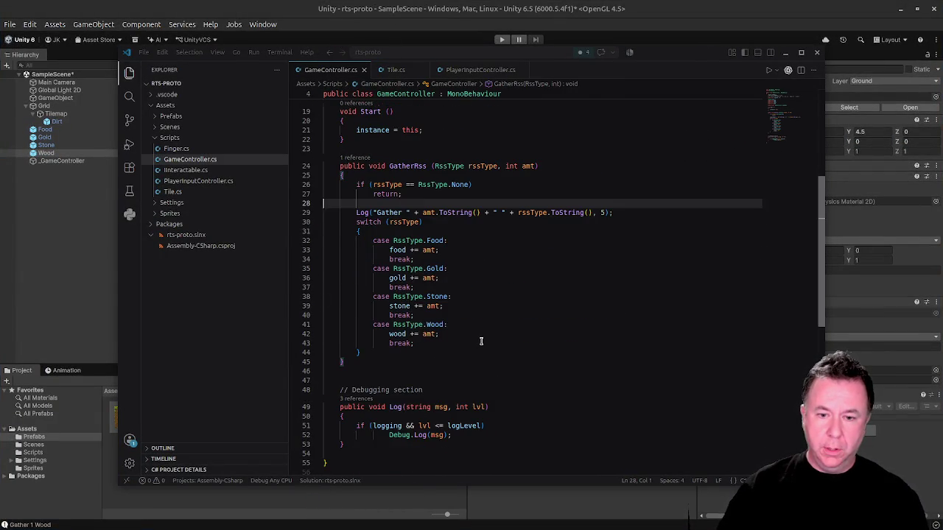
scroll(481, 341, up, 5)
click(436, 192)
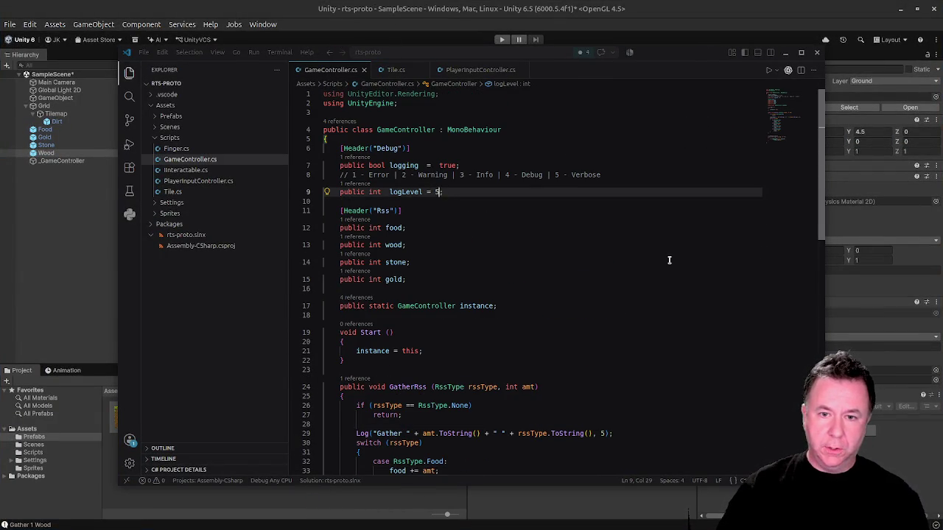
key(Delete)
text(4)
key(ctrl+s)
Change the gather Log call's level from 5 to 4.
scroll(672, 309, down, 4)
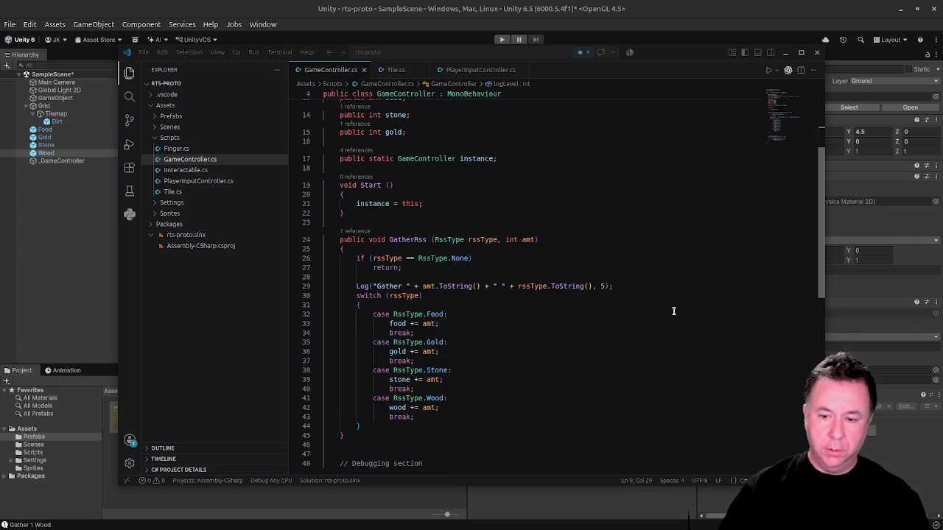
click(600, 286)
key(Delete)
text(4)
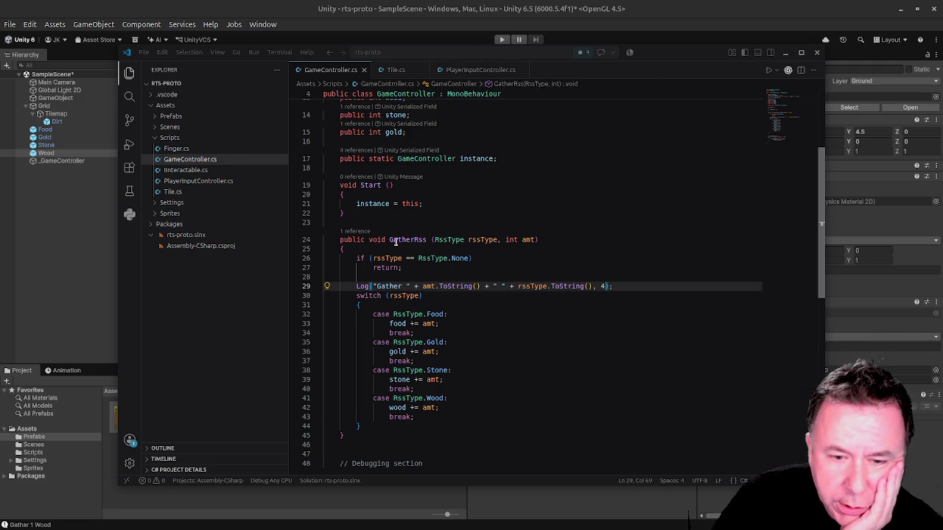
Return to Tile.cs, review DepleteTile and place the cursor at the start of Harvest.
click(418, 68)
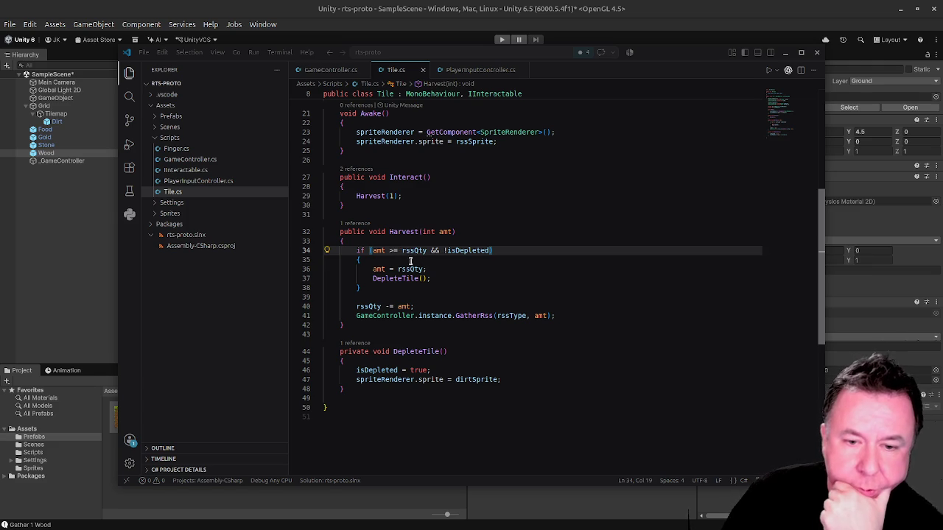
click(451, 361)
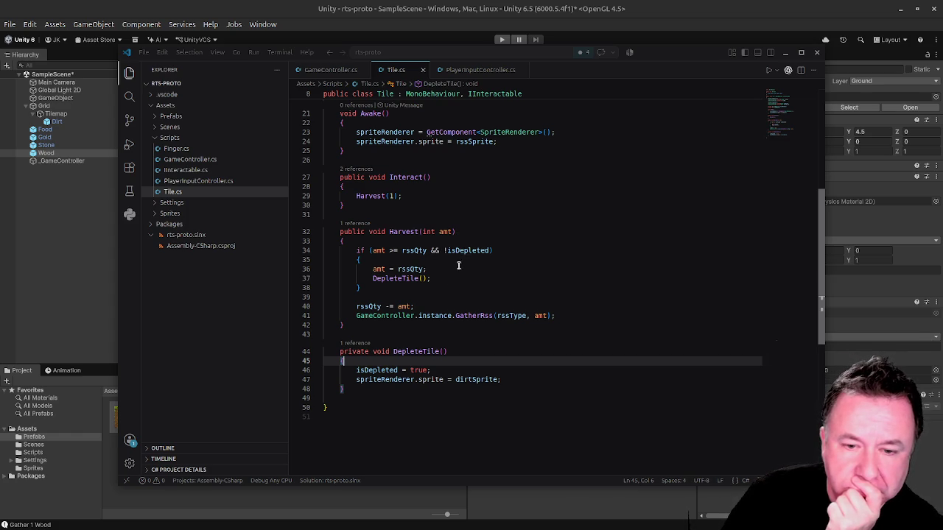
click(375, 240)
Add 'if (isDepleted) return;' at the top of Harvest, save Tile.cs and return to Unity.
key(Return)
key(Return)
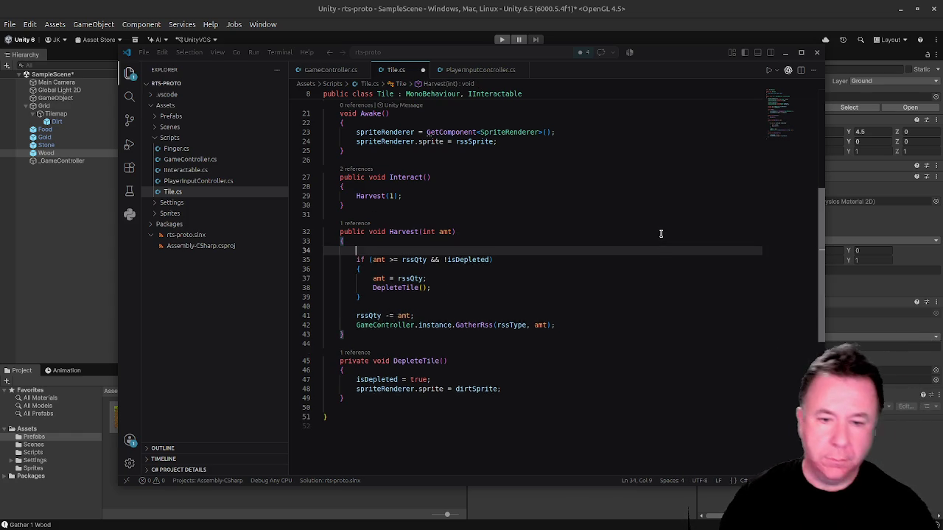
key(Up)
text(if (is)
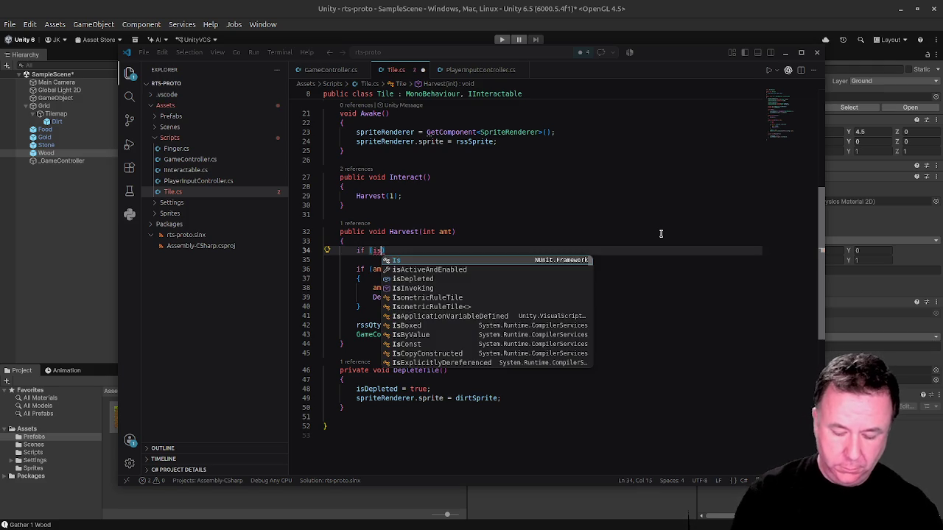
text(D)
key(Tab)
text())
key(Return)
key(Tab)
text(returbn)
key(BackSpace)
key(BackSpace)
text(n)
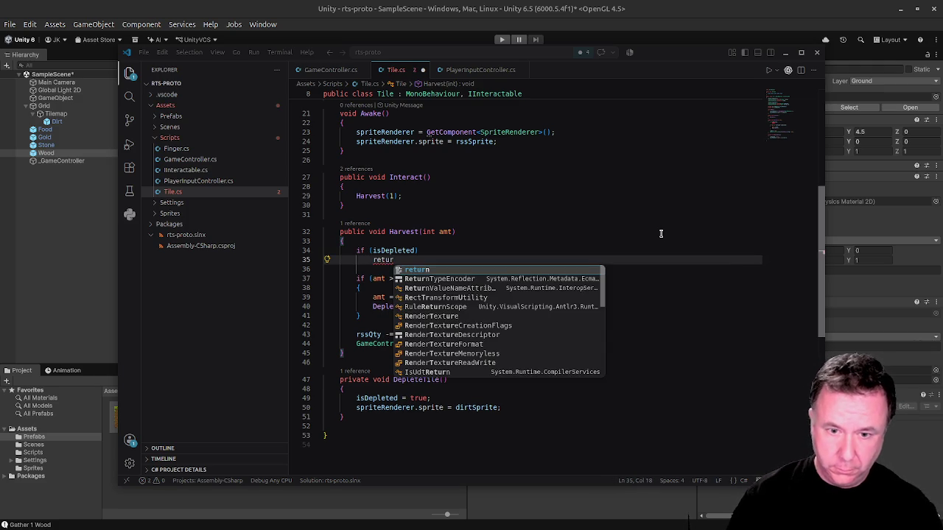
text(;)
key(ctrl+s)
key(alt+Tab)
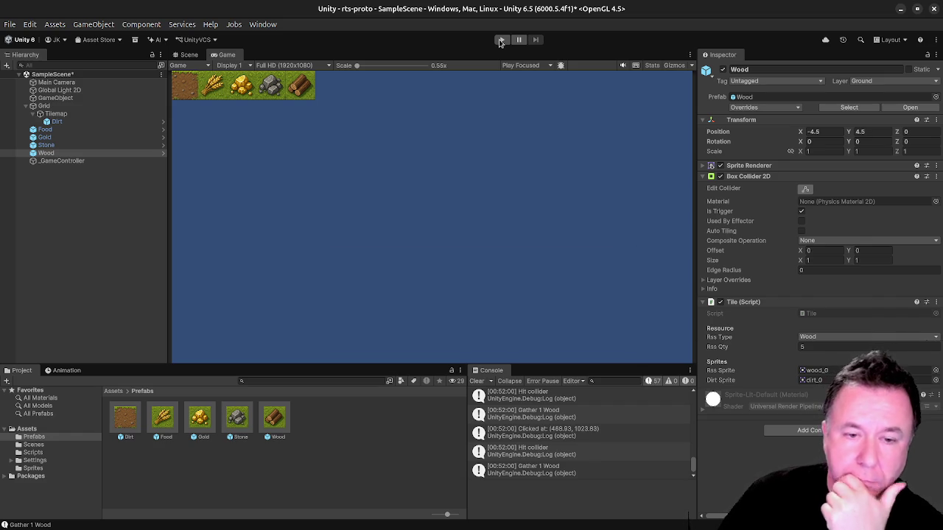
Play-test the wood tile until it becomes dirt and confirm it no longer yields wood.
click(500, 41)
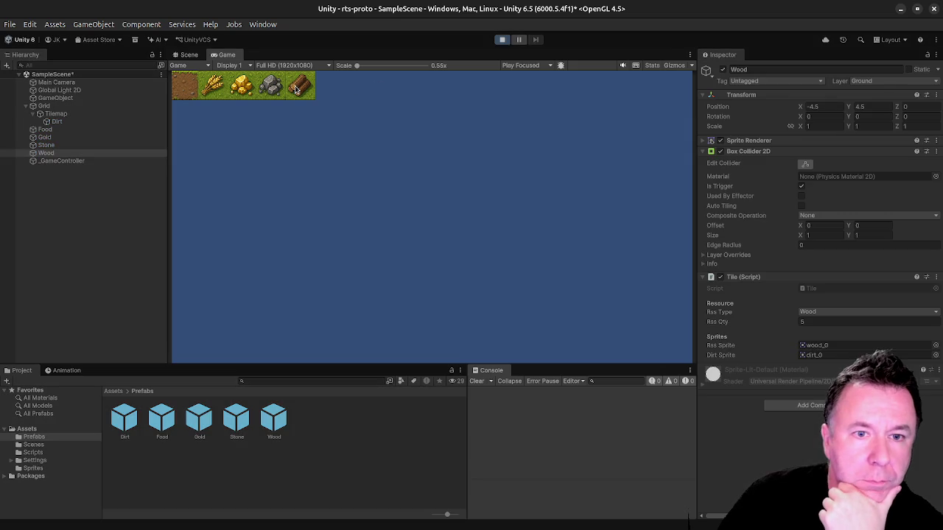
double_click(298, 90)
double_click(302, 88)
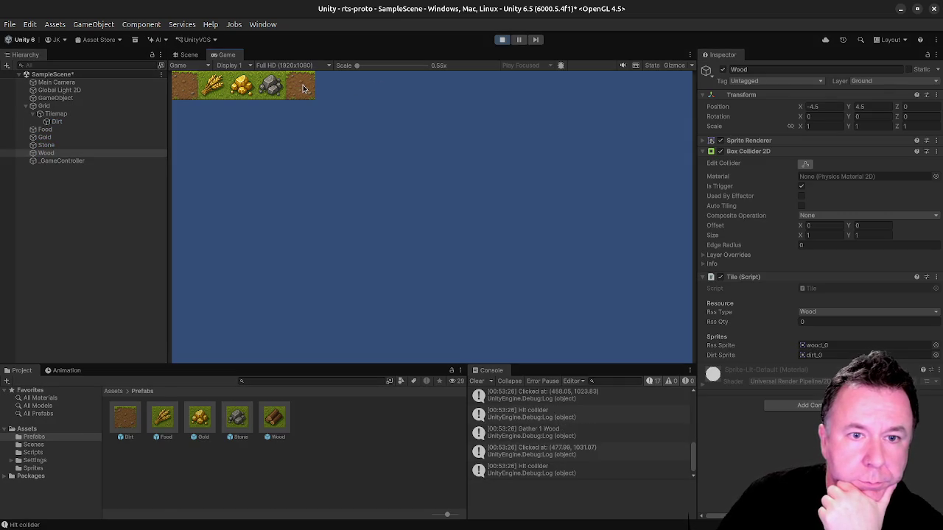
double_click(303, 85)
double_click(303, 84)
double_click(303, 85)
double_click(303, 85)
double_click(303, 84)
double_click(303, 85)
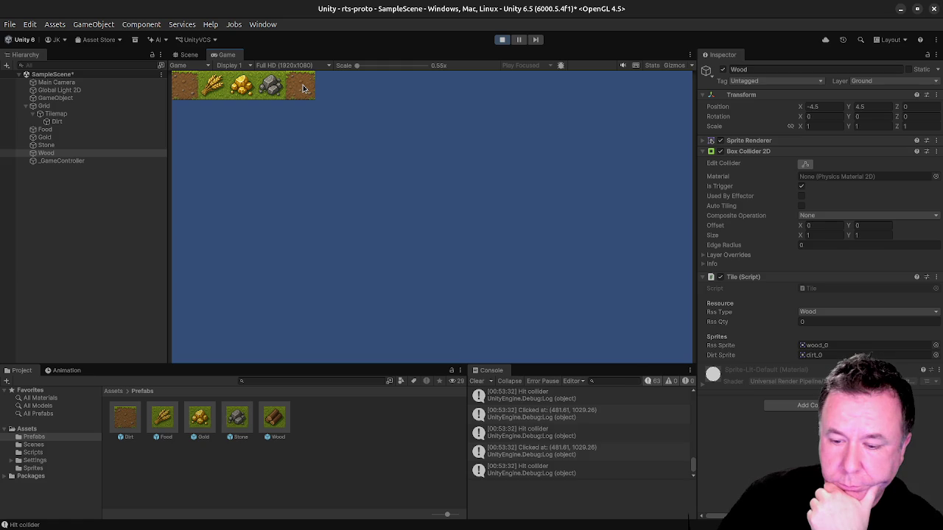
double_click(303, 85)
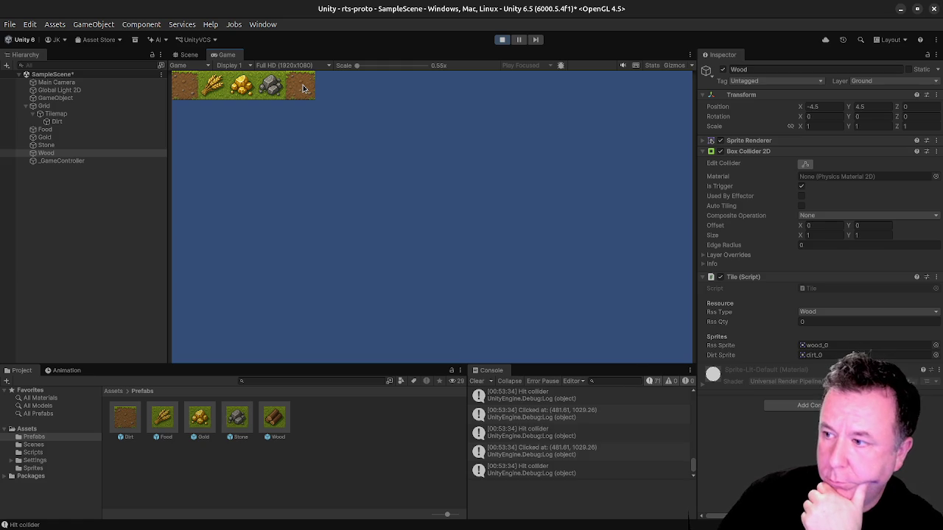
Harvest the stone, gold and food tiles until each is depleted.
double_click(274, 94)
double_click(274, 94)
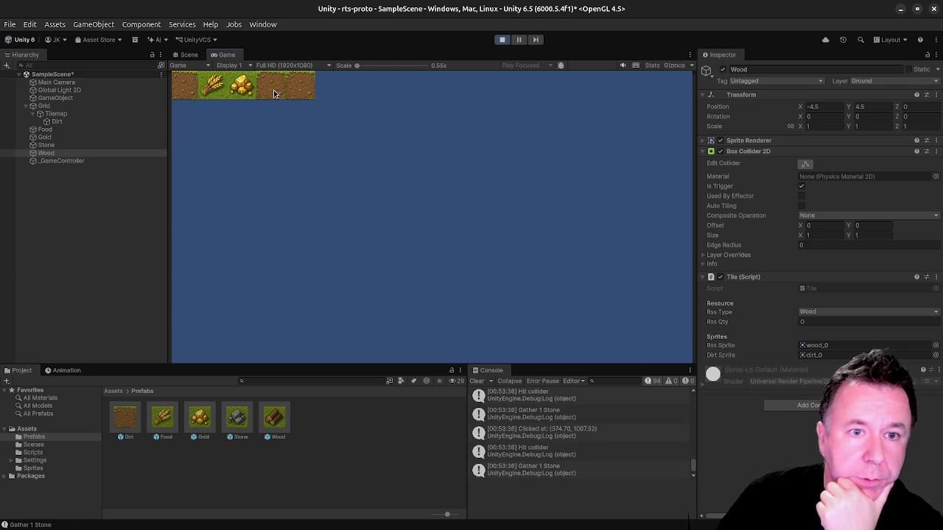
double_click(240, 92)
double_click(239, 92)
double_click(240, 92)
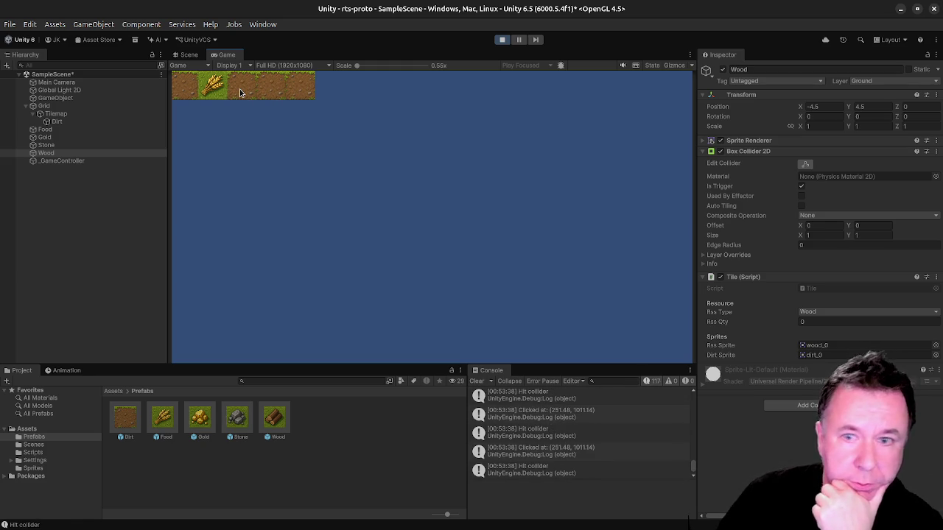
double_click(210, 84)
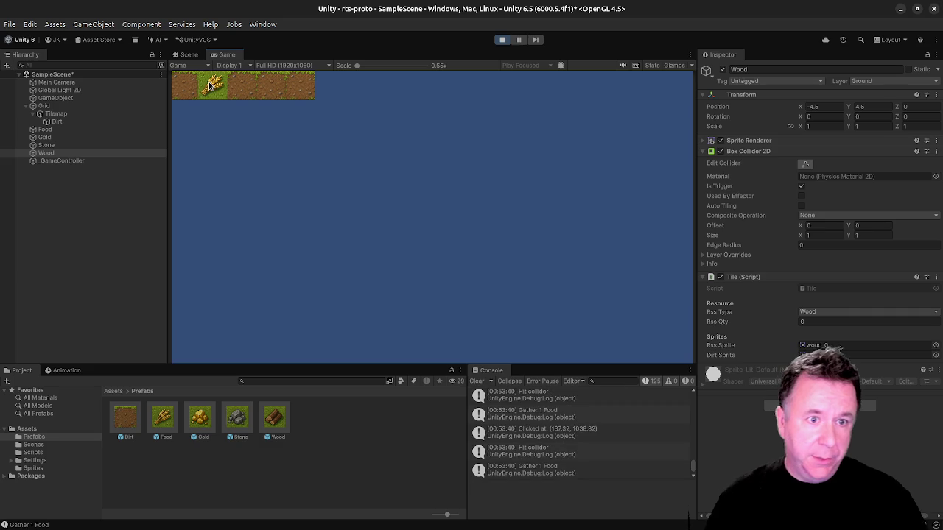
double_click(210, 85)
double_click(208, 81)
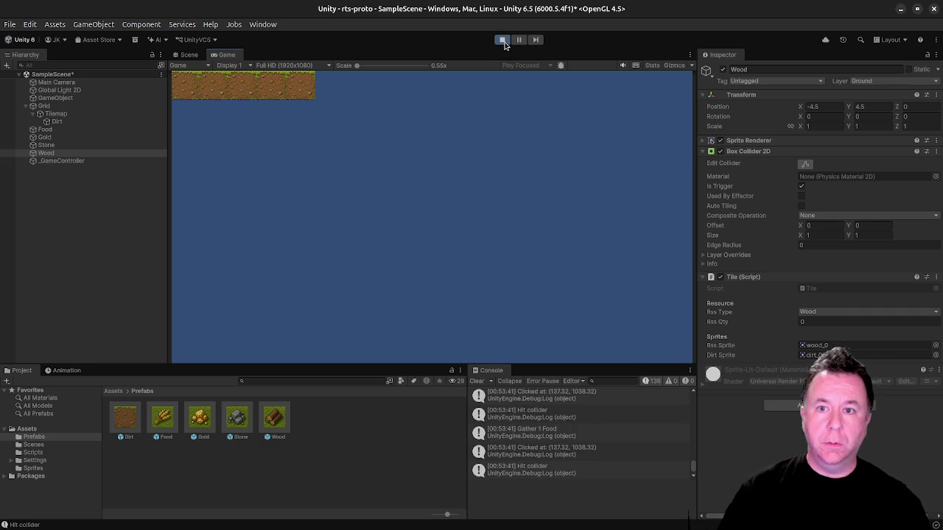
Stop Play mode, select _GameController to view its settings, and play again.
click(505, 45)
key(alt+Tab)
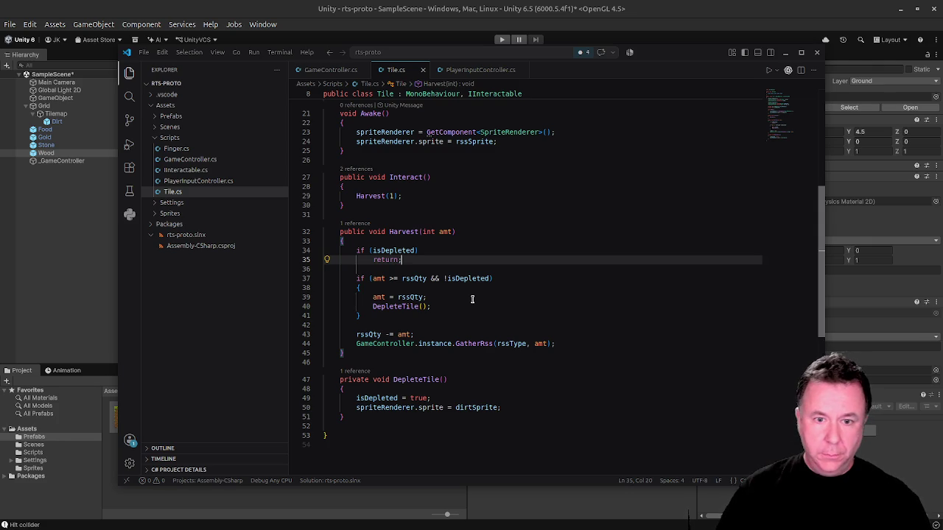
key(alt+Tab)
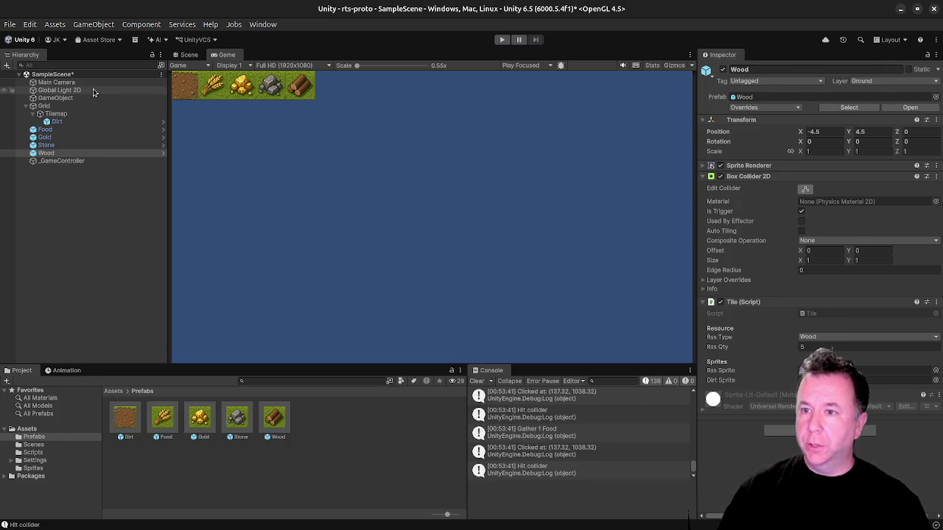
click(69, 98)
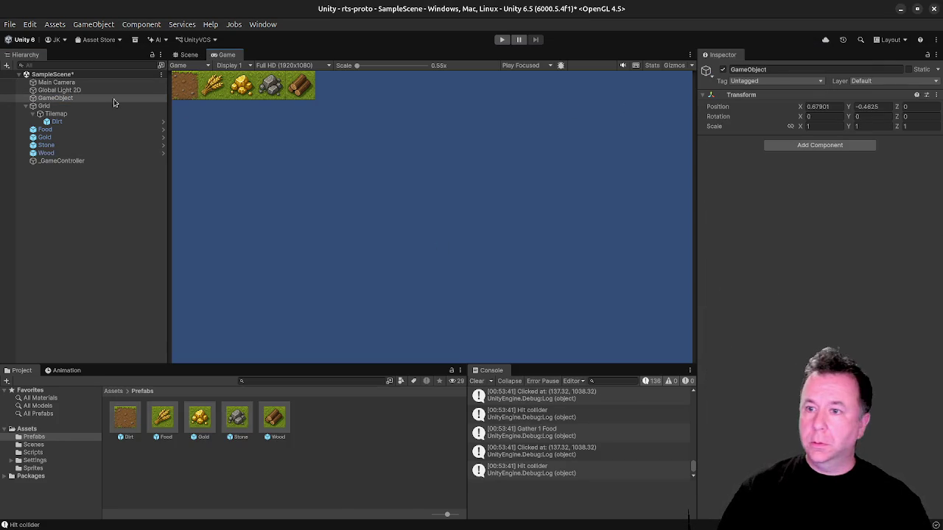
click(71, 162)
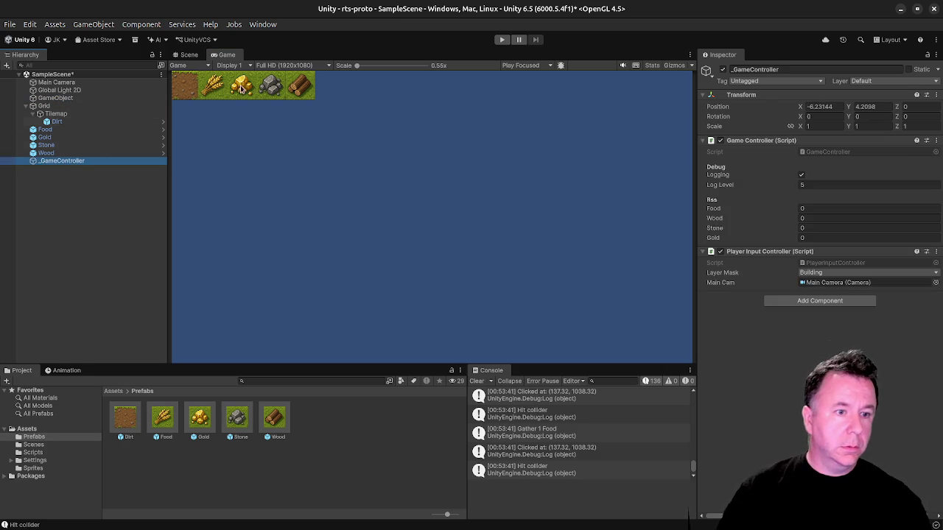
click(502, 39)
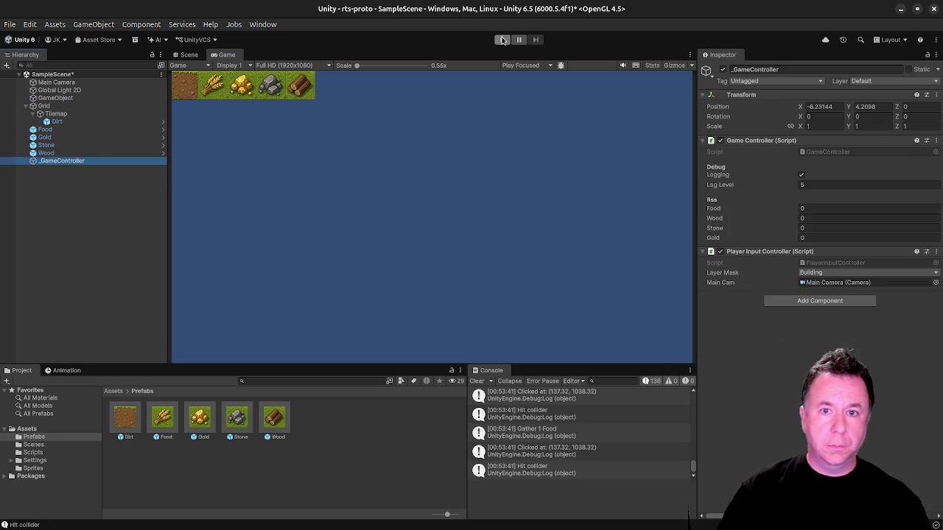